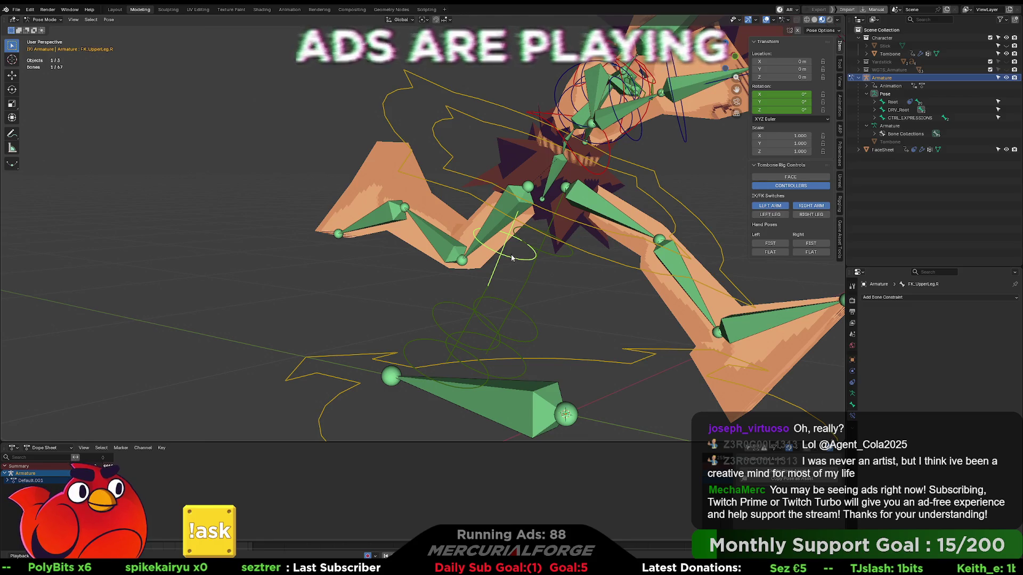
On UpperLeg.R, edit the Copy Transforms influence driver expression to LegIK_Right by removing the negation.
left_click(774, 218)
right_click(917, 453)
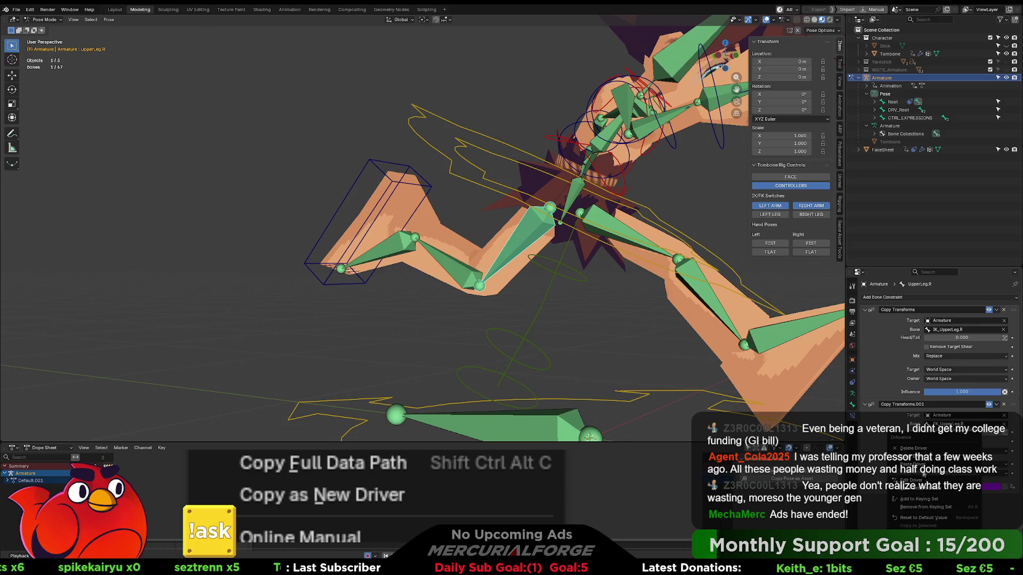
left_click(916, 478)
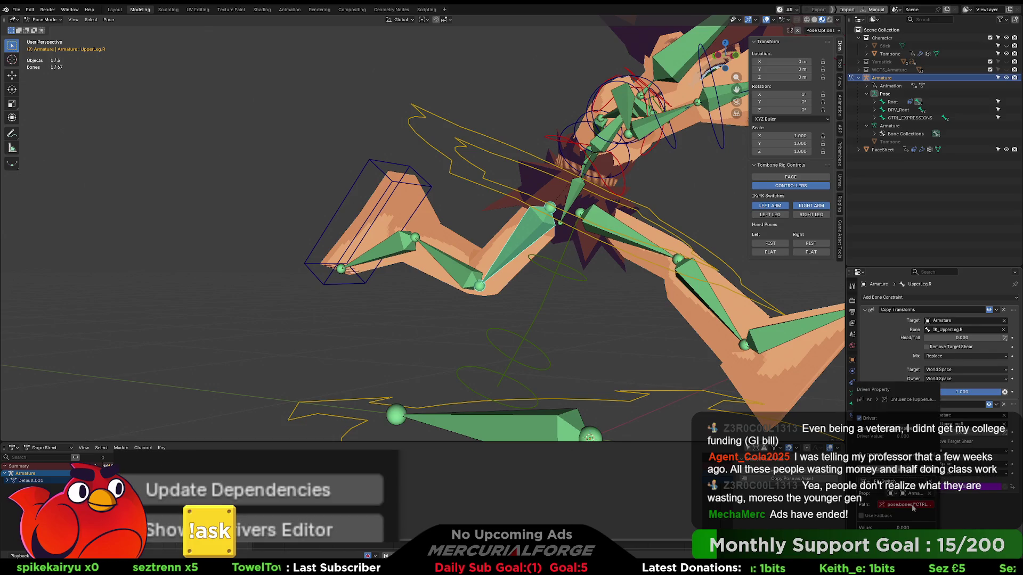
right_click(959, 505)
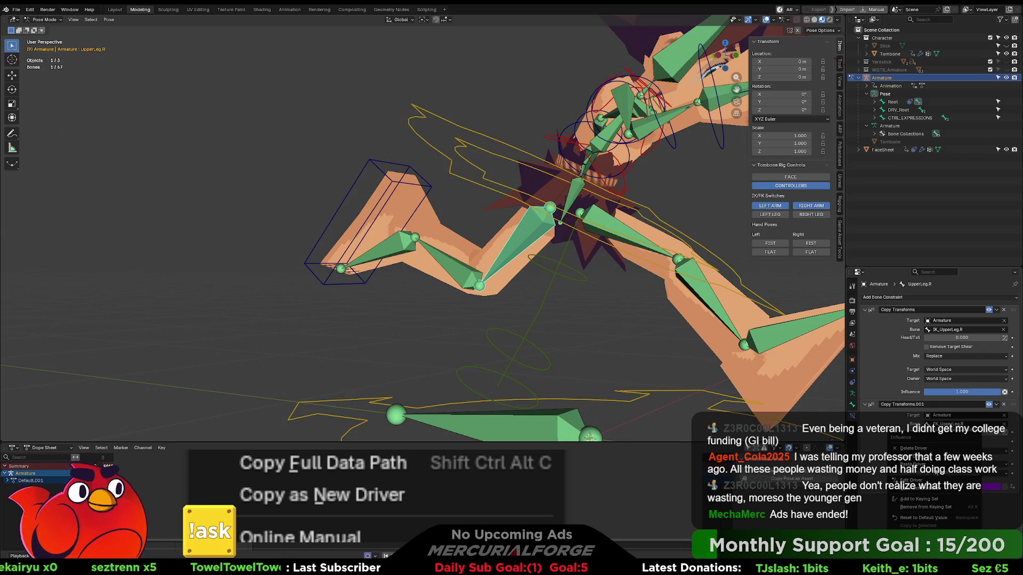
left_click(958, 505)
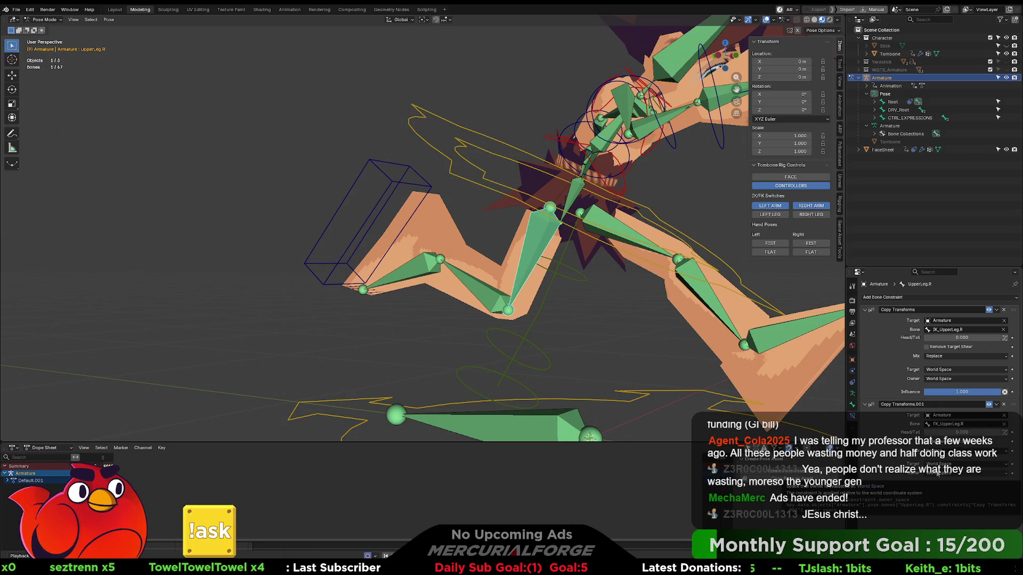
right_click(962, 488)
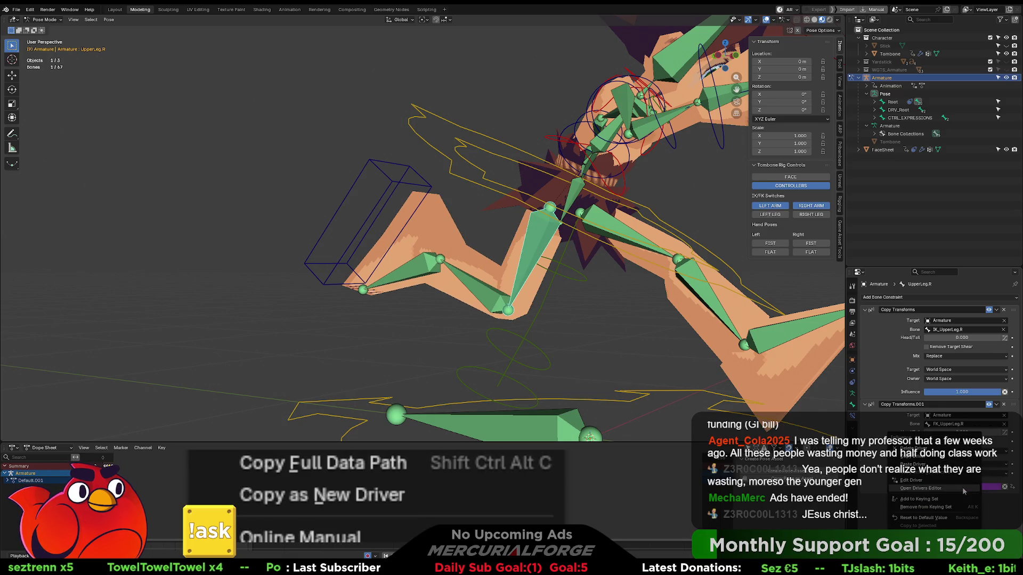
left_click(953, 405)
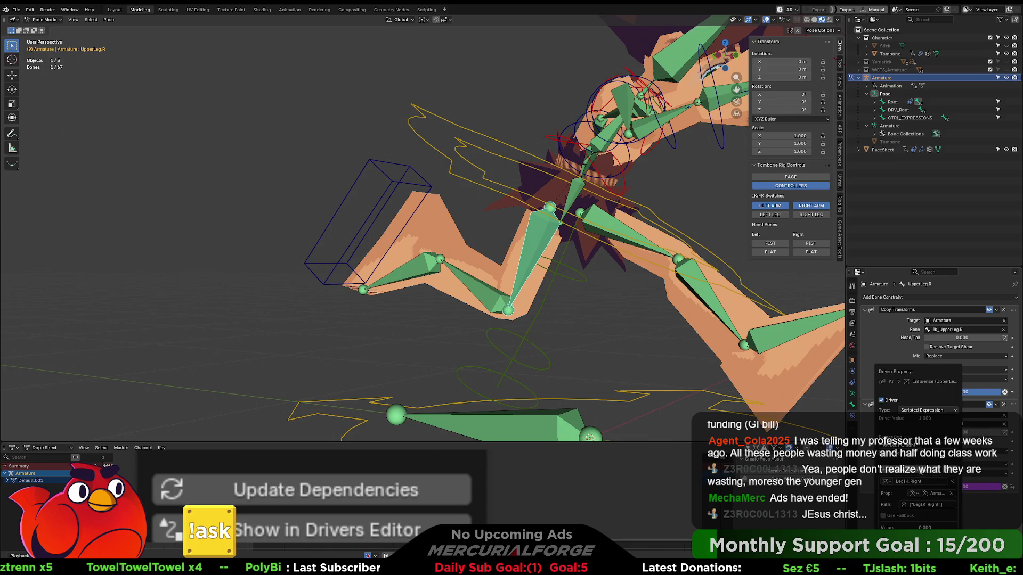
left_click(934, 446)
key("Home")
key("Delete")
key("Delete")
key("Delete")
key("Return")
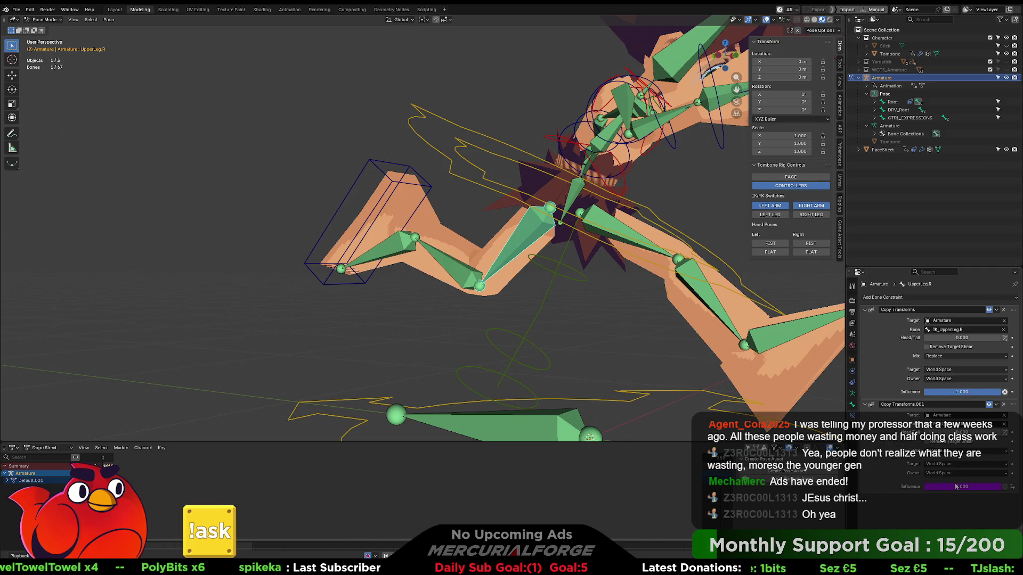
Copy the influence driver and paste it onto LowerLeg.R and Foot.R.
right_click(955, 487)
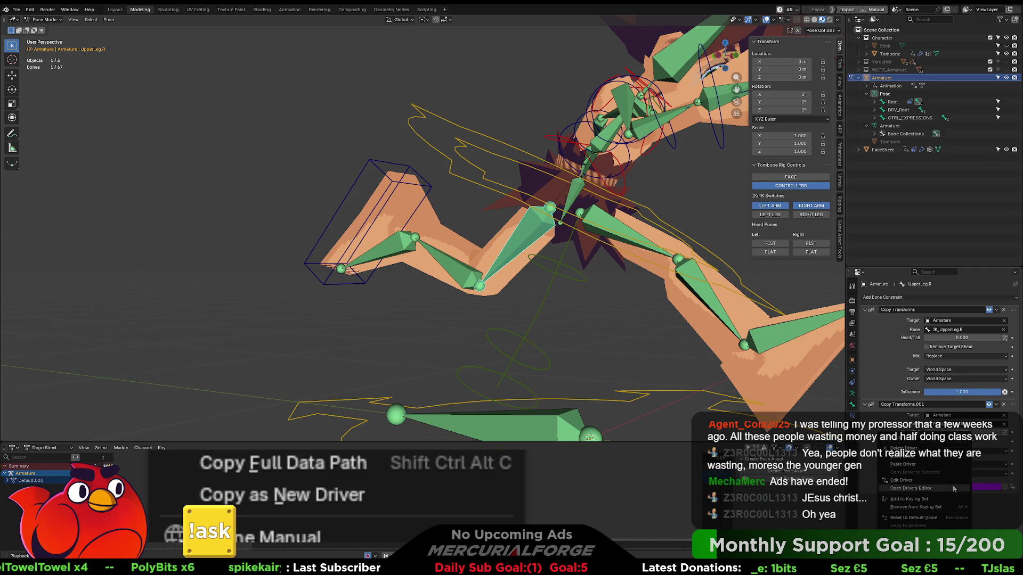
left_click(916, 458)
left_click(463, 277)
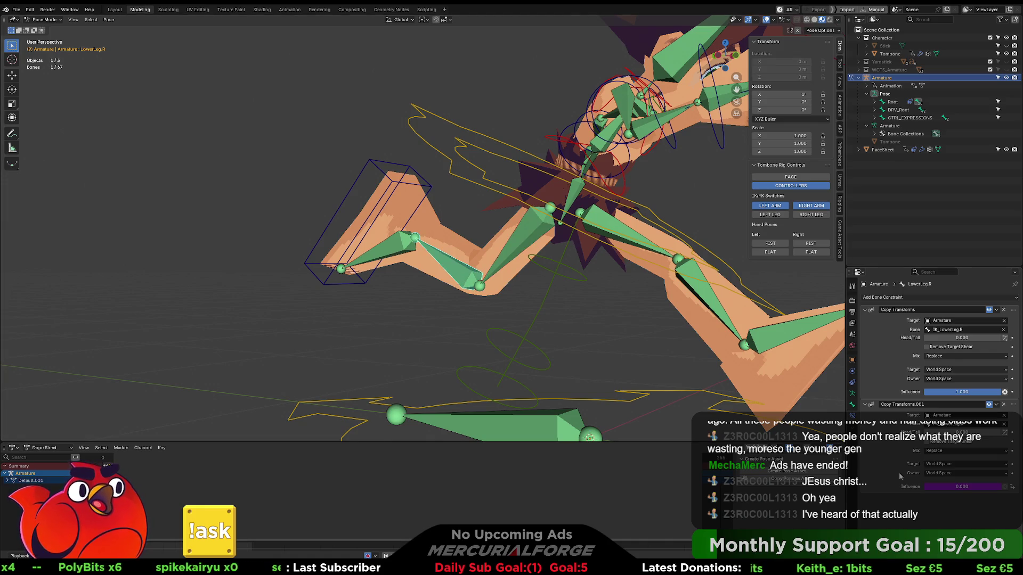
right_click(948, 485)
left_click(908, 464)
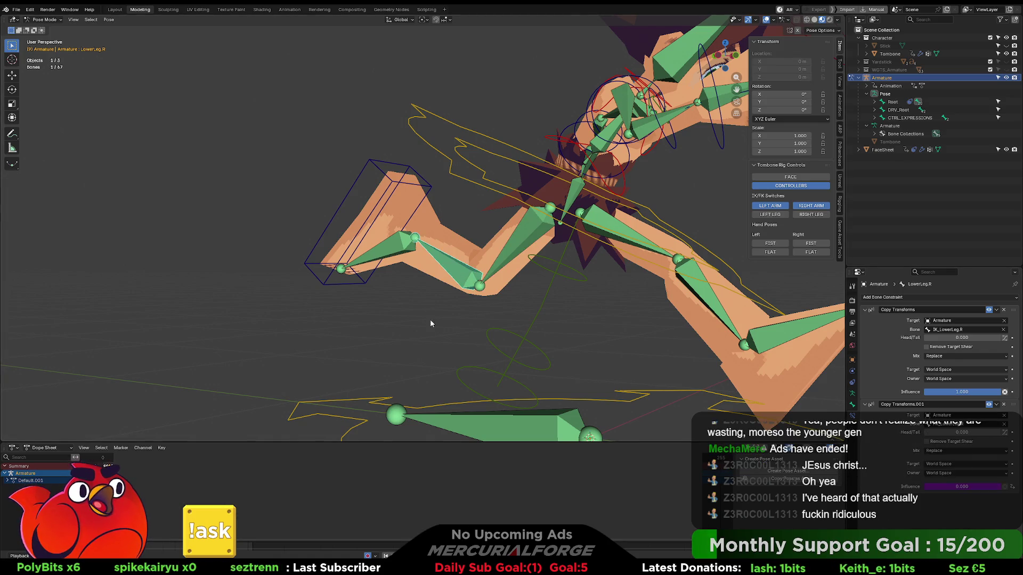
left_click(381, 251)
right_click(953, 491)
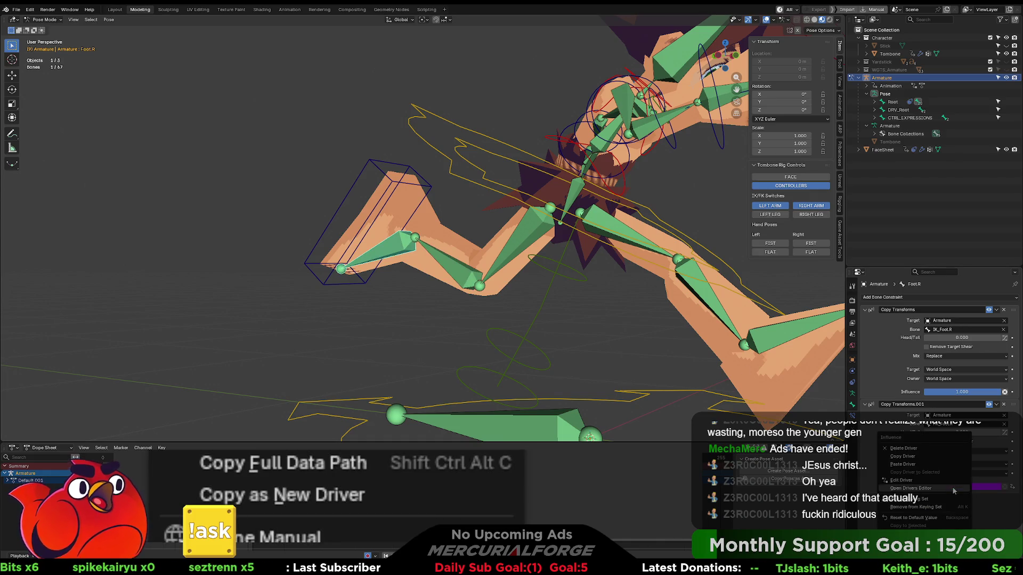
left_click(932, 520)
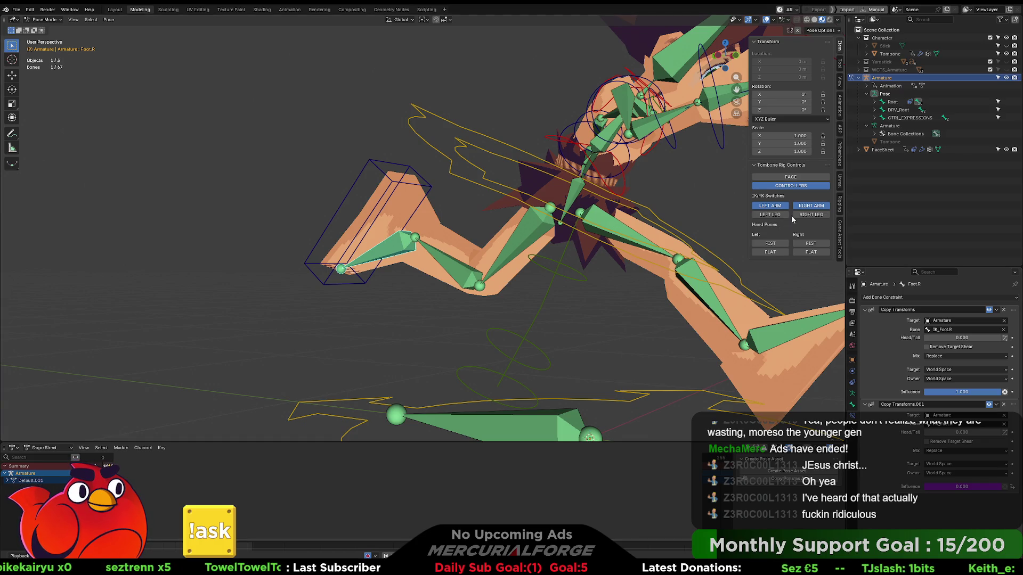
Test the LEFT LEG IK/FK switch, leaving it off, and switch the right leg to IK.
left_click(770, 215)
left_click(770, 215)
left_click(770, 215)
left_click(770, 214)
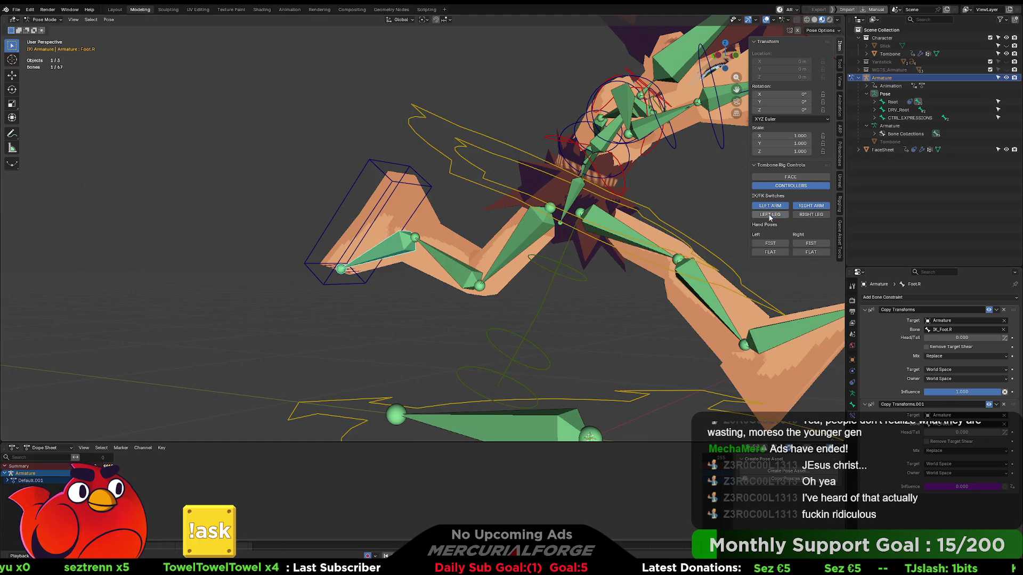
left_click(808, 215)
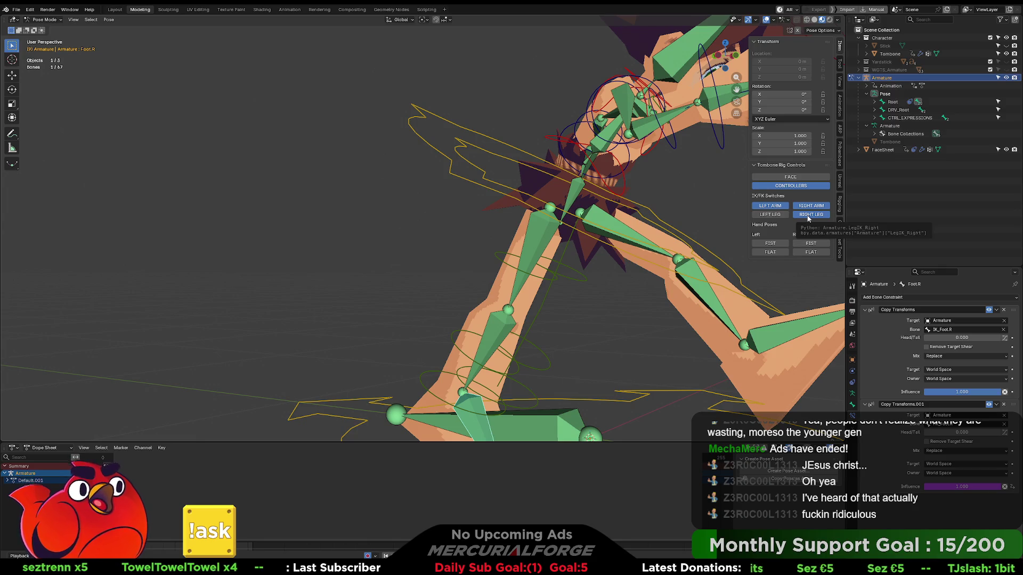
Jump to frame 1 and play the animation.
mouse_move(600, 256)
middle_mouse_down()
mouse_move(639, 278)
mouse_move(608, 229)
mouse_move(564, 234)
mouse_move(534, 219)
mouse_move(692, 216)
mouse_move(217, 423)
middle_mouse_up()
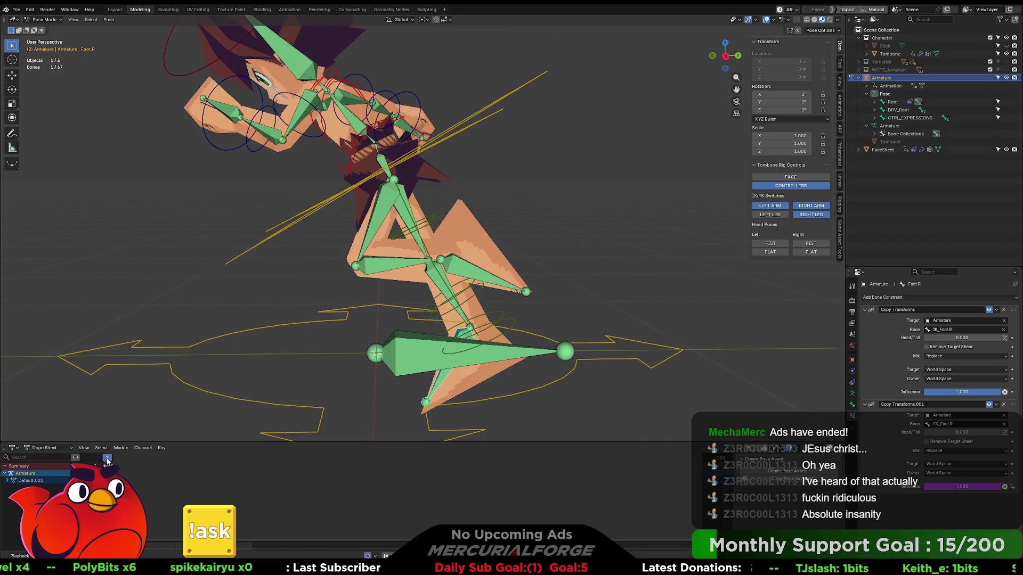
left_click(104, 459)
key("space")
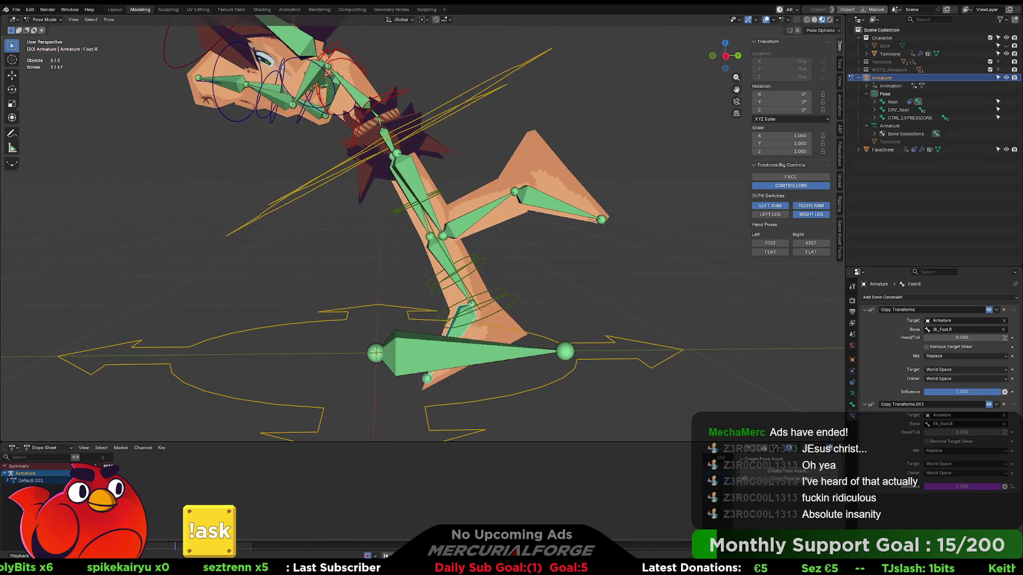
Box-select the leg chain bones to inspect them, then clear the selection.
mouse_move(558, 317)
left_mouse_down()
mouse_move(460, 213)
mouse_move(418, 190)
left_mouse_up()
middle_click_drag(470, 203, 486, 236)
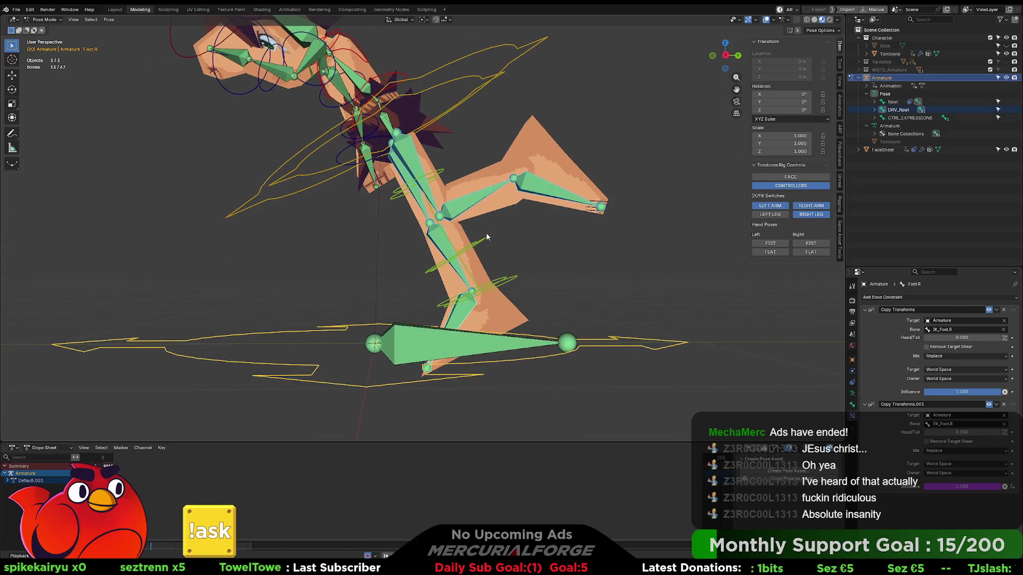
left_click_drag(565, 296, 414, 217)
middle_click_drag(444, 193, 459, 201)
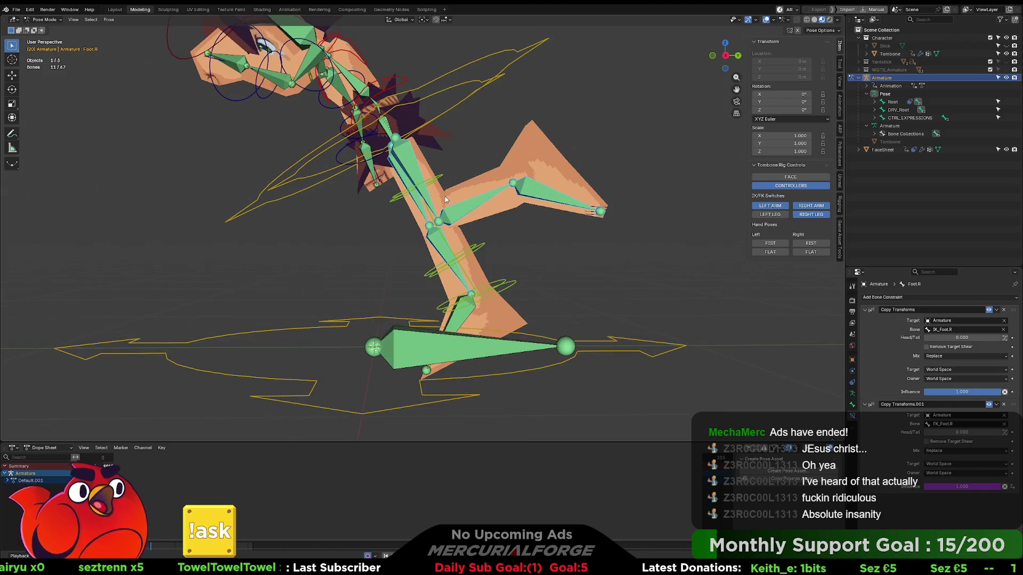
key("l")
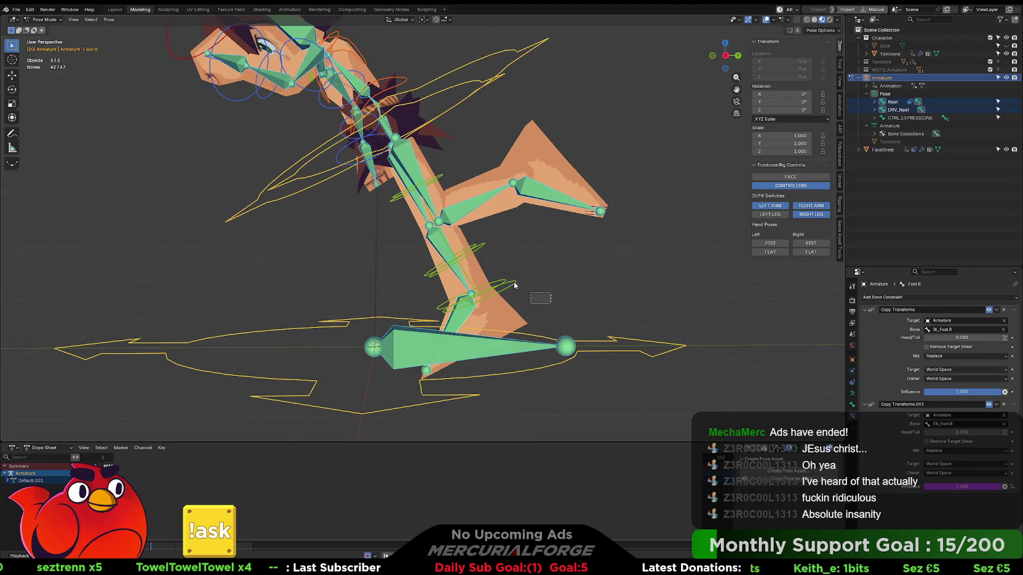
left_click_drag(515, 286, 429, 179)
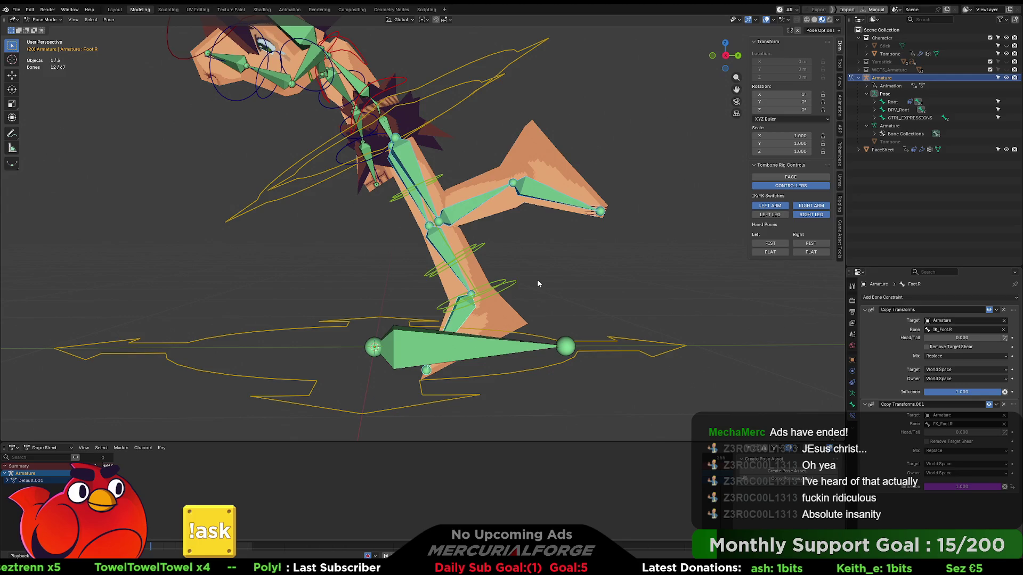
mouse_move(509, 295)
left_mouse_down()
mouse_move(421, 221)
mouse_move(497, 223)
left_mouse_up()
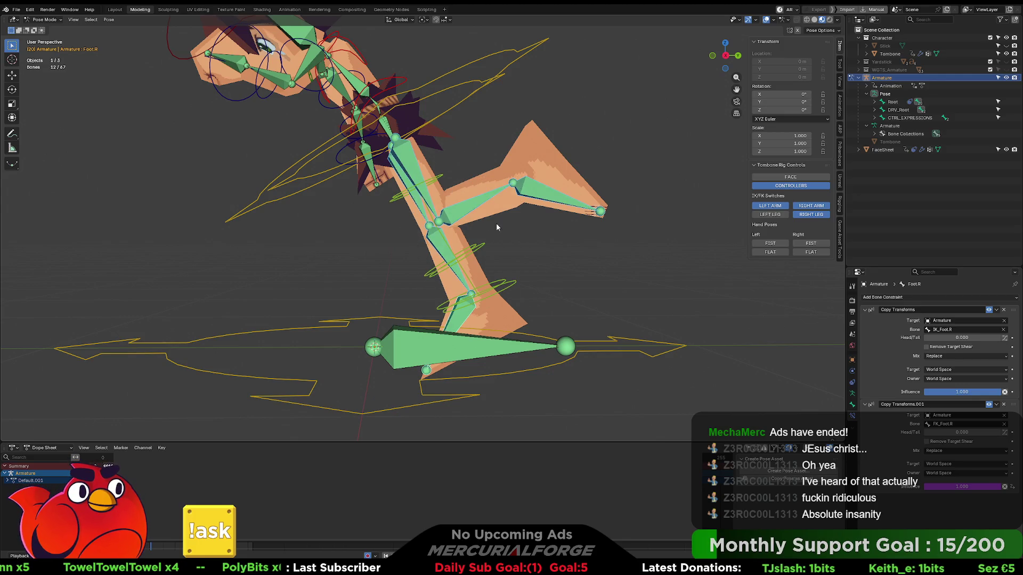
left_click(537, 266)
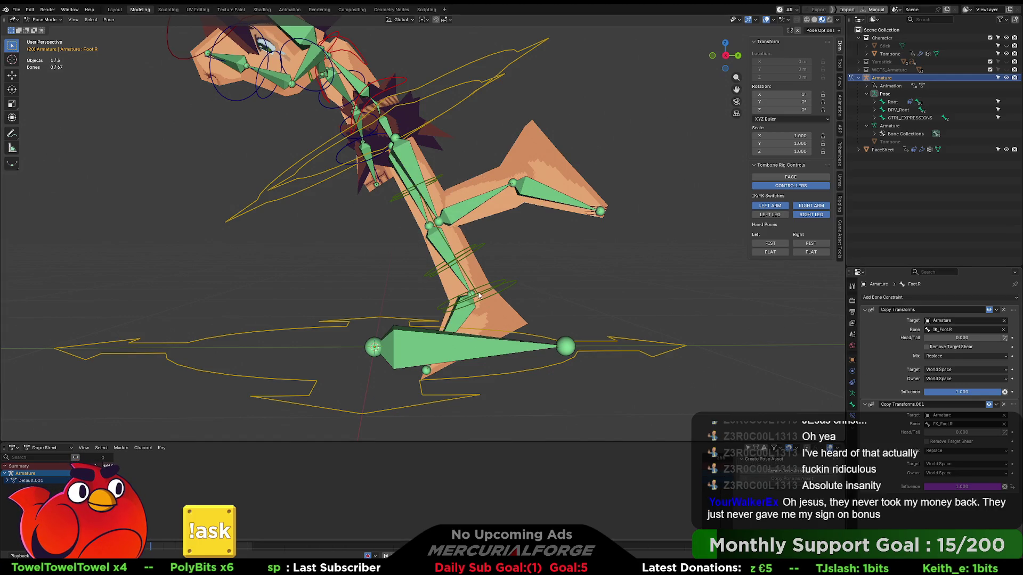
Orbit and pan around the rig, undoing an accidental select-all.
middle_click_drag(450, 274, 434, 270)
left_click_drag(515, 266, 490, 288)
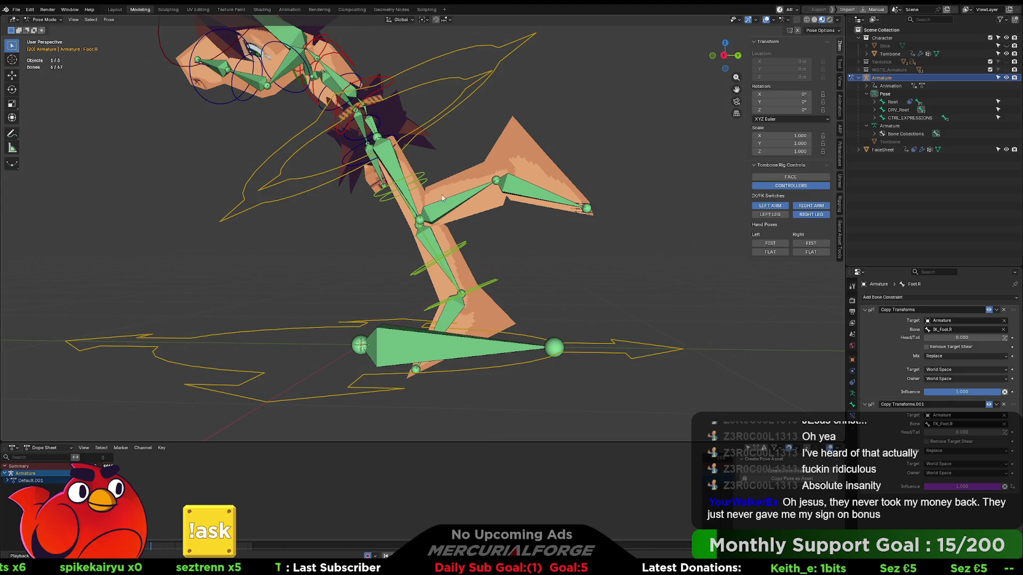
mouse_move(456, 228)
middle_mouse_down("shift")
mouse_move(541, 262)
mouse_move(527, 252)
middle_mouse_up("shift")
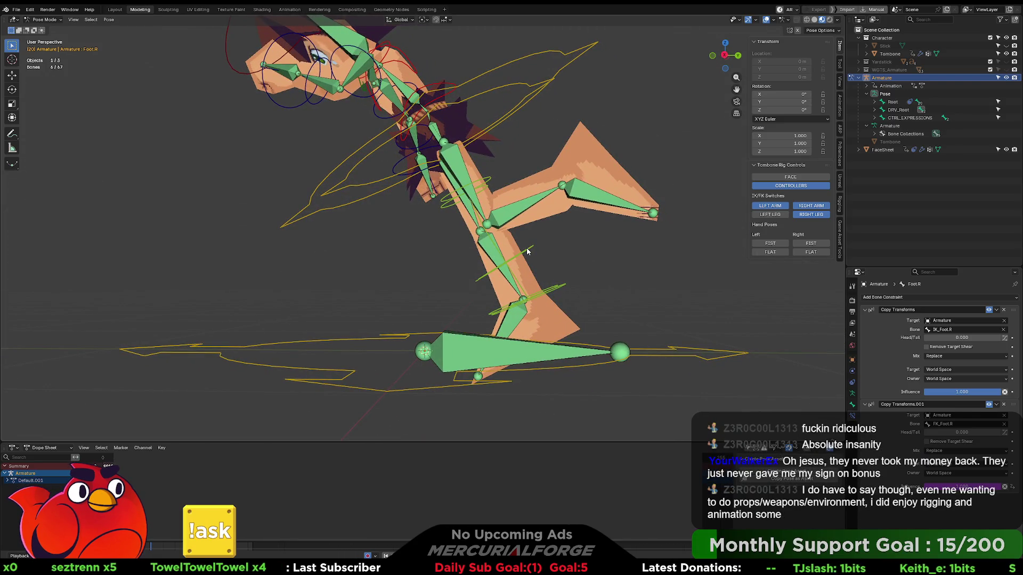
middle_click_drag(527, 251, 525, 254)
key("a")
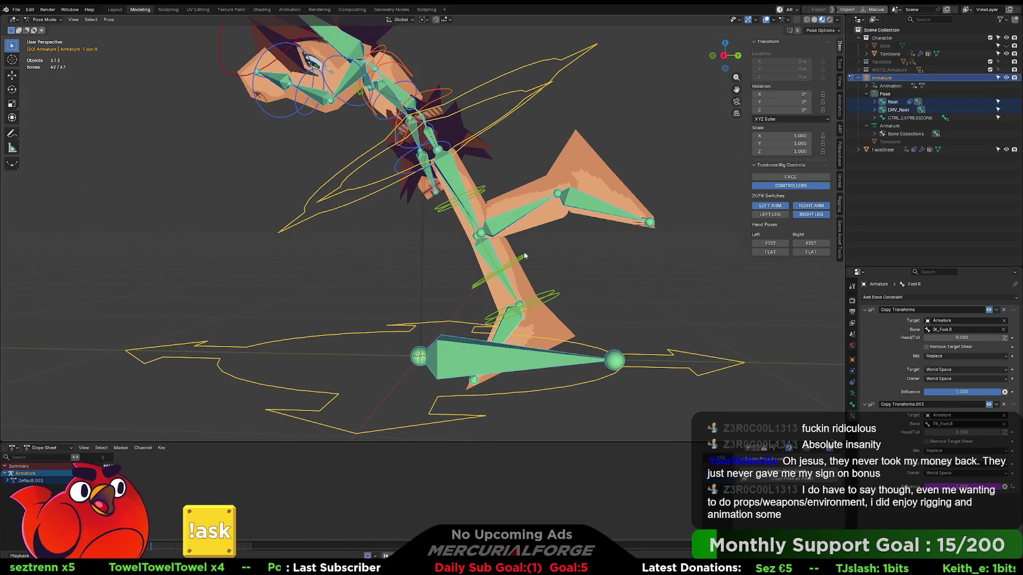
key("ctrl+z")
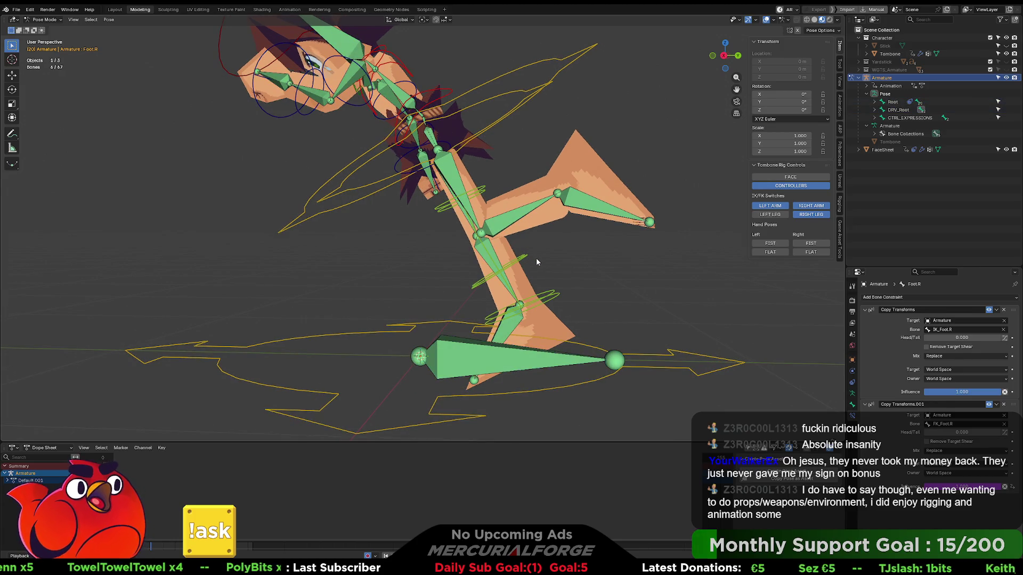
key("q")
key("Escape")
Select the foot bone and try rotating it from a front view.
middle_click_drag(537, 261, 596, 244)
left_click(545, 232)
key("r")
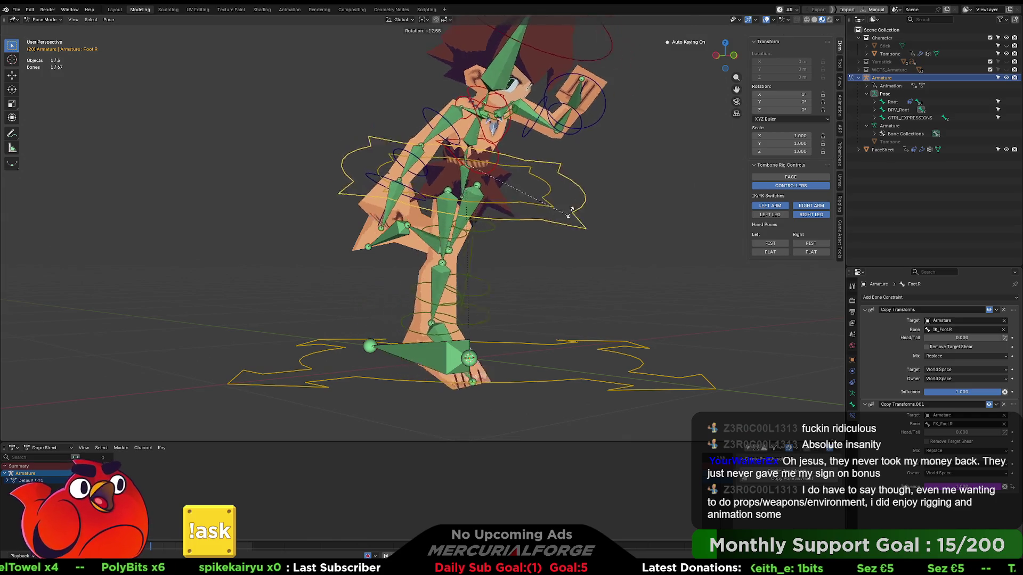
key("Escape")
left_click(589, 270)
Clear CTRL_COG's location and rotation with Alt+G and Alt+R.
mouse_move(589, 270)
middle_mouse_down()
mouse_move(514, 266)
mouse_move(561, 124)
middle_mouse_up()
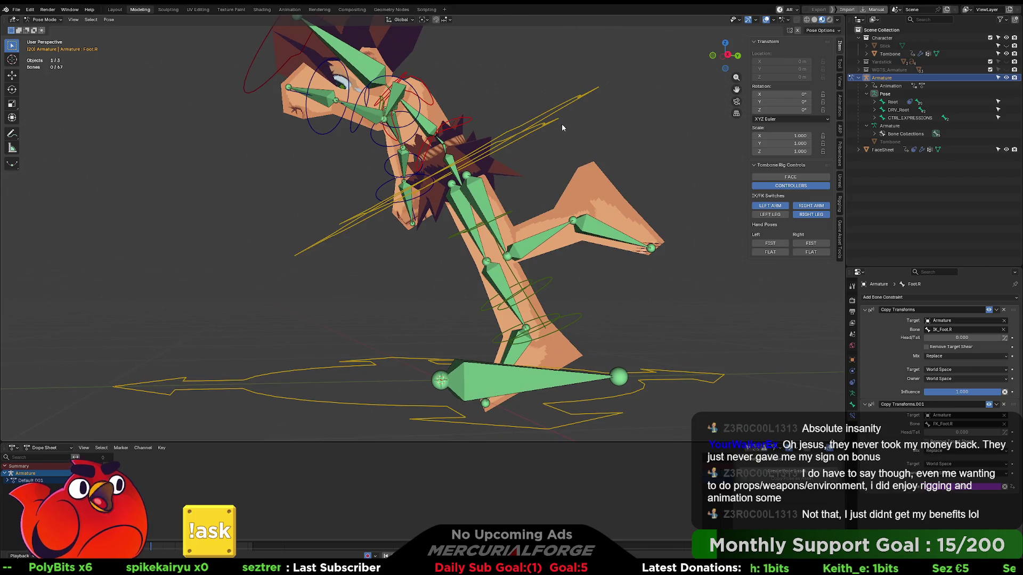
left_click(577, 95)
key("alt+g")
key("alt+r")
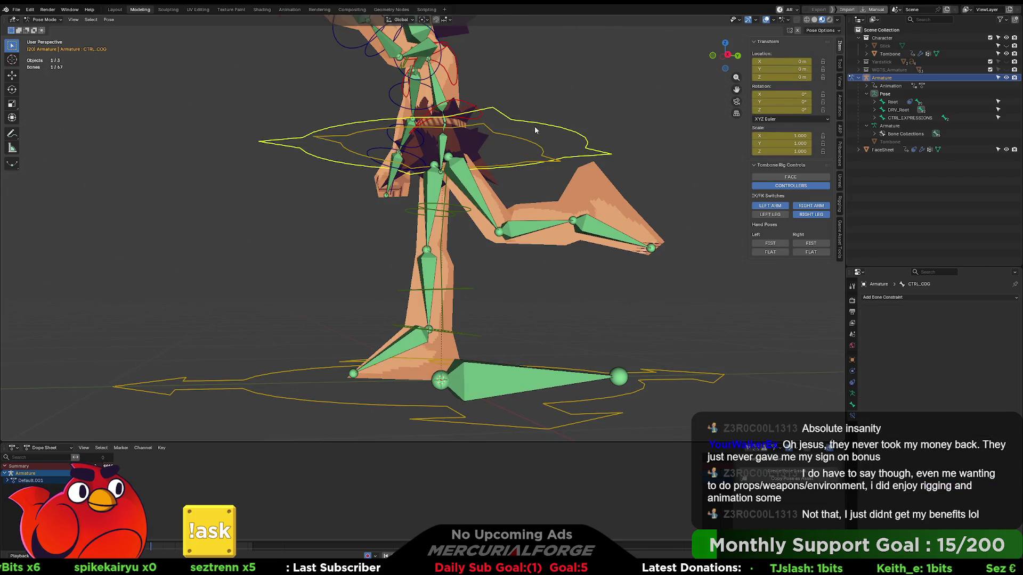
Restore the character's animated running pose.
mouse_move(577, 92)
middle_mouse_down()
mouse_move(567, 170)
mouse_move(628, 167)
mouse_move(503, 169)
mouse_move(504, 148)
mouse_move(641, 167)
middle_mouse_up()
key("Up")
key("alt+a")
middle_click_drag(629, 269, 500, 221)
With the left upper leg selected, toggle RIGHT LEG twice and switch LEFT LEG to IK.
left_click(521, 216)
scroll(618, 320, "up", 3)
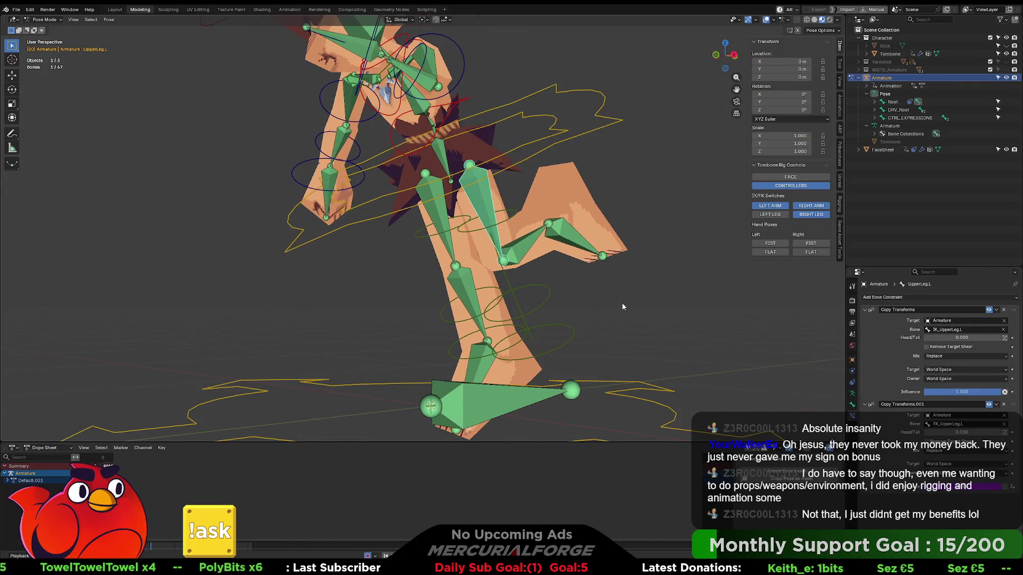
left_click(815, 215)
left_click(816, 216)
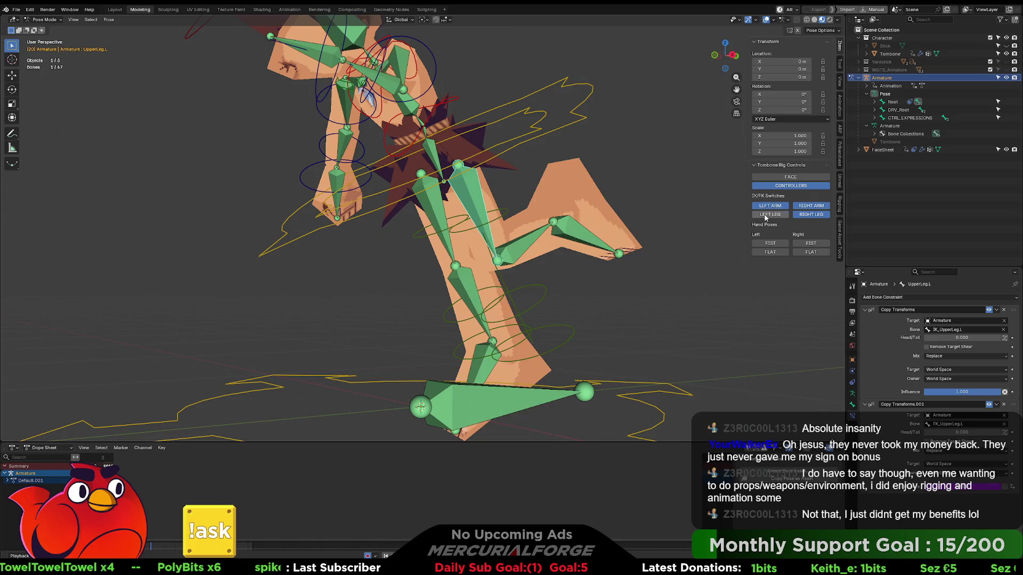
left_click(766, 215)
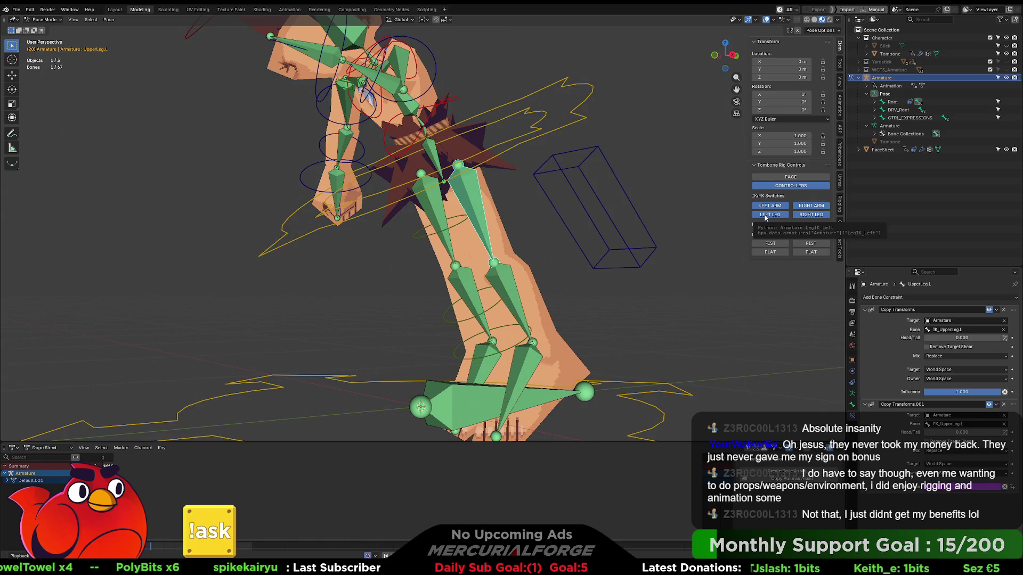
Select the CTRL_IKLEG_L foot box and show its bone properties.
left_click(637, 214)
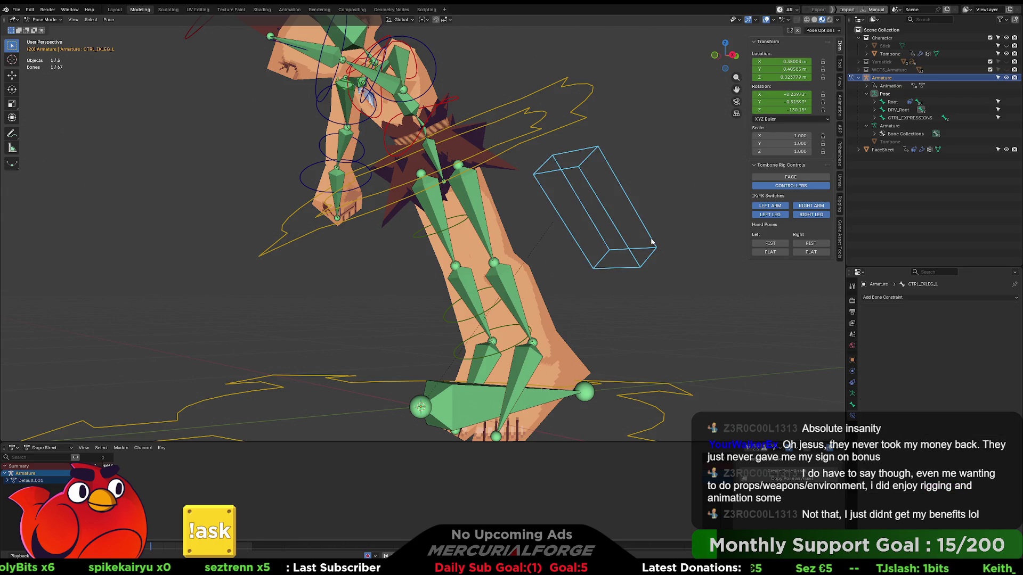
mouse_move(645, 250)
middle_mouse_down()
mouse_move(618, 256)
mouse_move(628, 247)
mouse_move(611, 247)
mouse_move(641, 253)
mouse_move(596, 239)
mouse_move(636, 245)
middle_mouse_up()
left_click(853, 405)
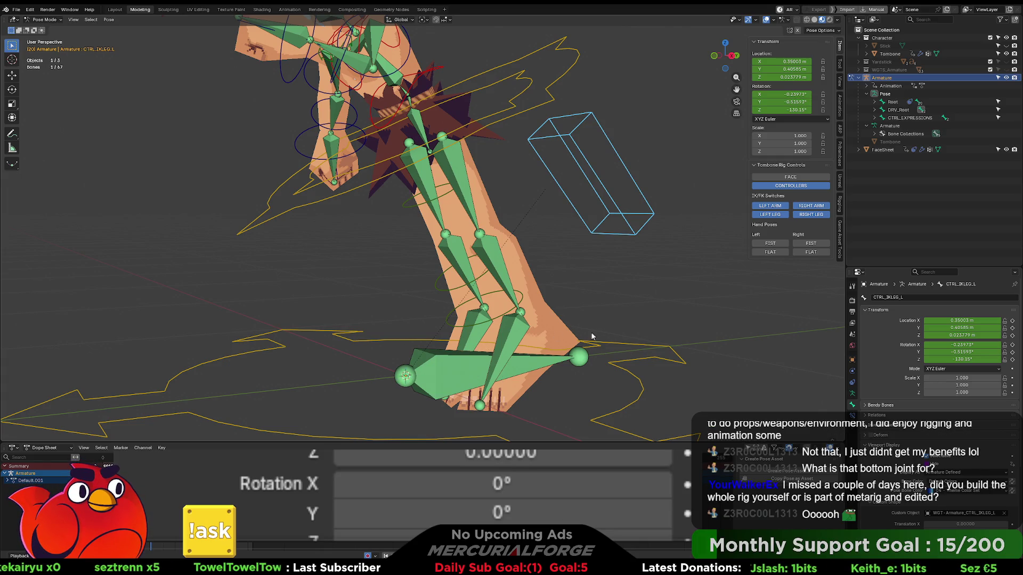
Select DRV_Root and start a move, then cancel it.
scroll(633, 341, "down", 3)
left_click(412, 311)
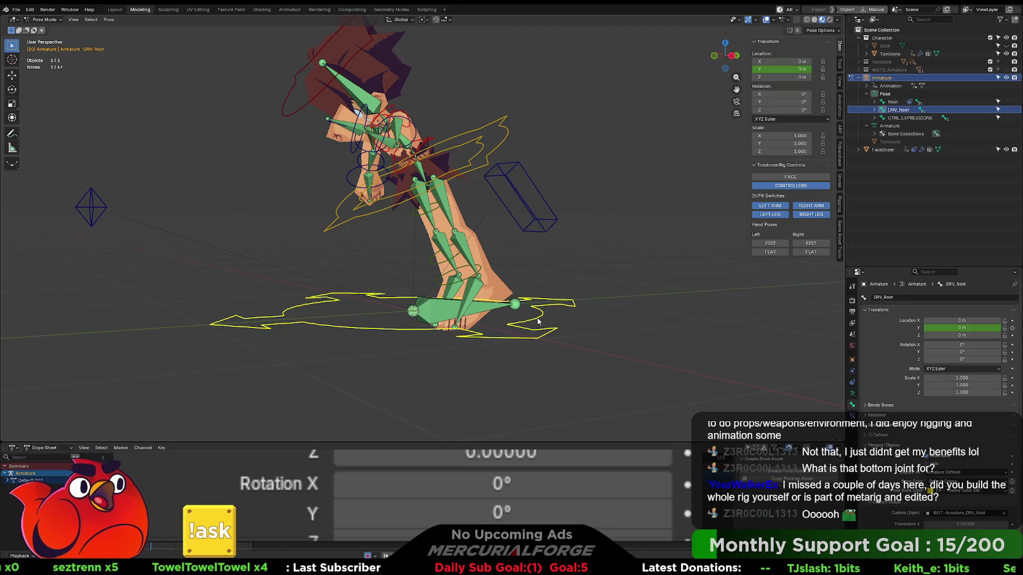
key("g")
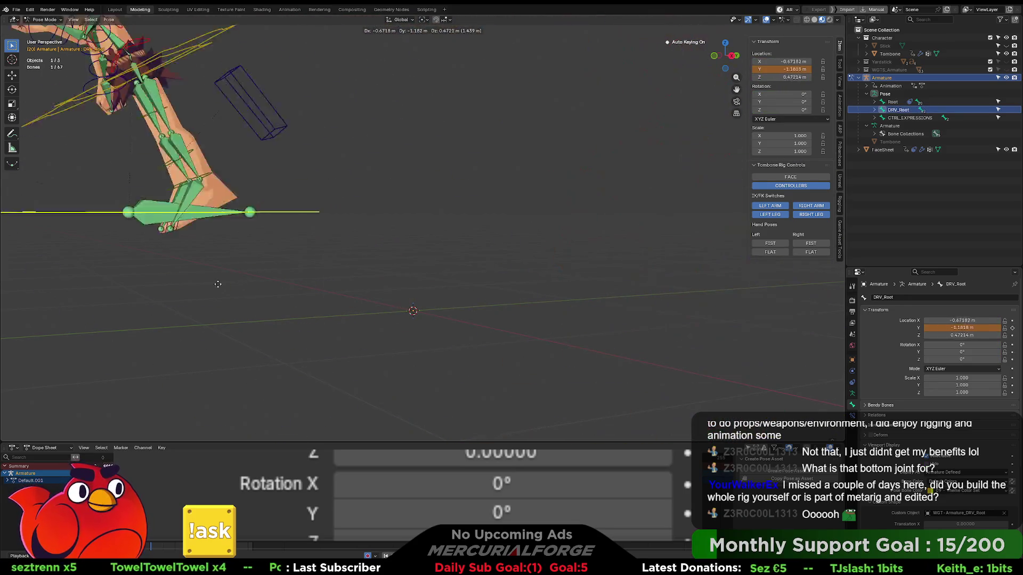
right_click(626, 386)
middle_click_drag(526, 318, 609, 250)
Remove the 'not' from CTRL_IKLEG_L's Hide driver expression.
left_click(613, 250)
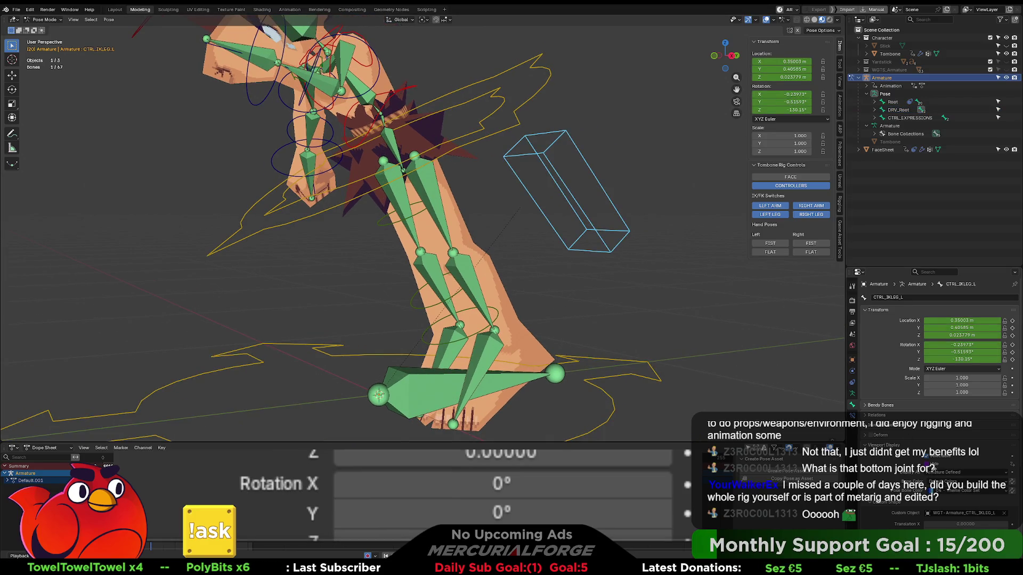
right_click(930, 468)
left_click(908, 463)
key("BackSpace")
key("BackSpace")
key("BackSpace")
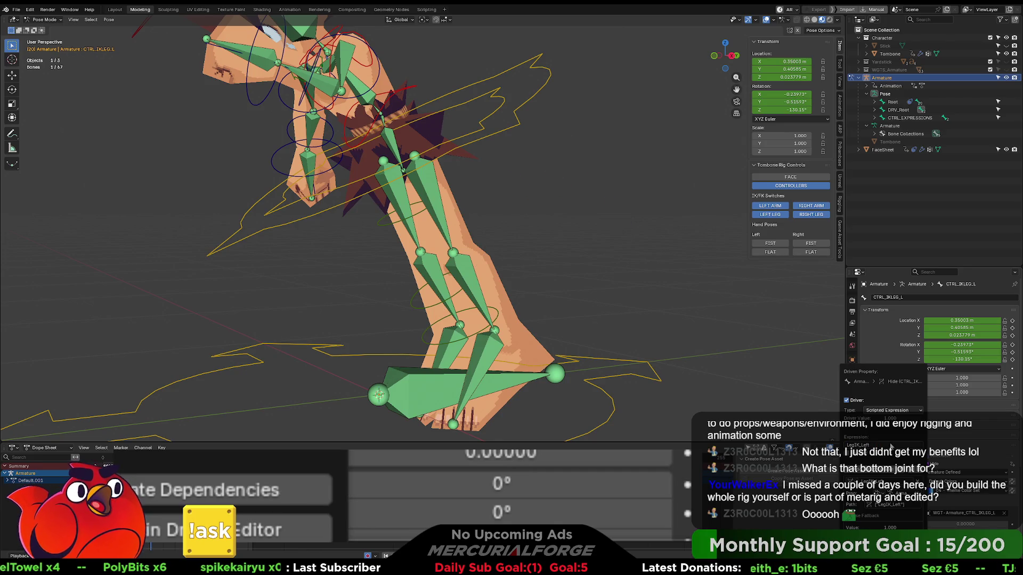
mouse_move(511, 253)
middle_mouse_down()
mouse_move(537, 255)
mouse_move(527, 255)
middle_mouse_up()
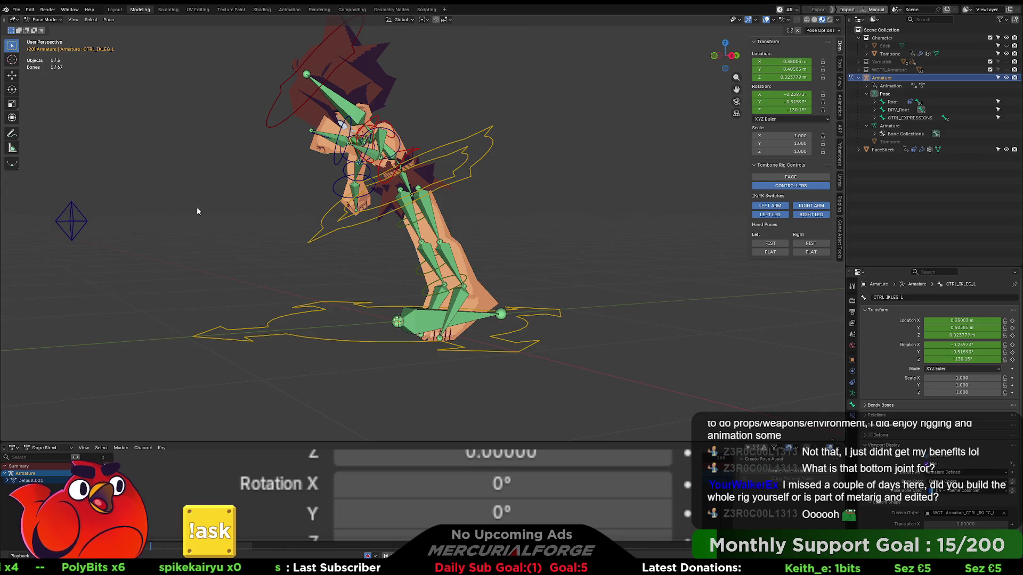
With the pole control added, add and then remove the 'not' prefix in the Hide driver.
left_click(71, 221, "shift")
right_click(930, 464)
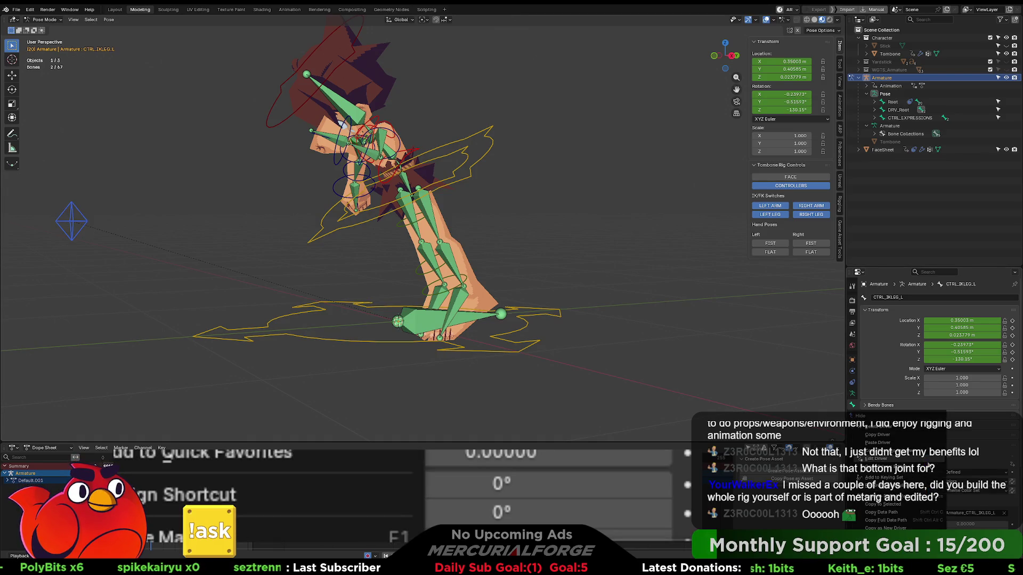
left_click(880, 444)
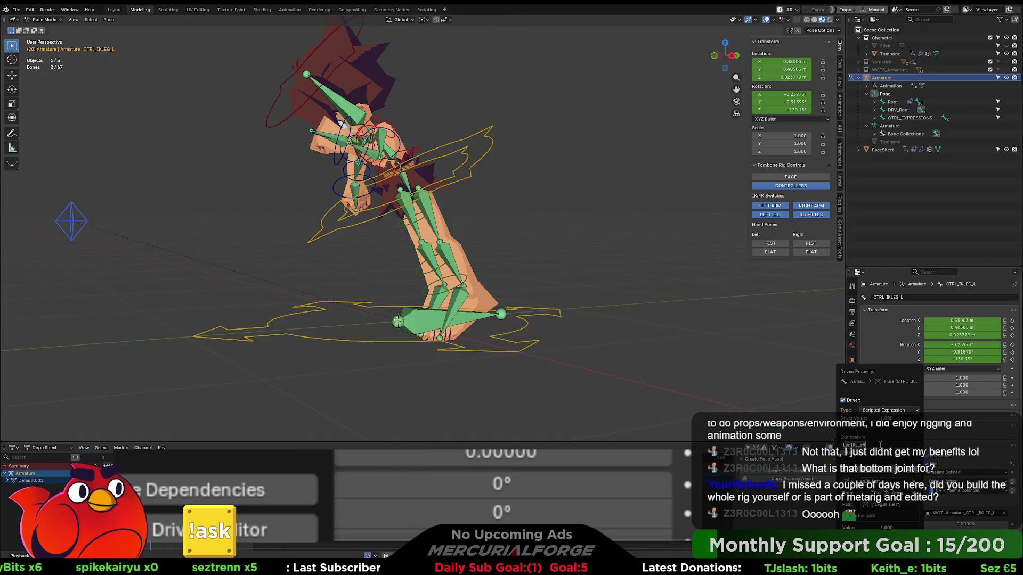
key("Home")
type("not")
key("Return")
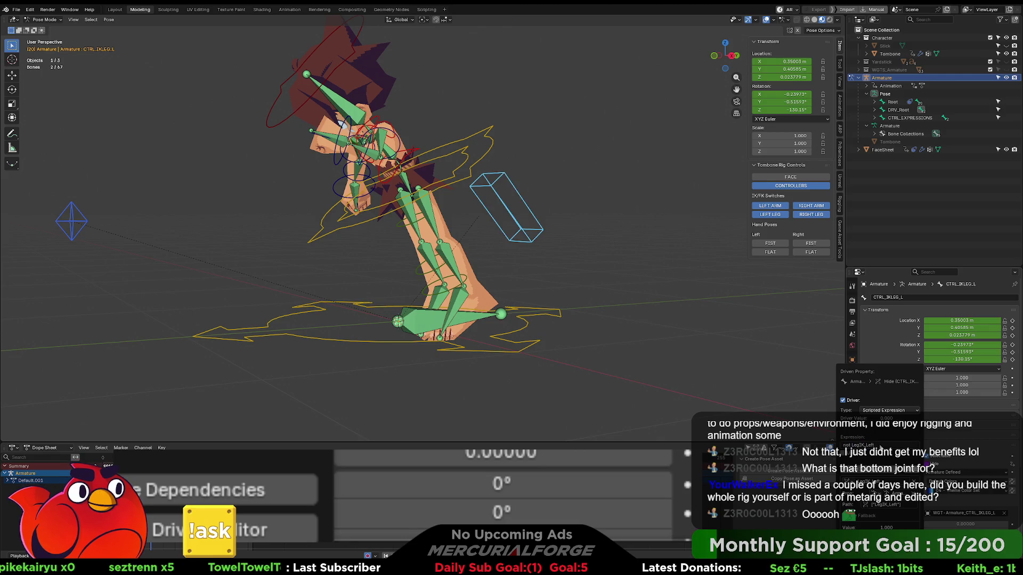
left_click(893, 445)
key("Home")
key("Delete")
key("Delete")
key("Delete")
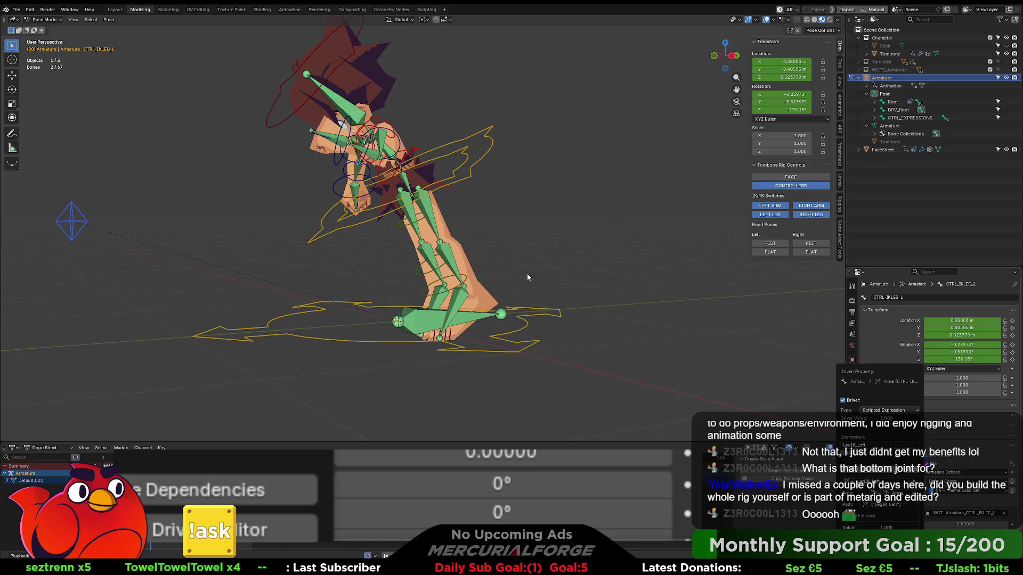
Remove the 'not' from CTRL_IKLEG_POLE_L's Hide driver expression.
left_click_drag(61, 198, 117, 242)
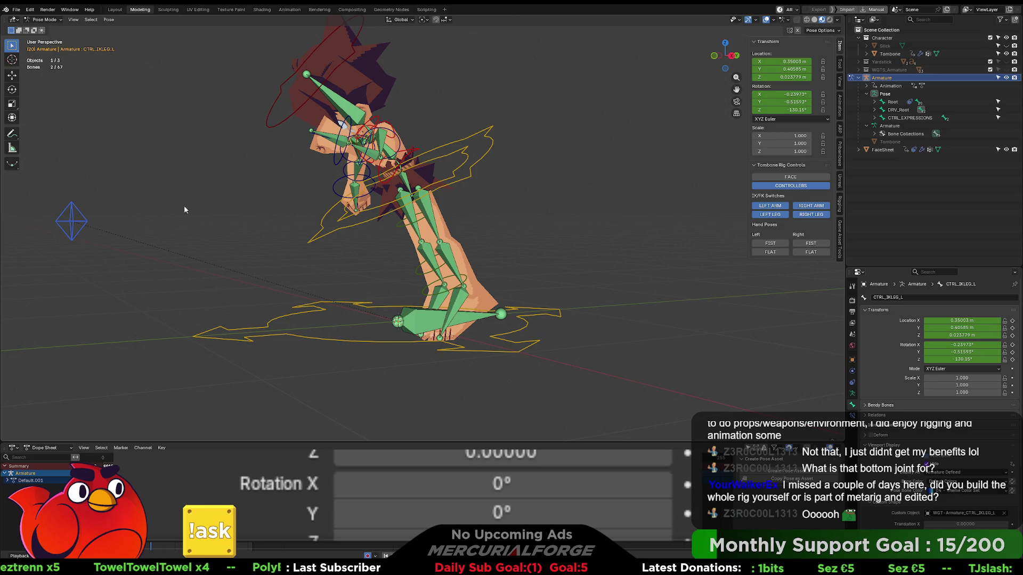
left_click(89, 220)
right_click(899, 465)
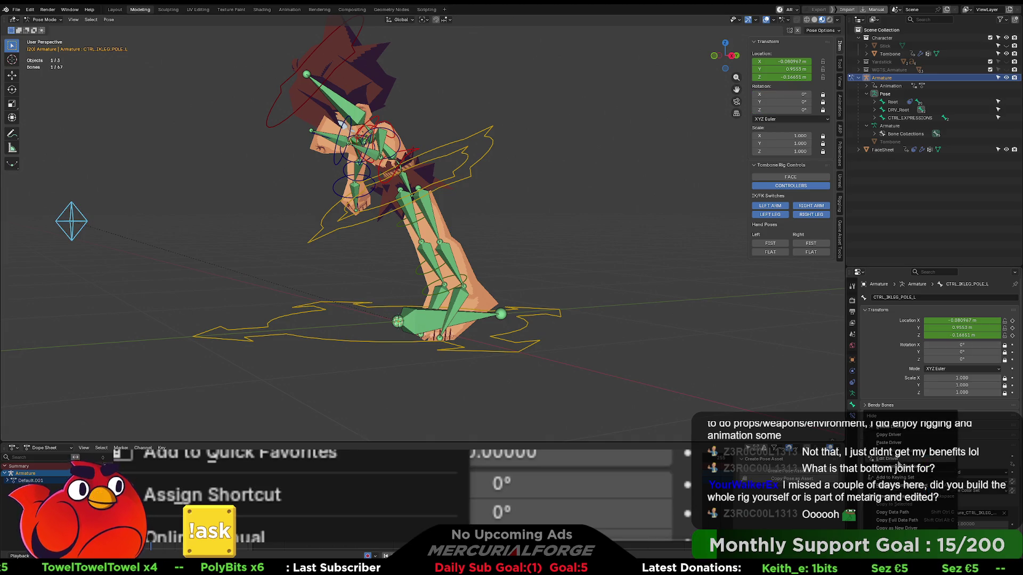
left_click(900, 460)
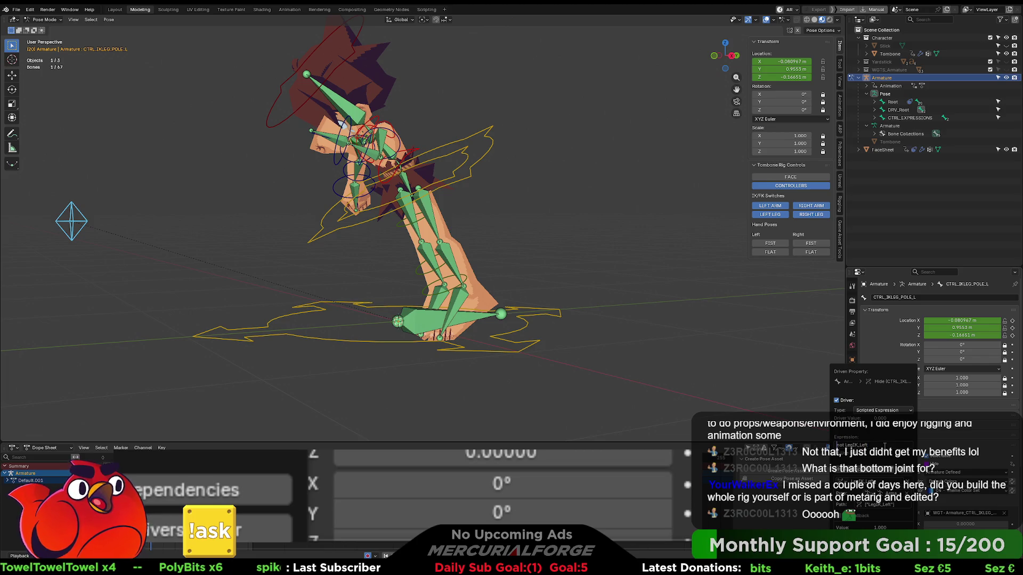
key("Home")
key("Delete")
key("Delete")
key("Delete")
key("Return")
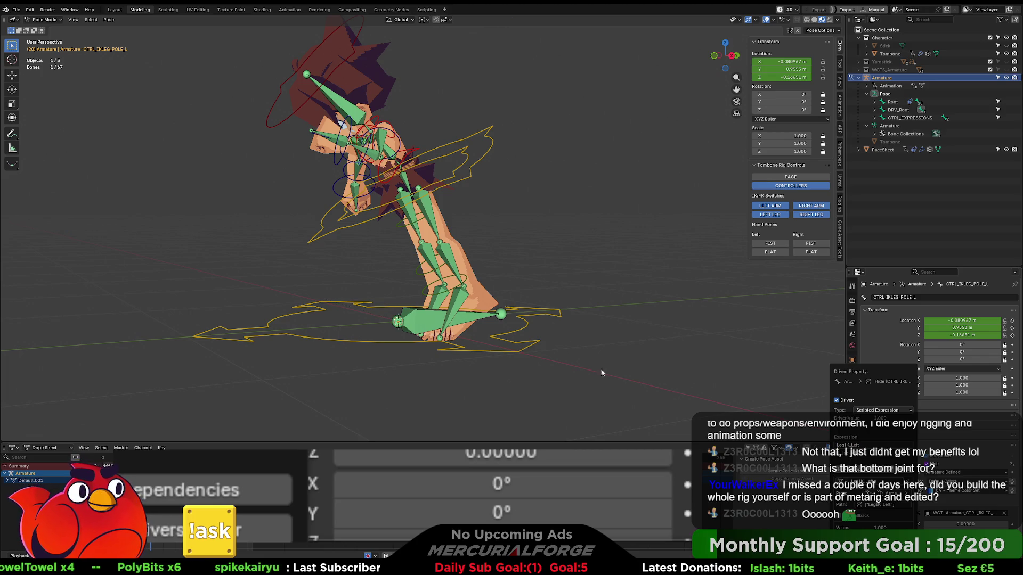
Test the leg IK/FK switches, put the left leg in IK, and select the left FK foot control.
left_click(807, 214)
left_click(807, 215)
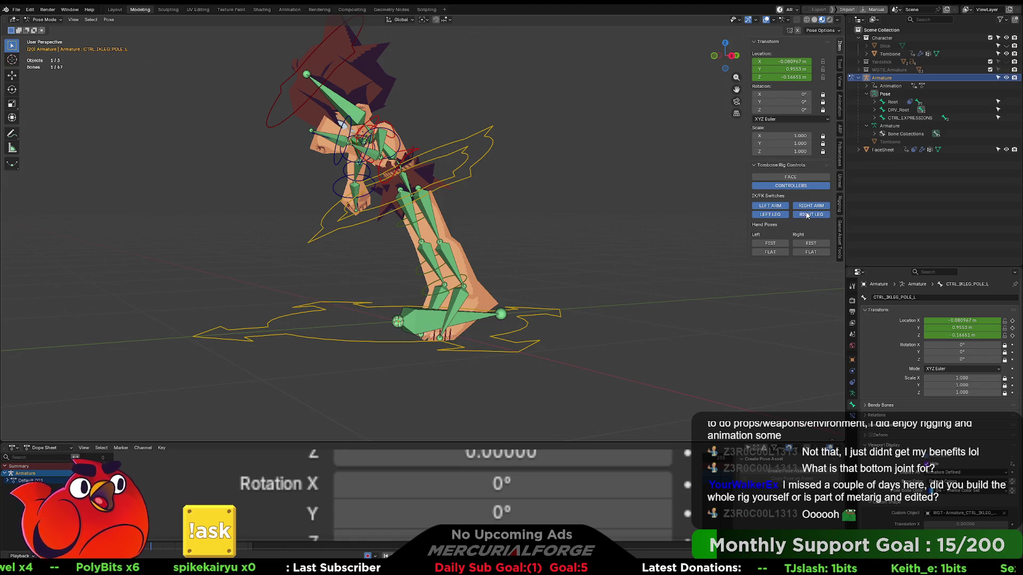
left_click(770, 214)
scroll(512, 222, "up", 2)
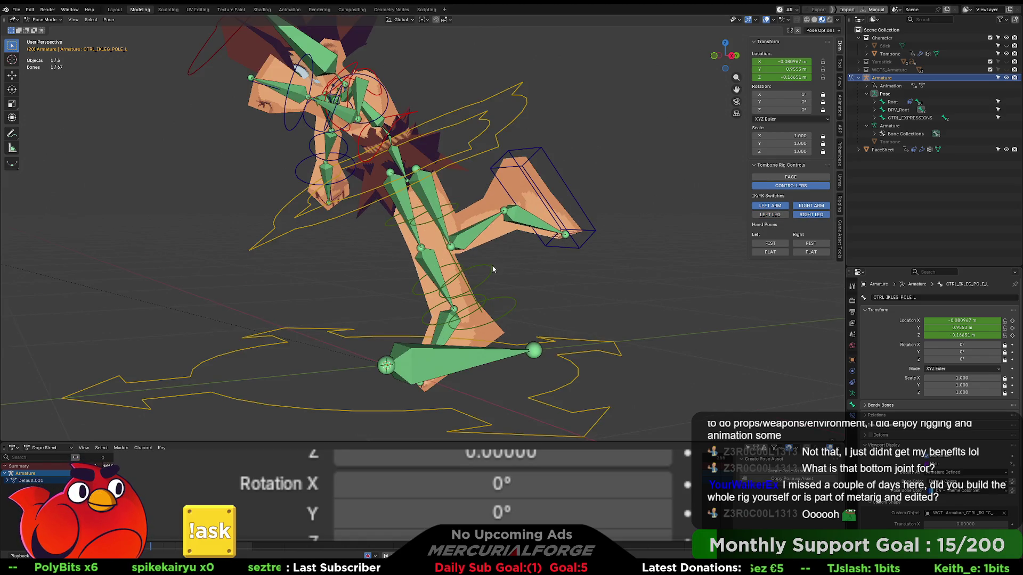
left_click(507, 303)
Prefix 'not' to the Hide driver expressions of the left FK foot and lower-leg controls.
right_click(891, 463)
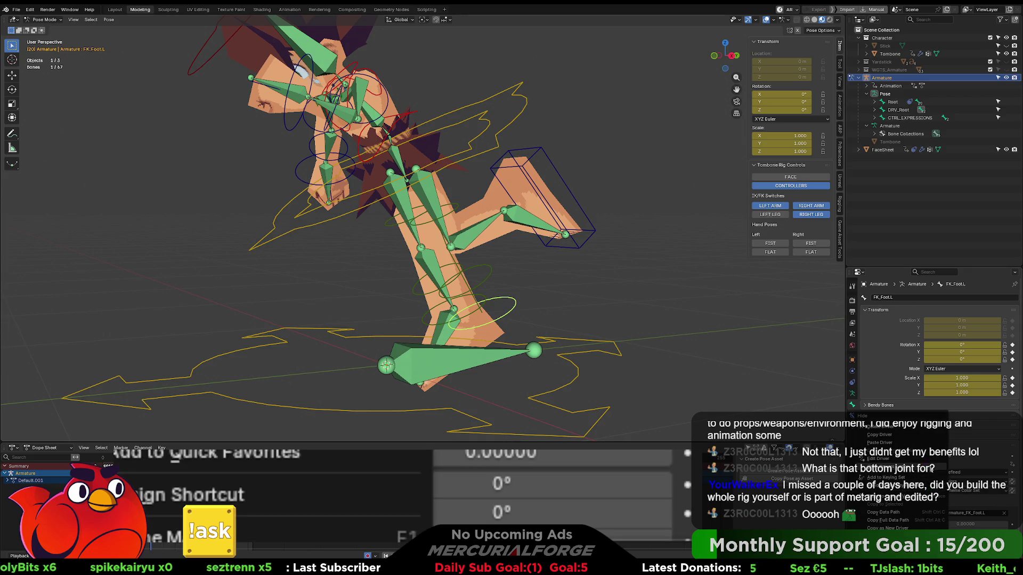
left_click(891, 459)
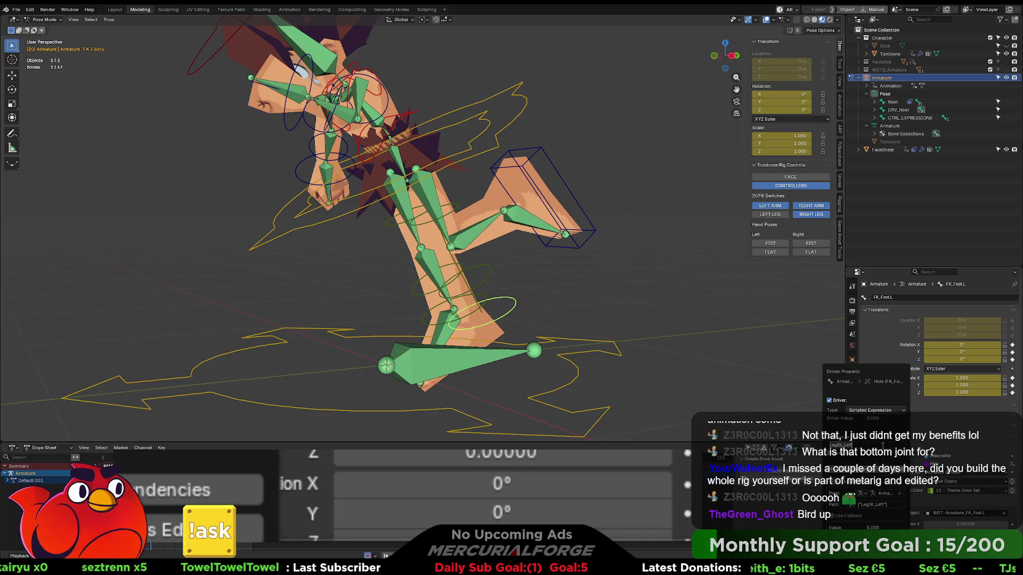
type("not")
key("Return")
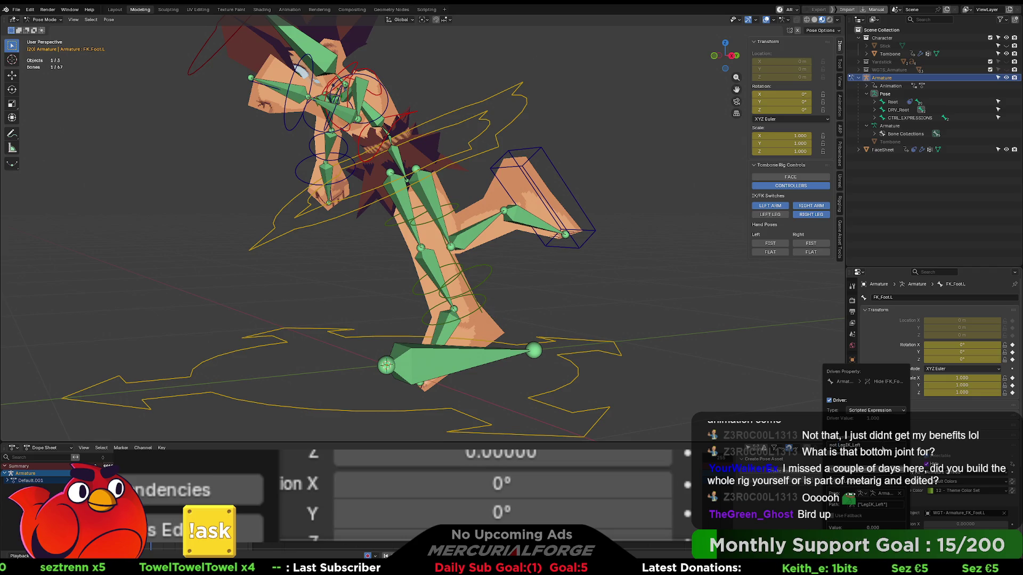
left_click(488, 273)
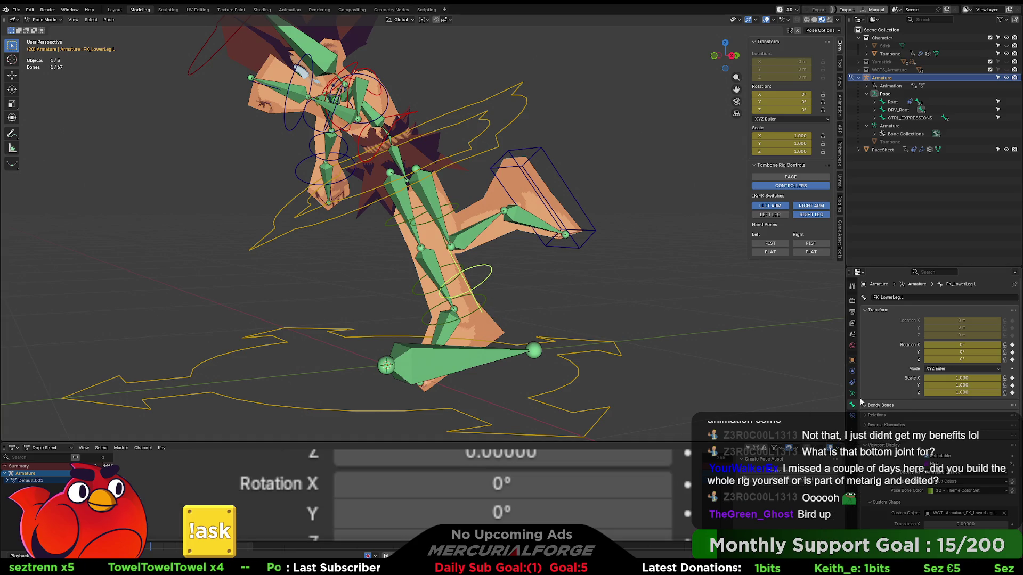
right_click(928, 457)
left_click(879, 459)
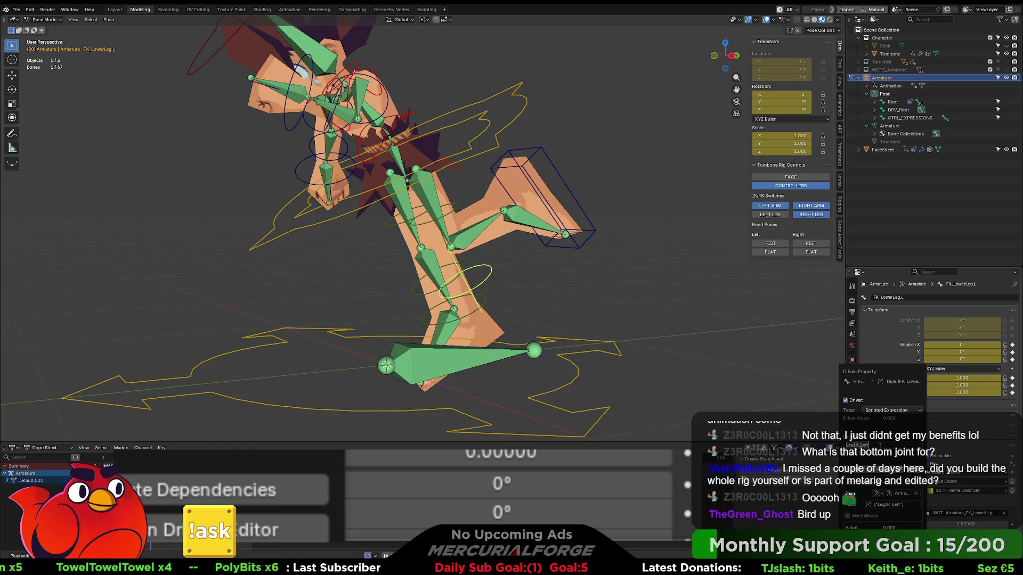
left_click(880, 446)
key("Home")
type("not")
key("Return")
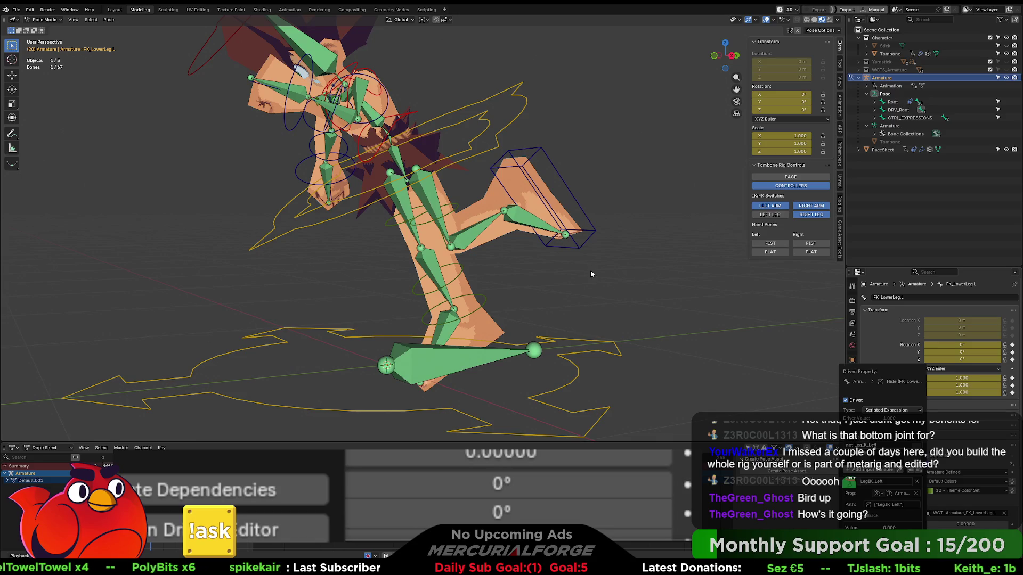
Change the left FK upper-leg control's Hide driver to 'not LegIK_Left'.
middle_click_drag(573, 278, 602, 293)
key("bracketleft")
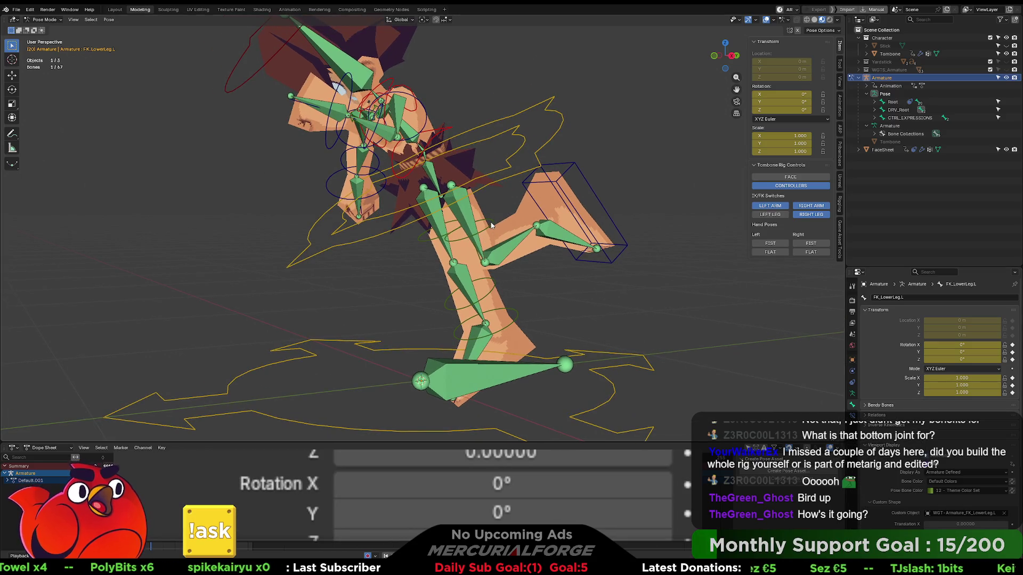
right_click(942, 463)
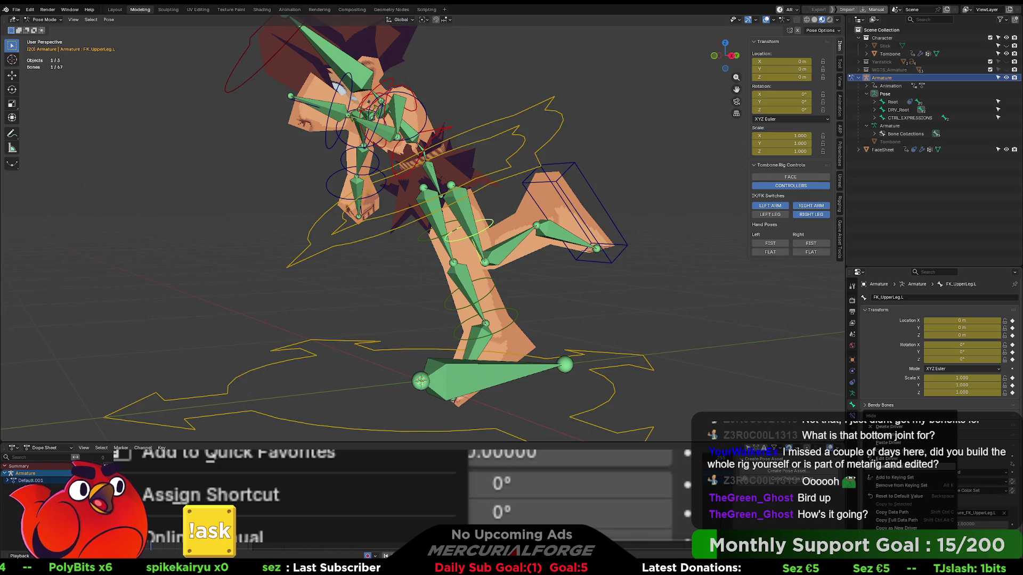
left_click(885, 458)
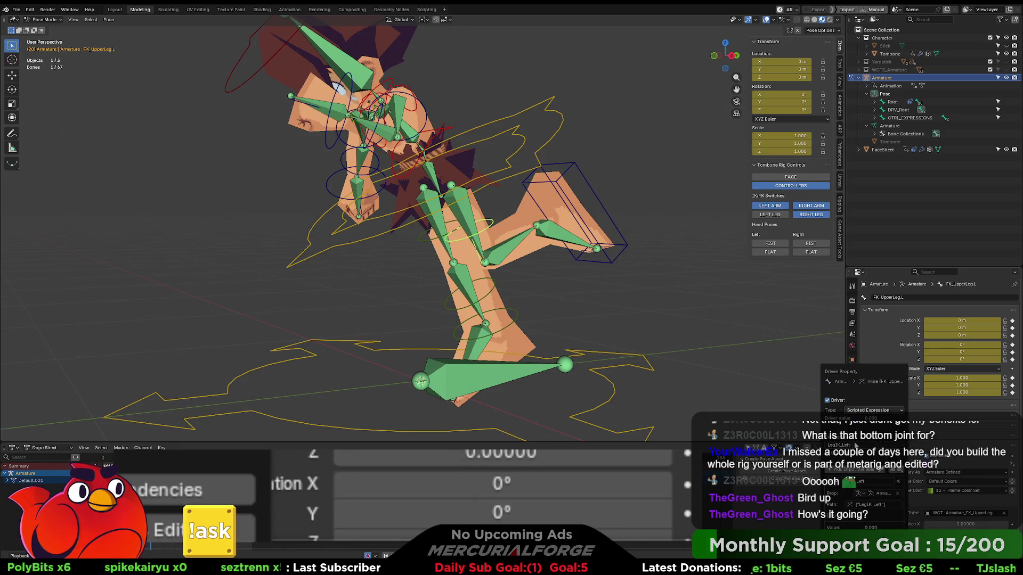
type("not")
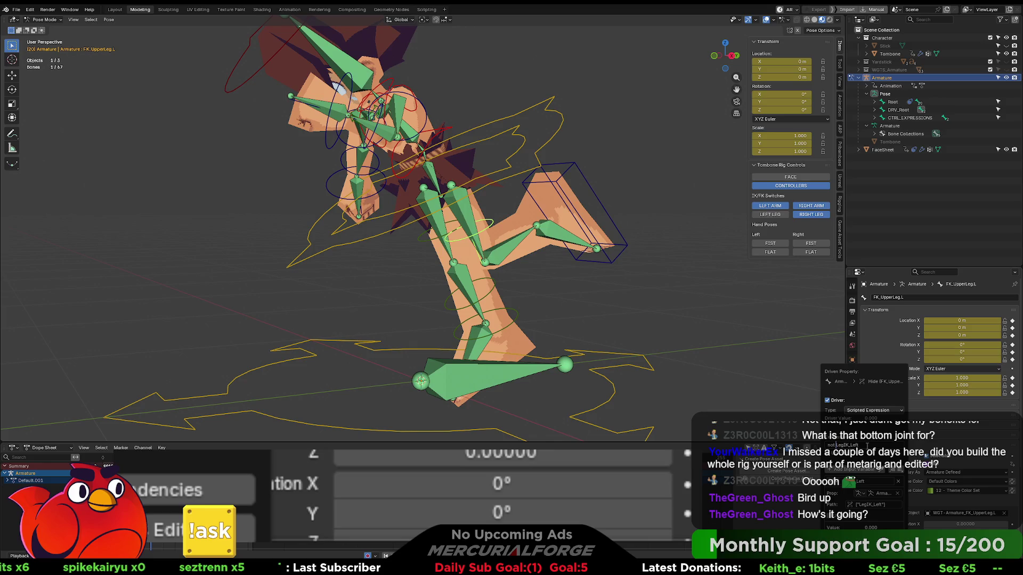
key("Return")
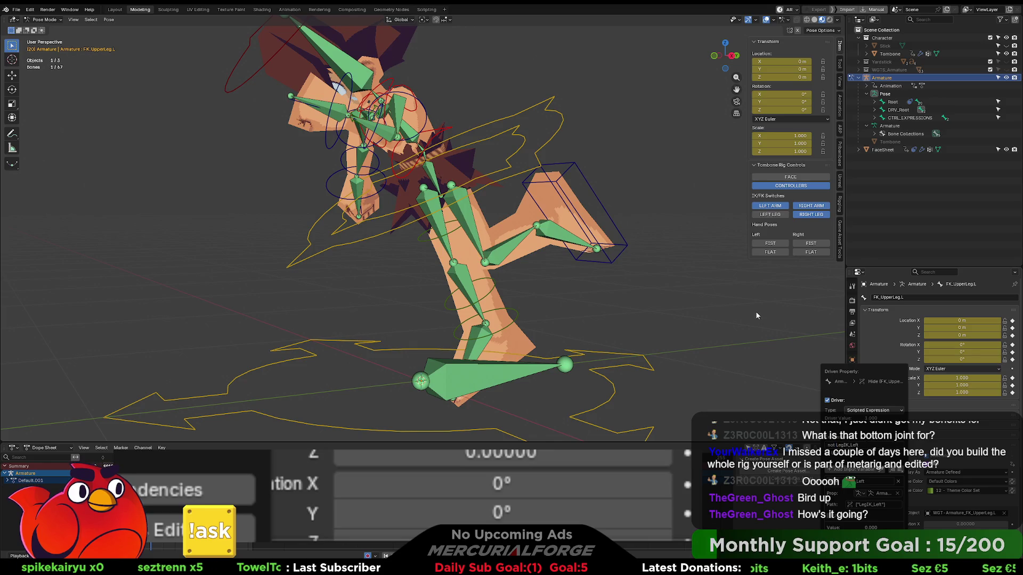
Toggle the RIGHT LEG and LEFT LEG IK/FK switches repeatedly to test them.
double_click(808, 214)
left_click(802, 215)
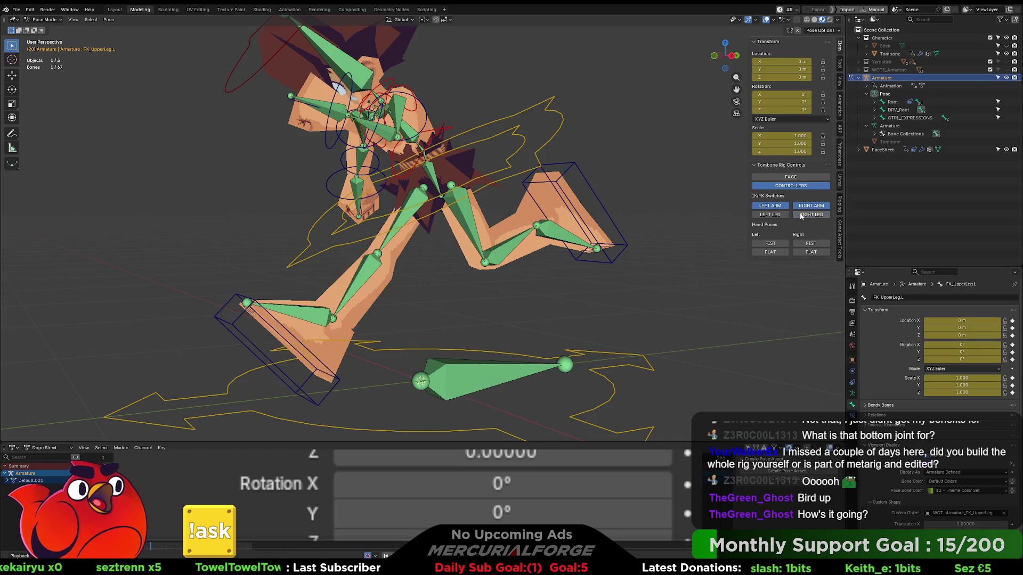
left_click(801, 216)
left_click(801, 216)
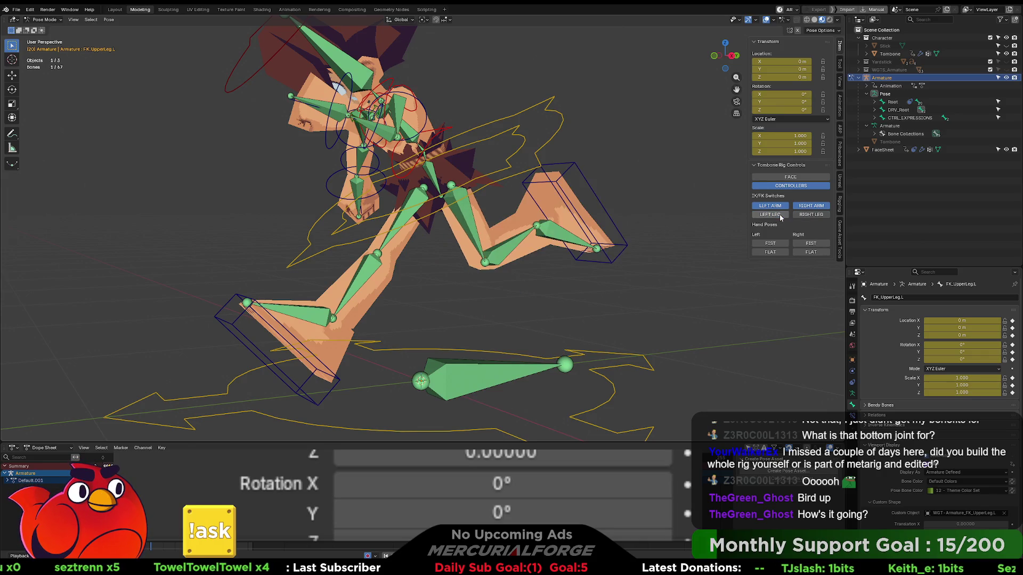
left_click(800, 217)
left_click(801, 217)
left_click(784, 216)
left_click(785, 216)
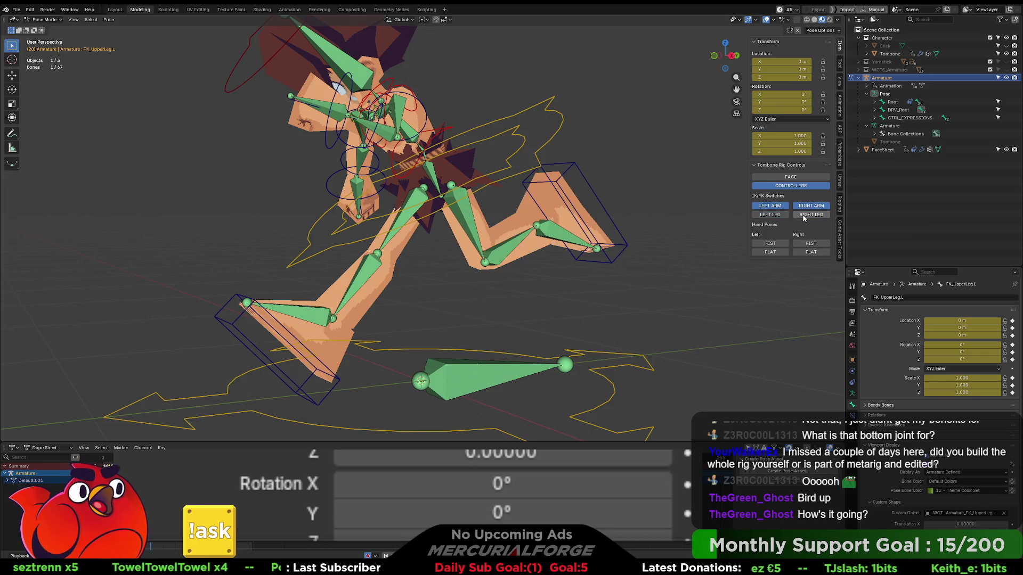
left_click(784, 216)
left_click(781, 216)
left_click(781, 216)
left_click(778, 216)
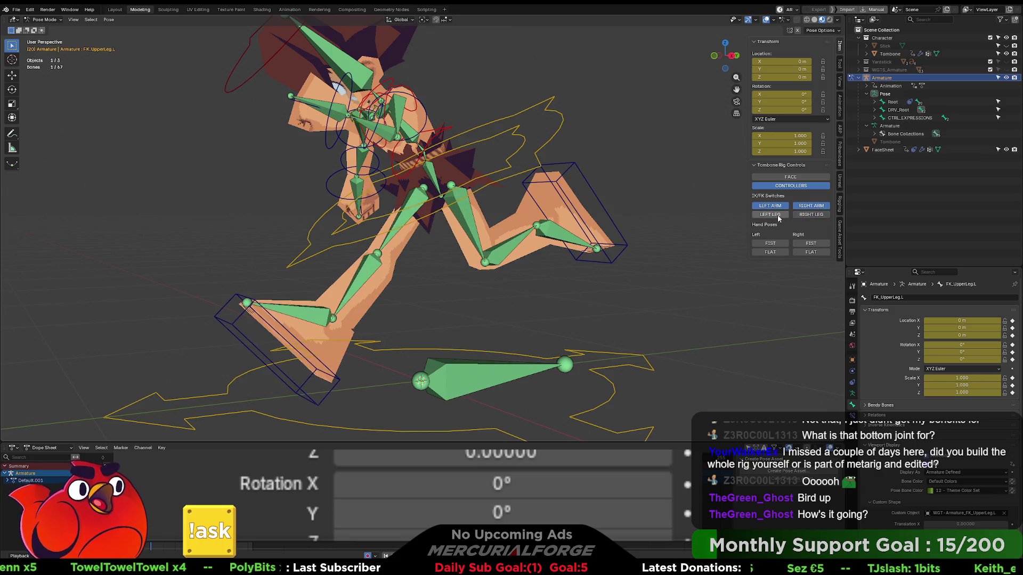
Toggle the LEFT ARM and RIGHT ARM IK/FK switches to test them.
left_click(779, 208)
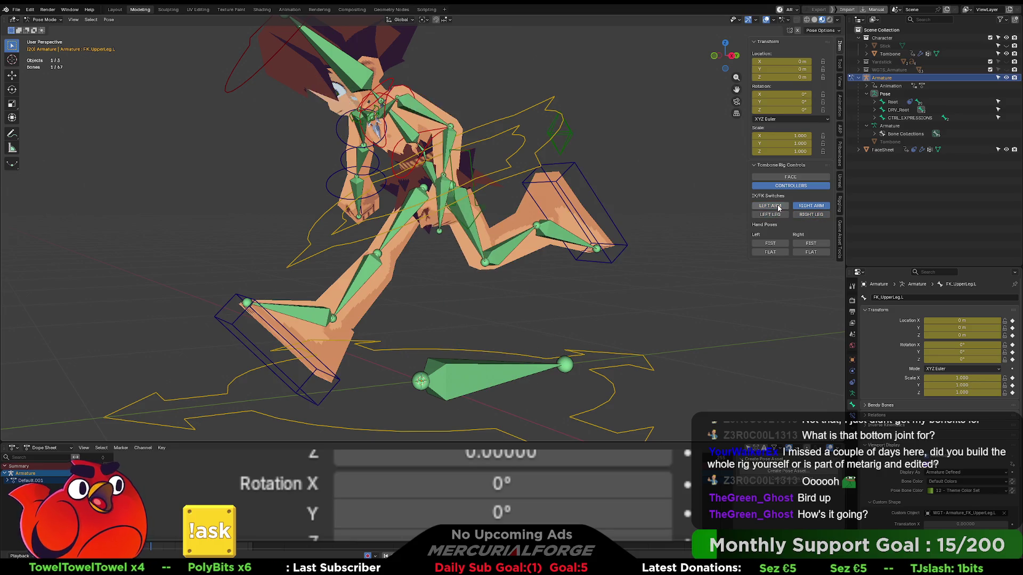
left_click(779, 208)
middle_click_drag(541, 211, 629, 210)
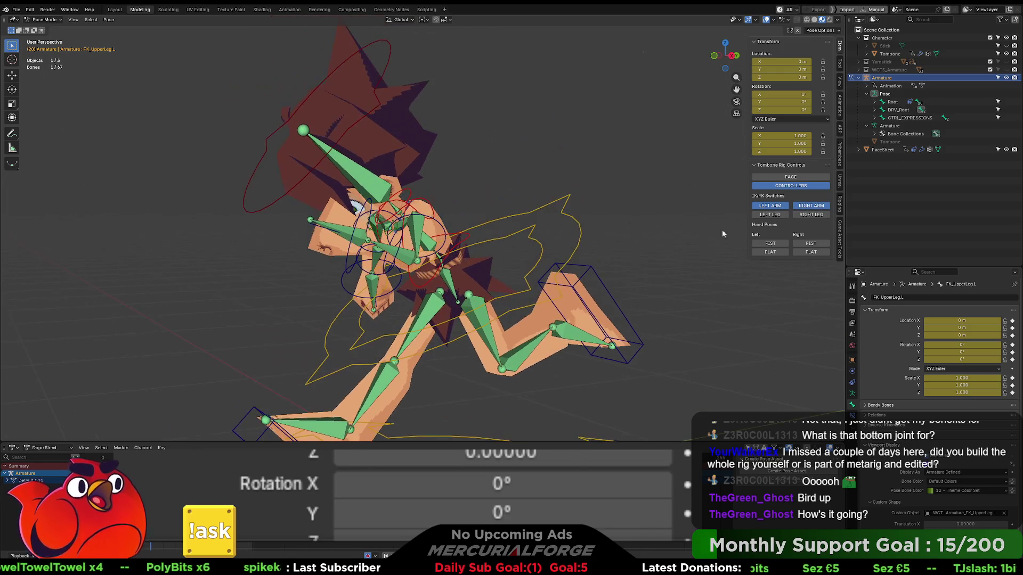
left_click(811, 205)
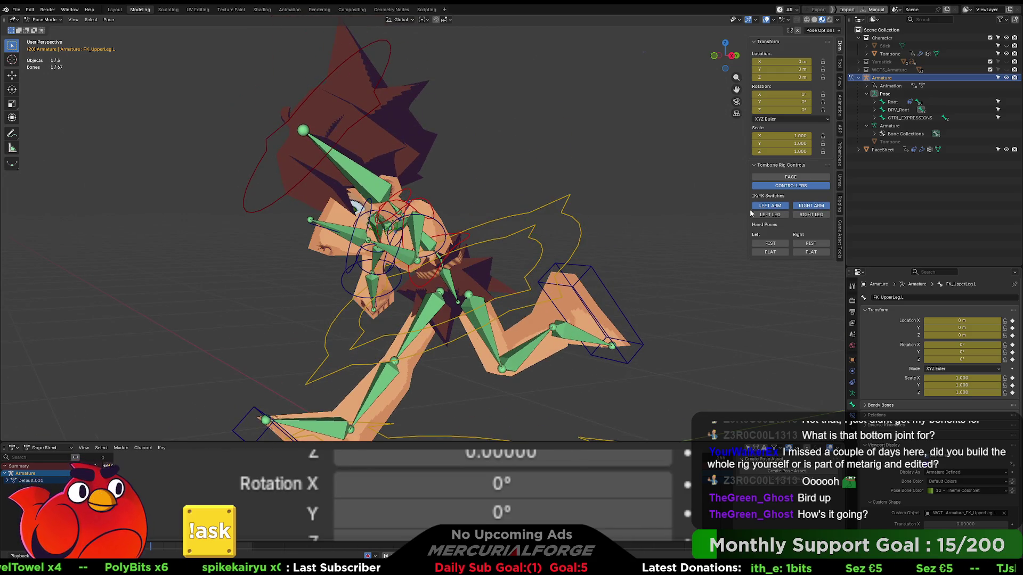
mouse_move(708, 224)
middle_mouse_down()
mouse_move(666, 223)
mouse_move(705, 225)
middle_mouse_up()
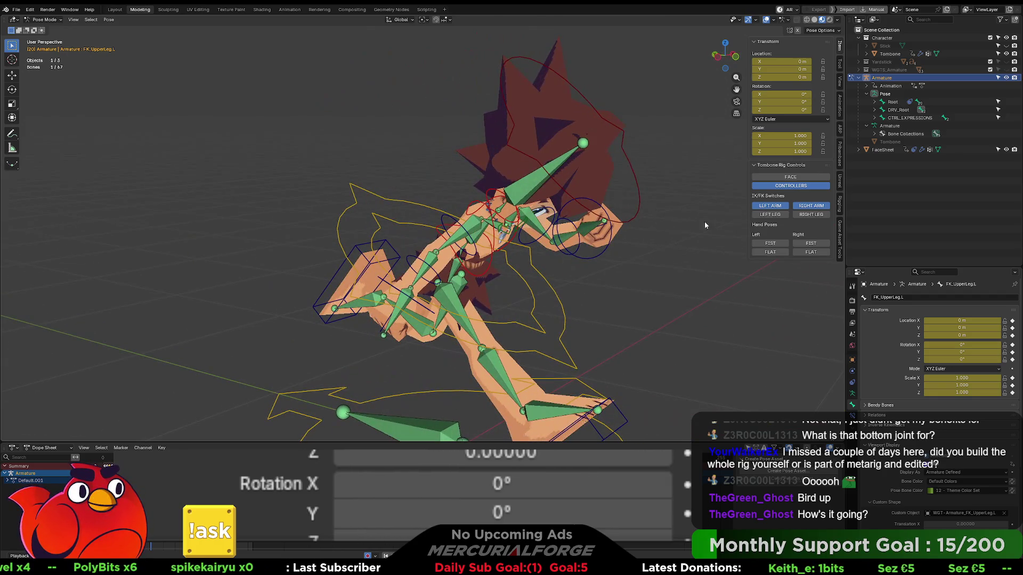
left_click(770, 206)
left_click(770, 206)
left_click(811, 206)
left_click(812, 206)
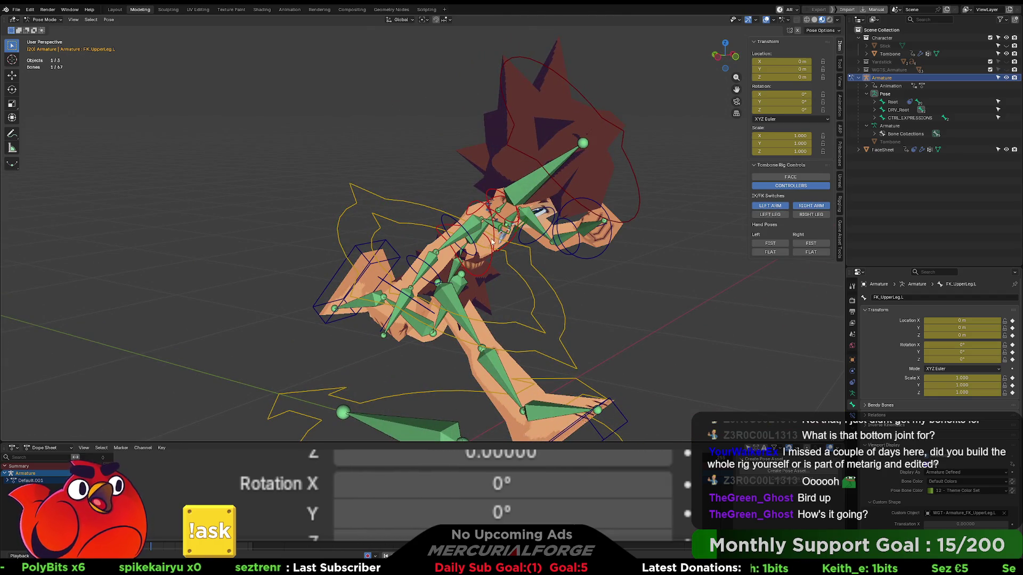
Play the run animation and watch it from a new angle.
middle_click_drag(492, 241, 549, 241)
key("space")
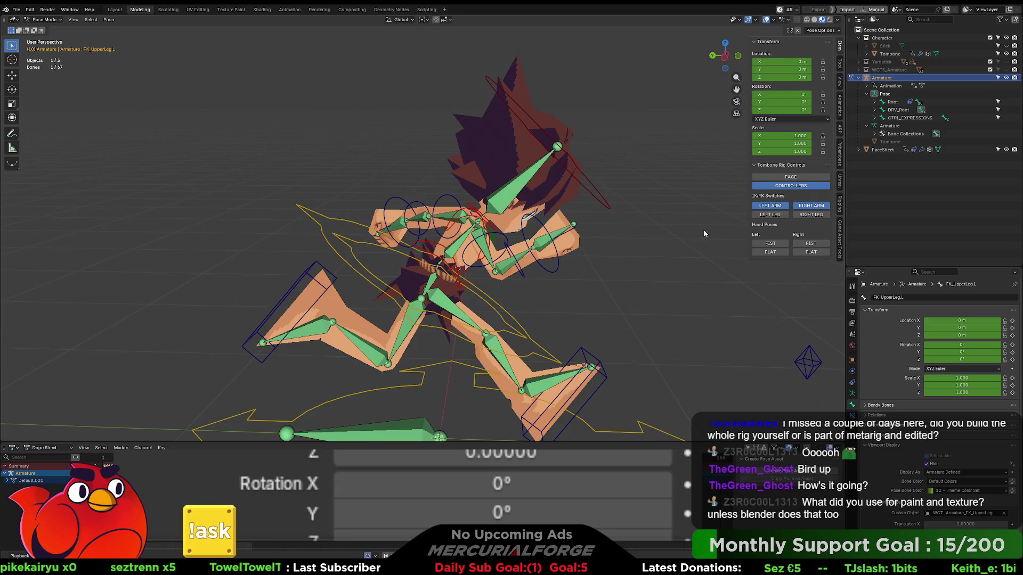
middle_click_drag(663, 244, 631, 245)
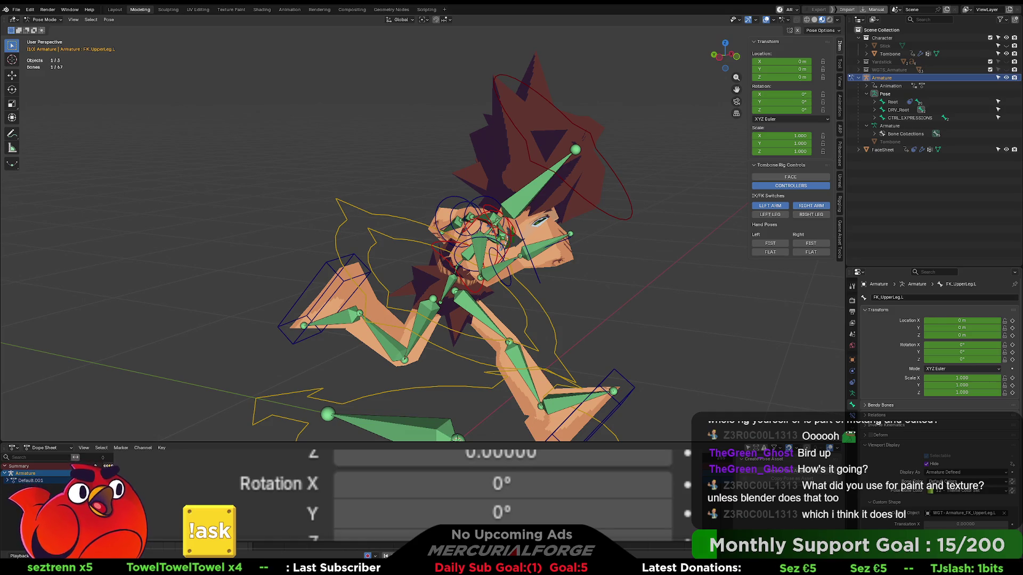
Bring the Aseprite texture window forward and zoom into one area of the character texture.
key("alt+Tab")
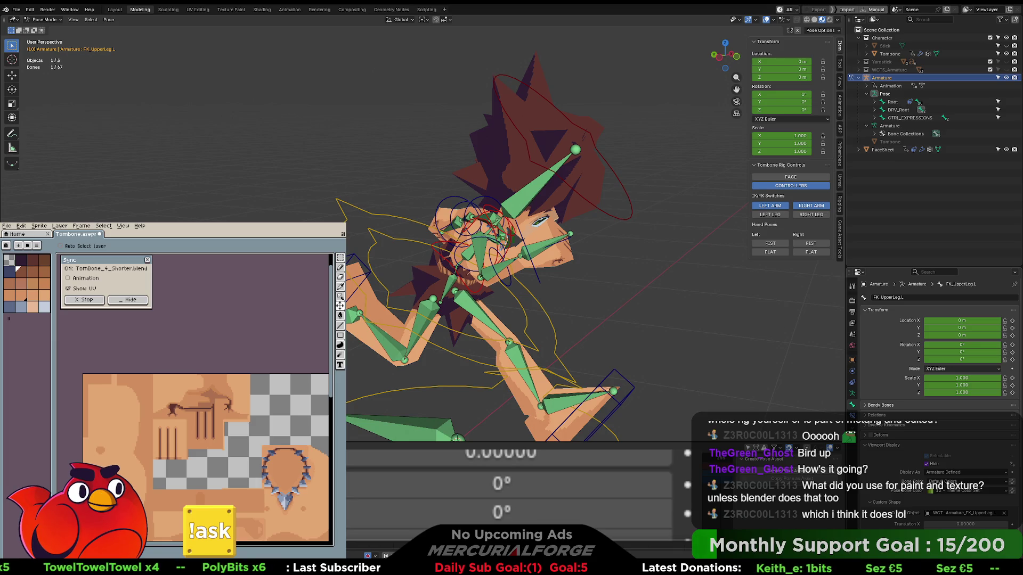
scroll(131, 329, "up", 5)
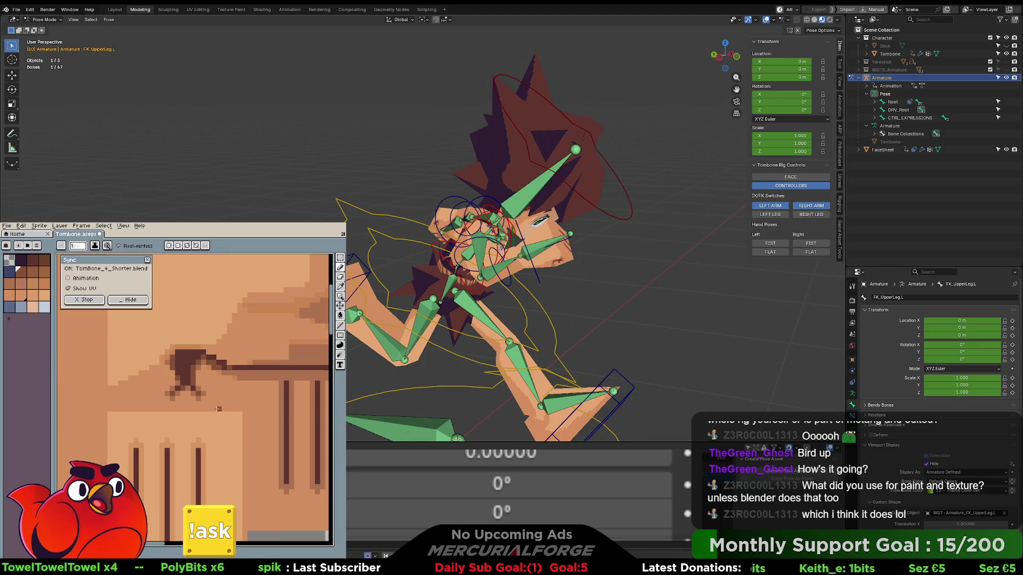
scroll(130, 329, "down", 4)
scroll(192, 400, "up", 4)
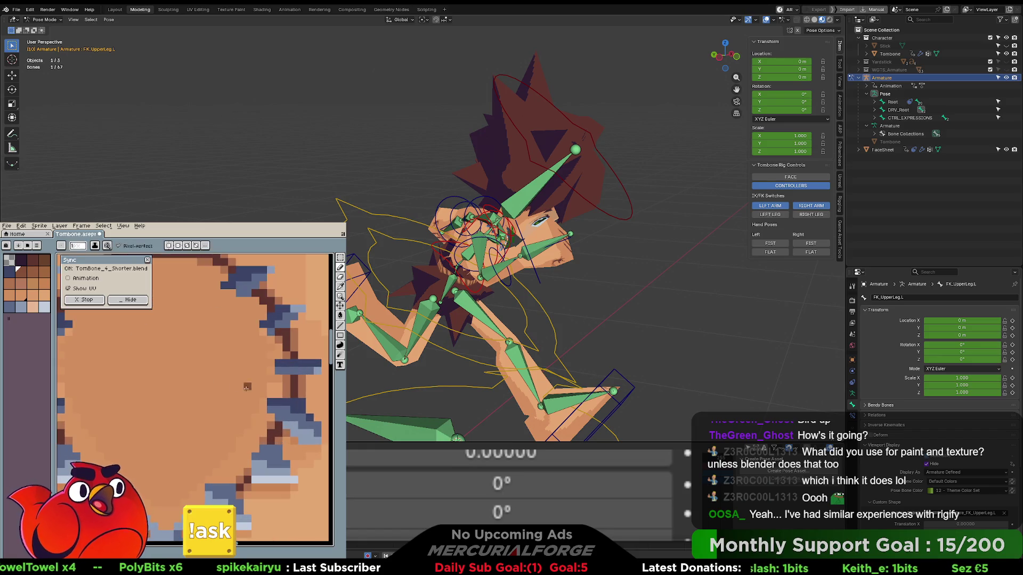
Sketch two rough oval guides with the pencil, undo them, then switch Blender to the Scripting workspace.
key("b")
mouse_move(238, 345)
left_mouse_down()
mouse_move(251, 474)
mouse_move(282, 375)
left_mouse_up()
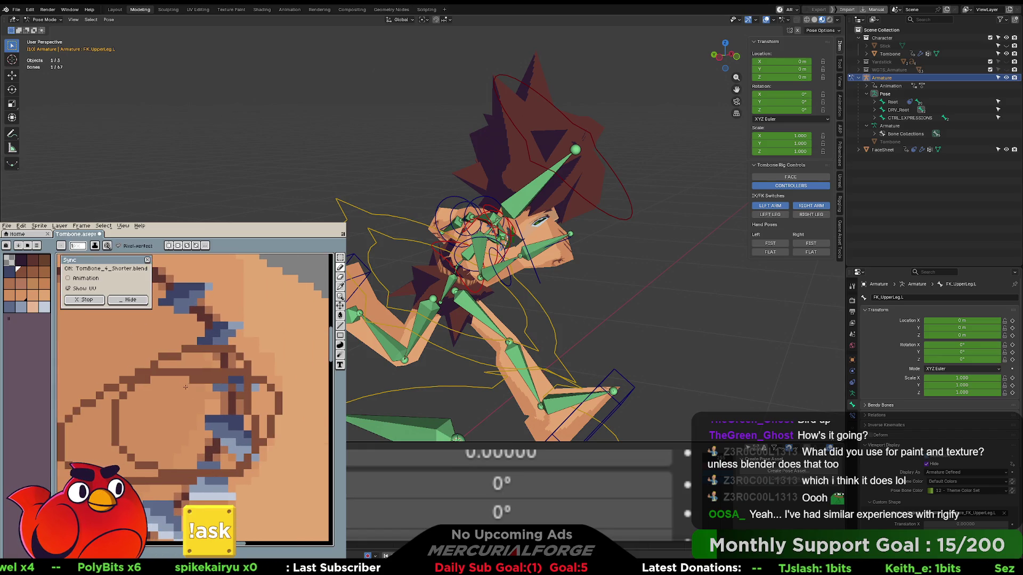
left_click_drag(176, 394, 278, 310)
key("ctrl+z")
key("ctrl+z")
key("ctrl+z")
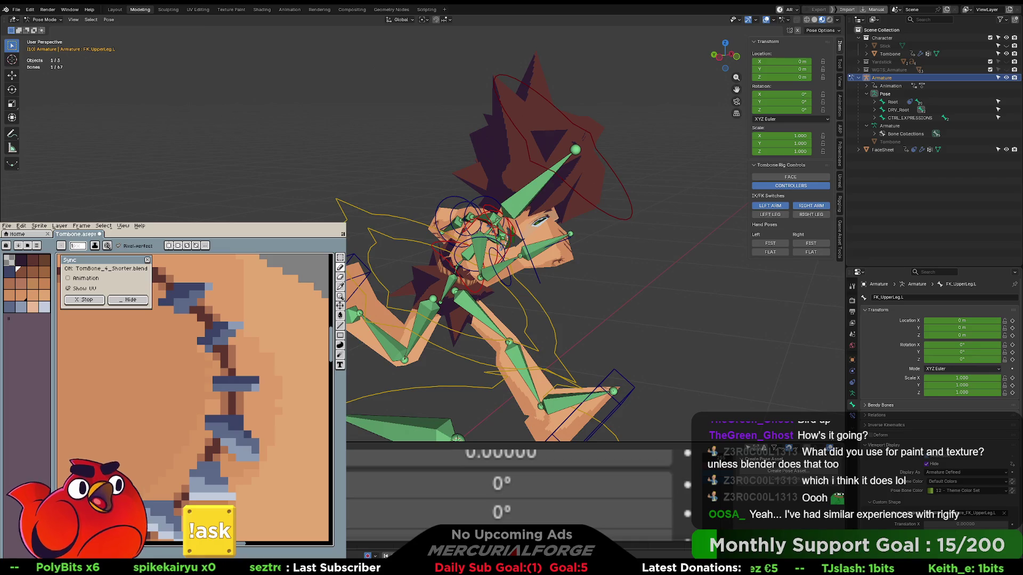
mouse_move(567, 262)
middle_mouse_down()
mouse_move(574, 241)
mouse_move(488, 231)
mouse_move(360, 240)
mouse_move(476, 221)
mouse_move(412, 220)
mouse_move(425, 229)
middle_mouse_up()
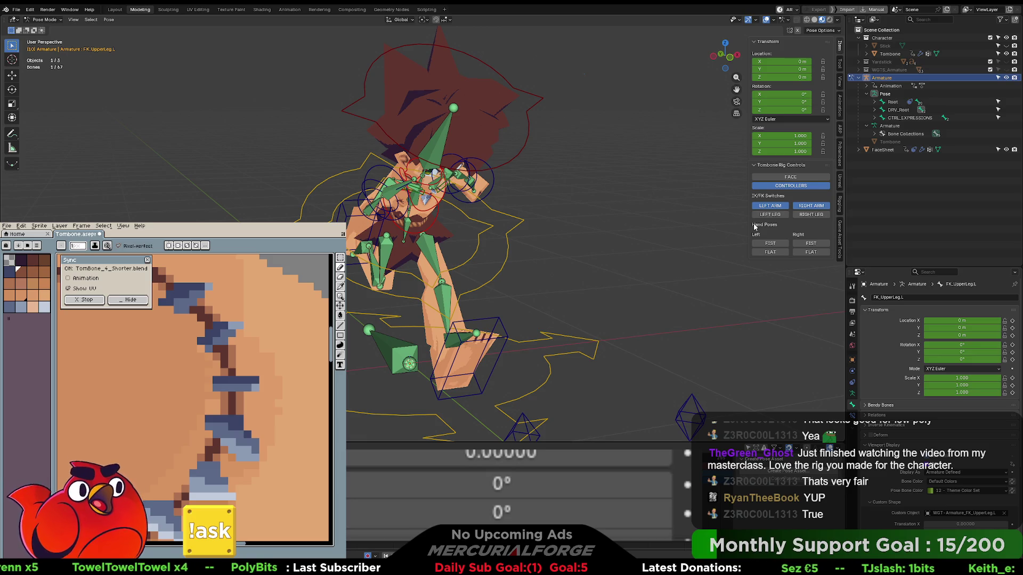
left_click(426, 9)
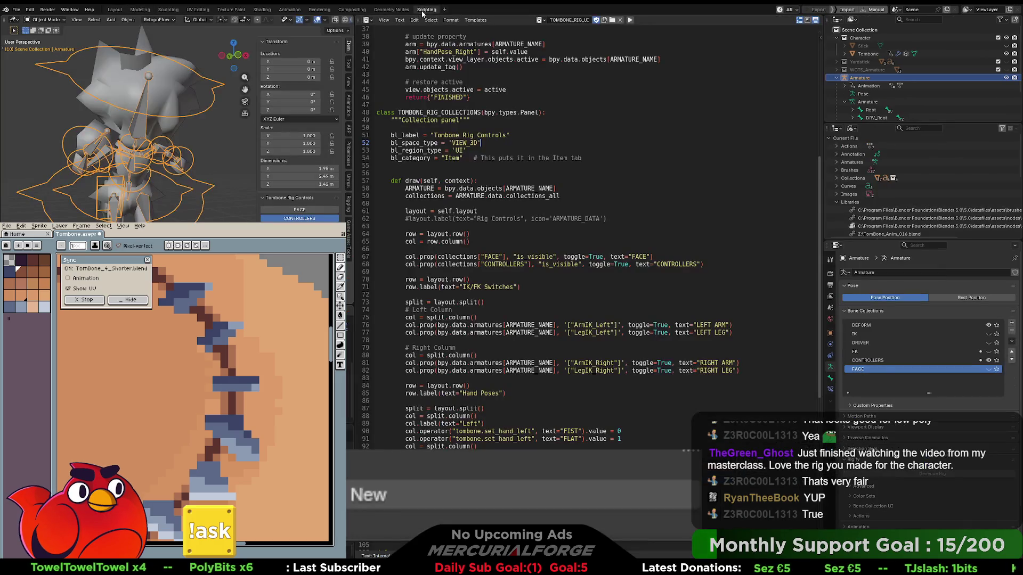
Scroll up through the rig controls script, then move via Modeling to the Animation workspace.
scroll(552, 429, "up", 5)
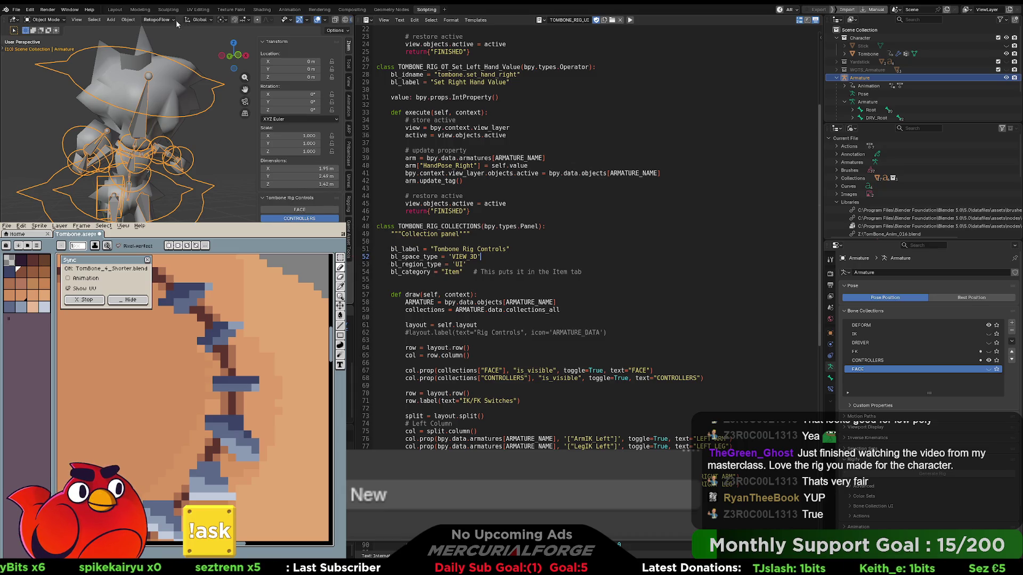
left_click(140, 11)
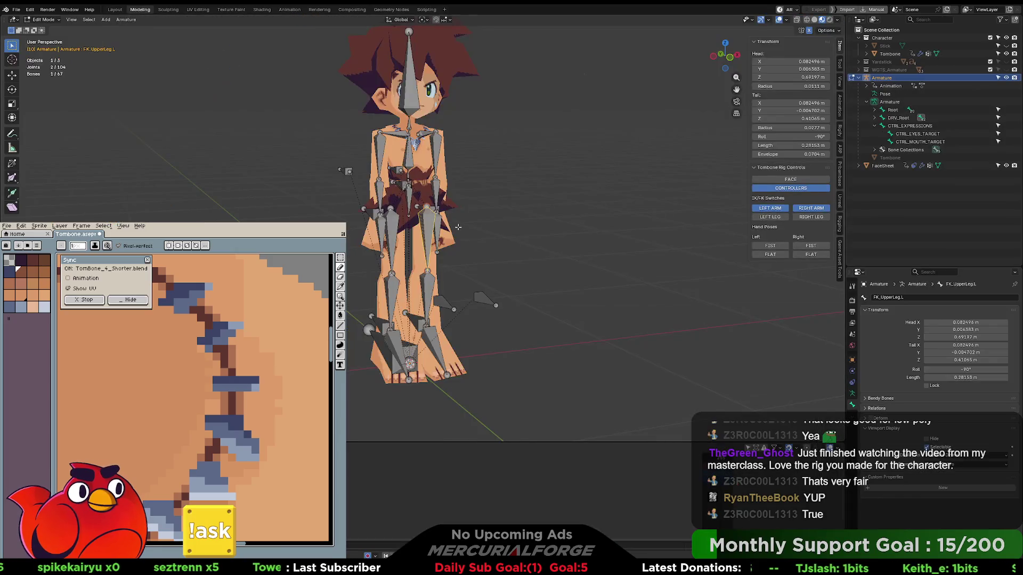
left_click(290, 10)
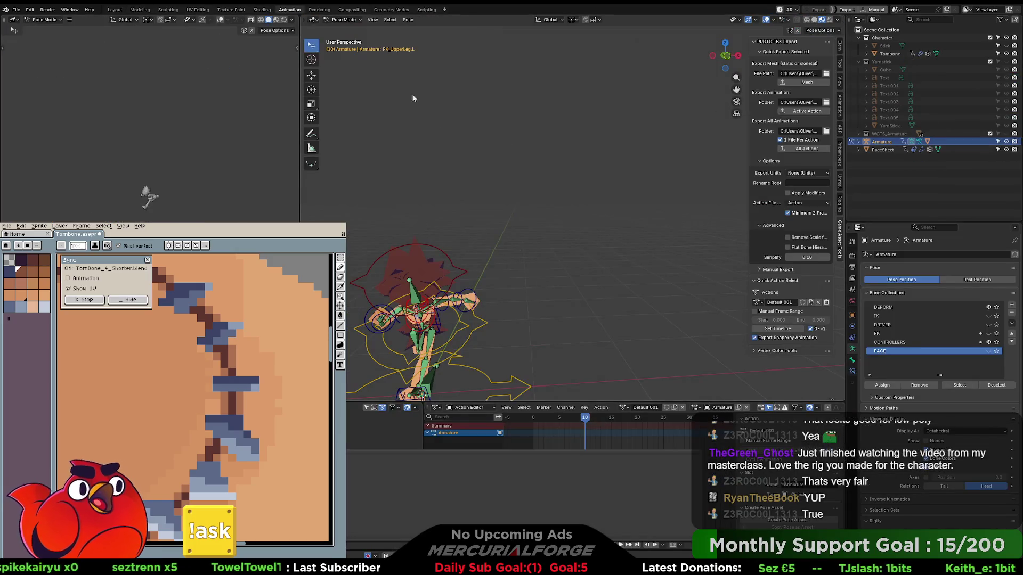
mouse_move(556, 229)
middle_mouse_down()
mouse_move(529, 248)
mouse_move(634, 237)
mouse_move(510, 246)
mouse_move(582, 238)
middle_mouse_up()
scroll(515, 257, "up", 3)
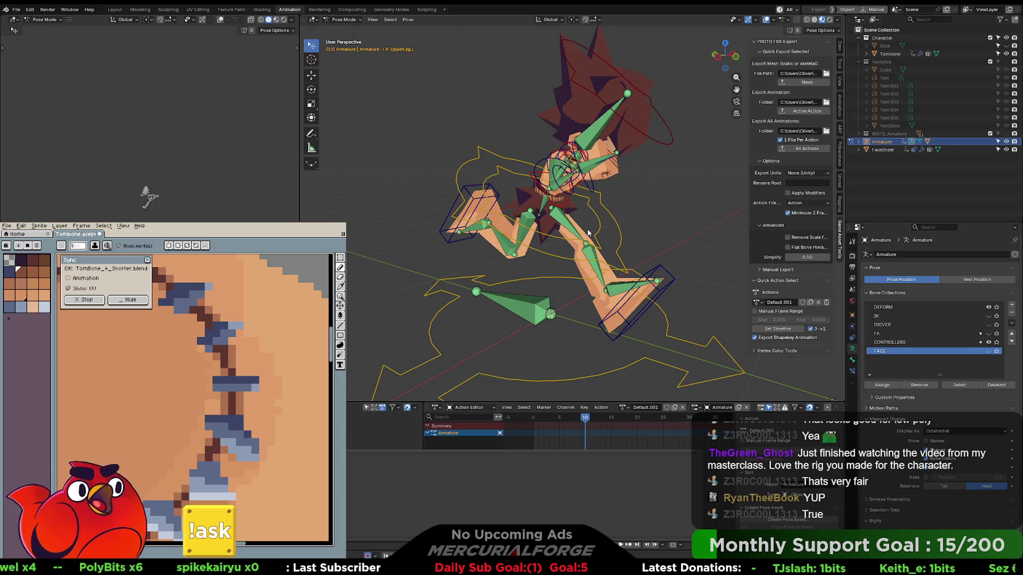
mouse_move(589, 229)
middle_mouse_down()
mouse_move(581, 229)
mouse_move(654, 227)
mouse_move(573, 218)
mouse_move(595, 219)
mouse_move(584, 223)
middle_mouse_up()
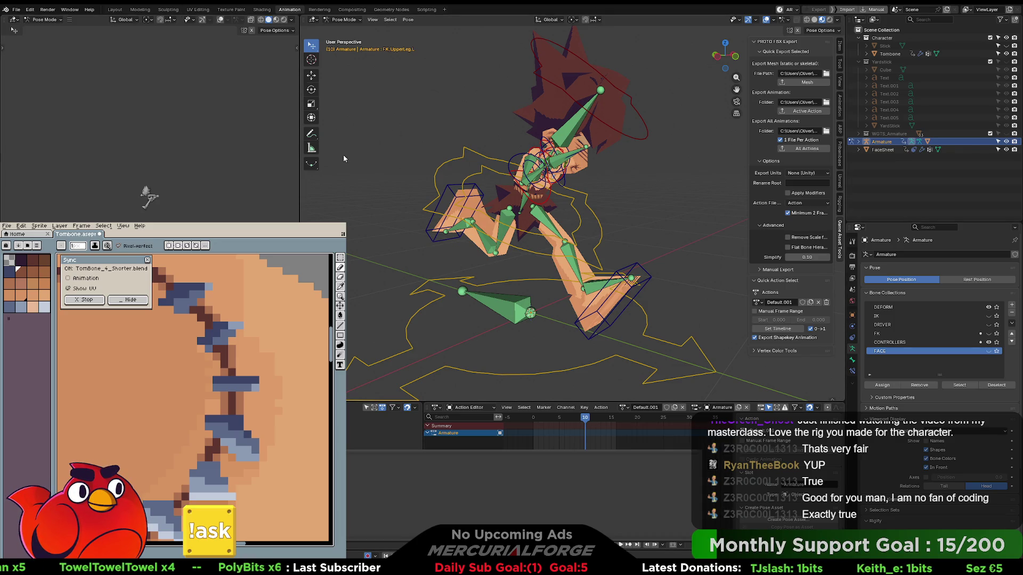
mouse_move(453, 224)
middle_mouse_down()
mouse_move(500, 240)
mouse_move(515, 240)
mouse_move(471, 231)
mouse_move(560, 236)
middle_mouse_up()
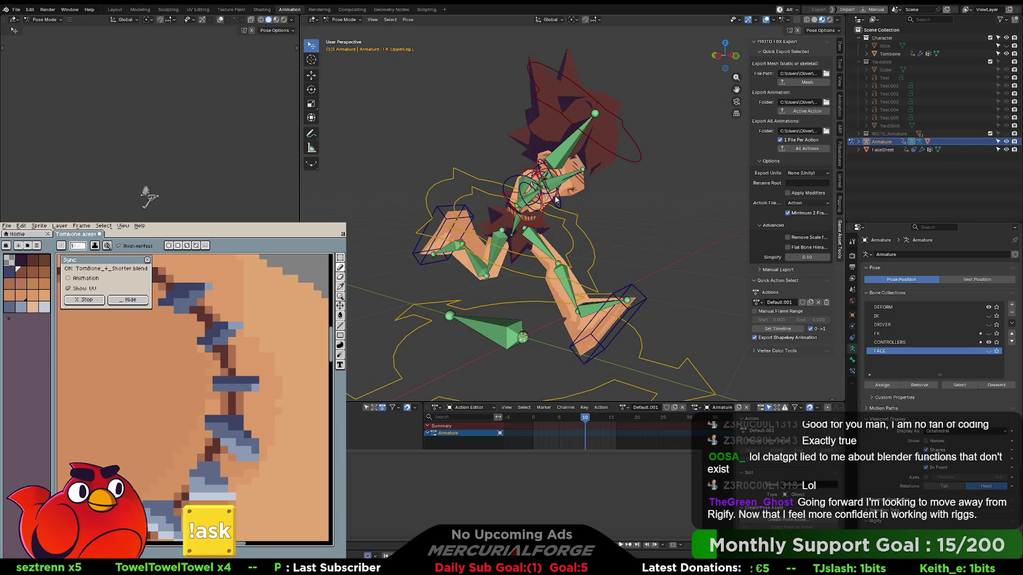
mouse_move(582, 198)
middle_mouse_down()
mouse_move(446, 203)
mouse_move(569, 216)
mouse_move(659, 201)
mouse_move(610, 264)
middle_mouse_up()
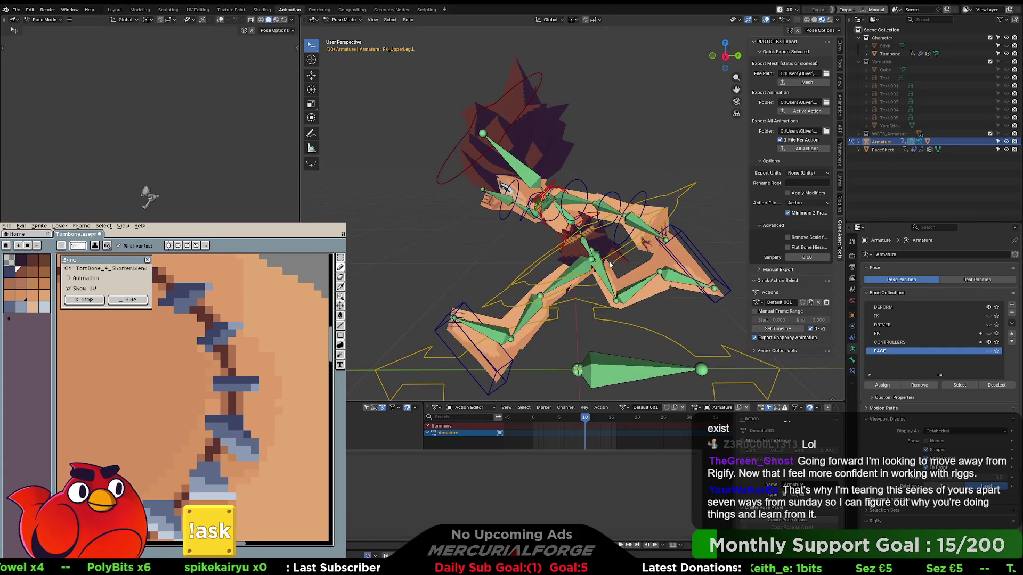
Play the run animation and turn off CONTROLLERS, viewing the character from front and behind.
left_click(625, 545)
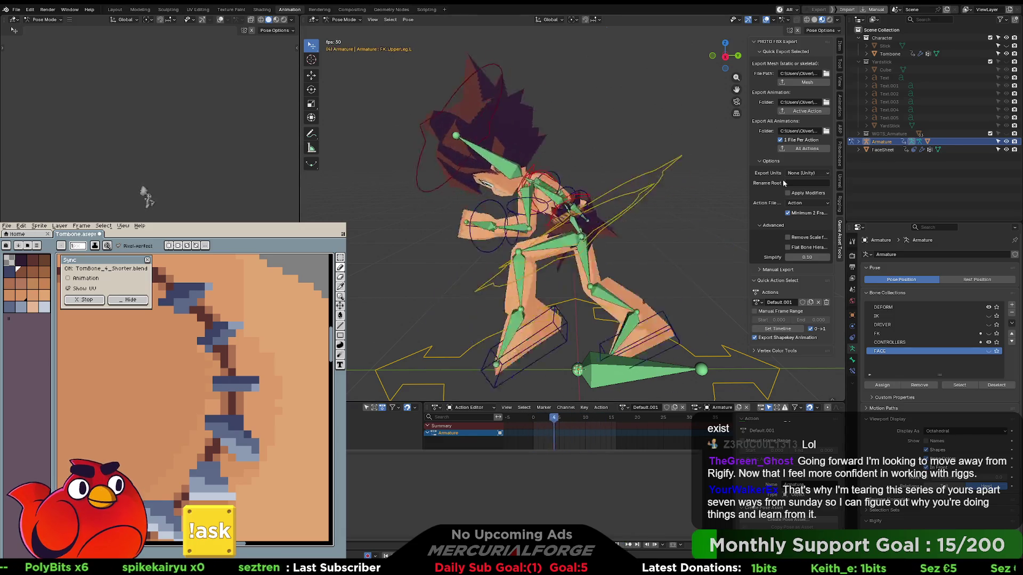
scroll(780, 192, "up", 8, "ctrl")
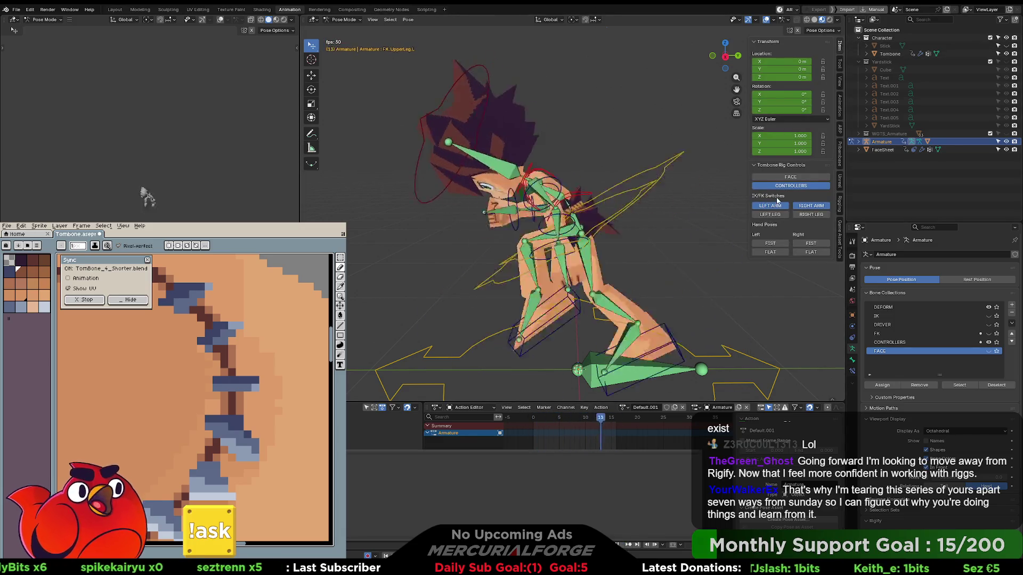
left_click(796, 186)
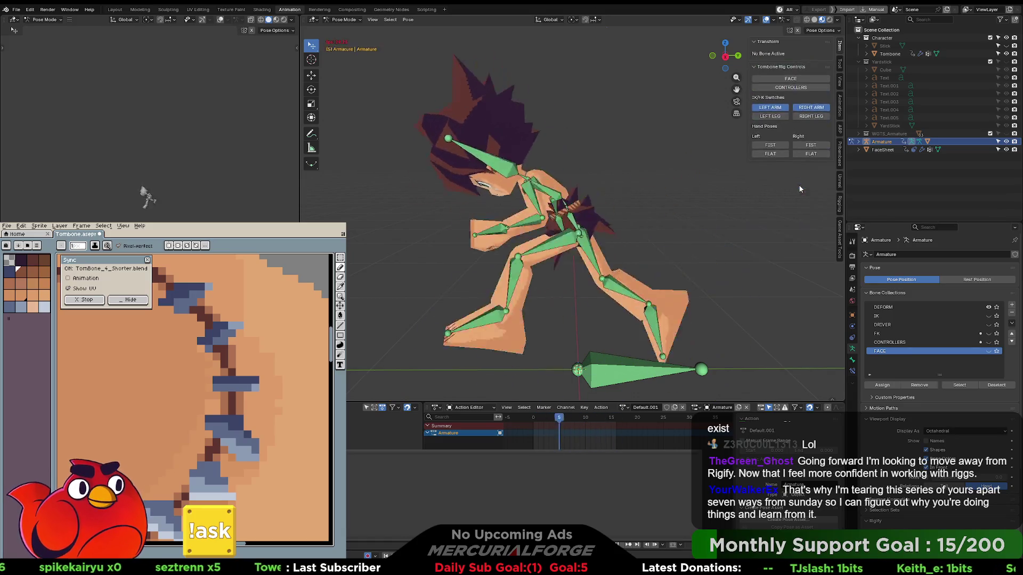
mouse_move(800, 190)
middle_mouse_down()
mouse_move(649, 200)
mouse_move(707, 205)
middle_mouse_up()
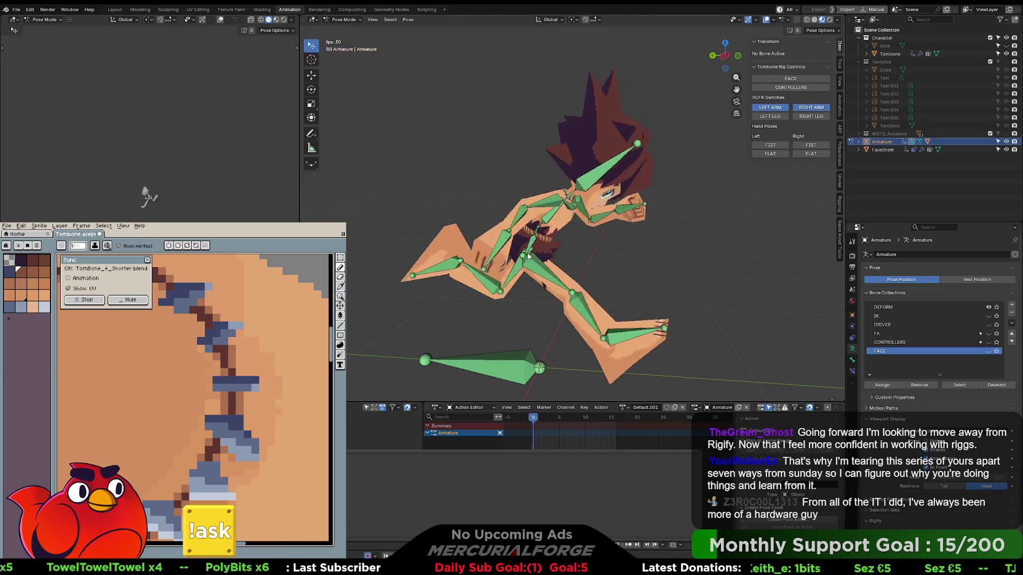
middle_click_drag(529, 256, 693, 260)
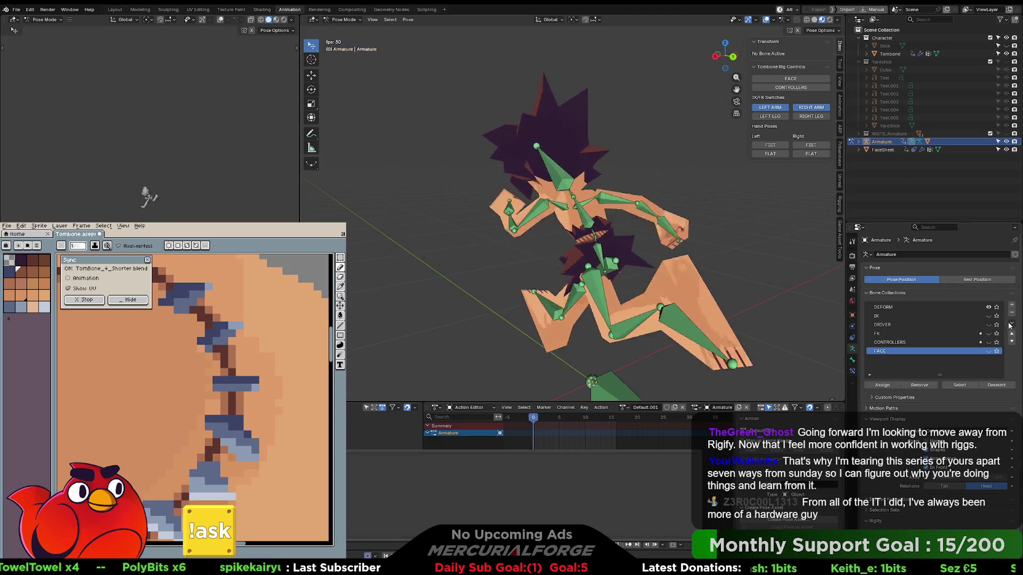
Hide the DEFORM bone collection, toggle the FACE controls on and off, and orbit around the runner.
left_click(988, 307)
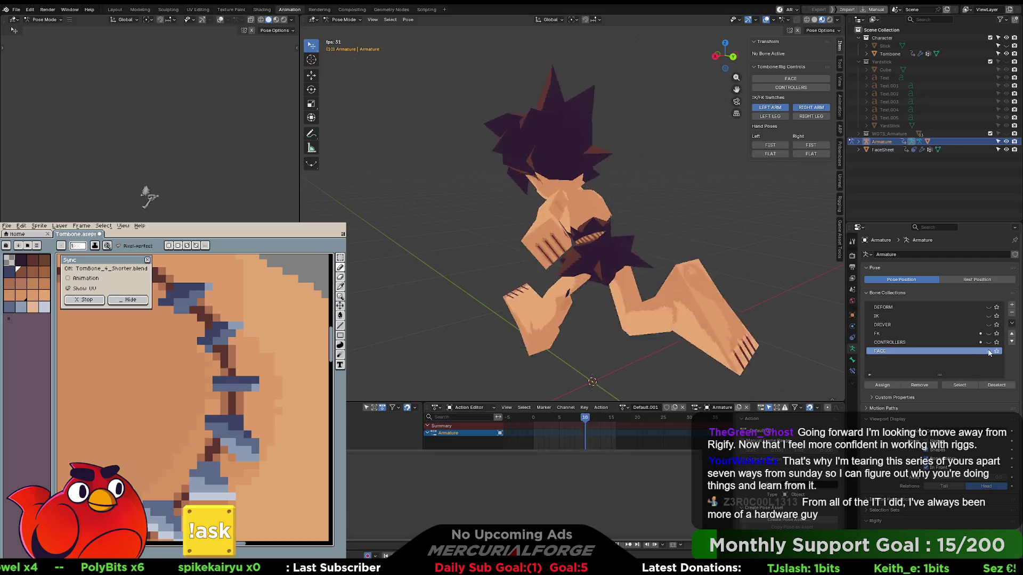
left_click(988, 351)
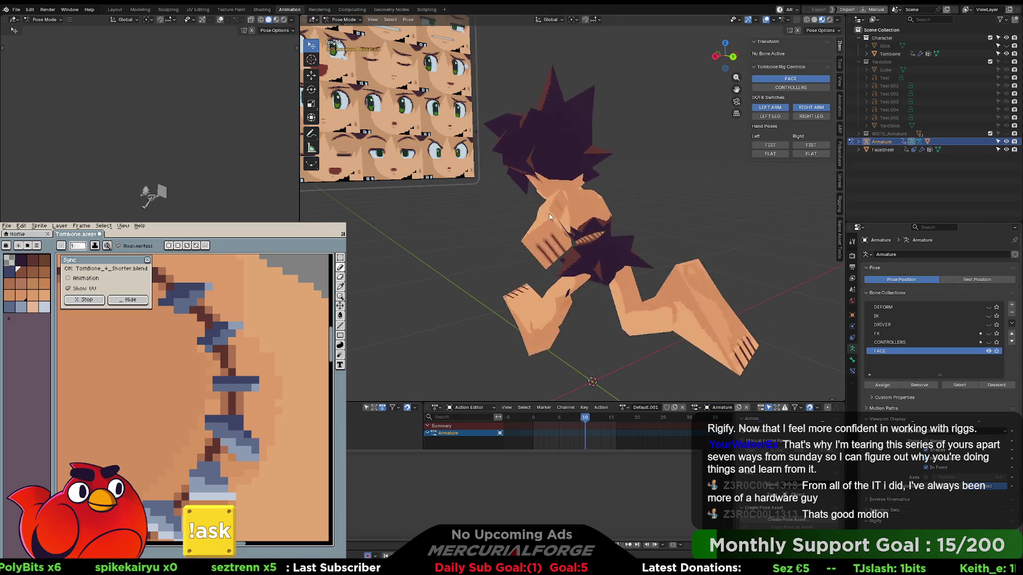
left_click(790, 78)
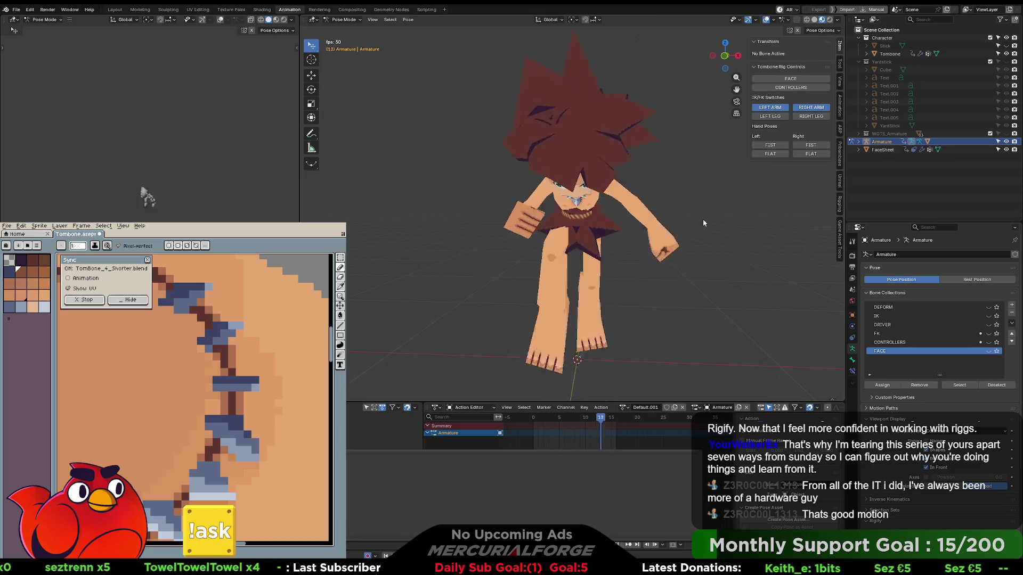
middle_click_drag(702, 219, 658, 222)
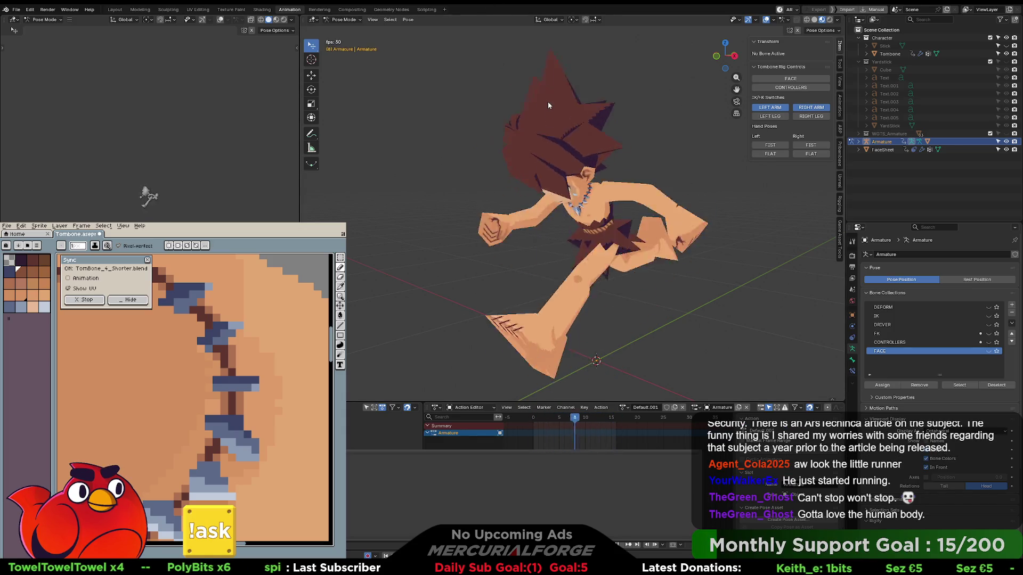
Turn CONTROLLERS back on and flip the left/right arm and leg IK/FK switches.
left_click(792, 87)
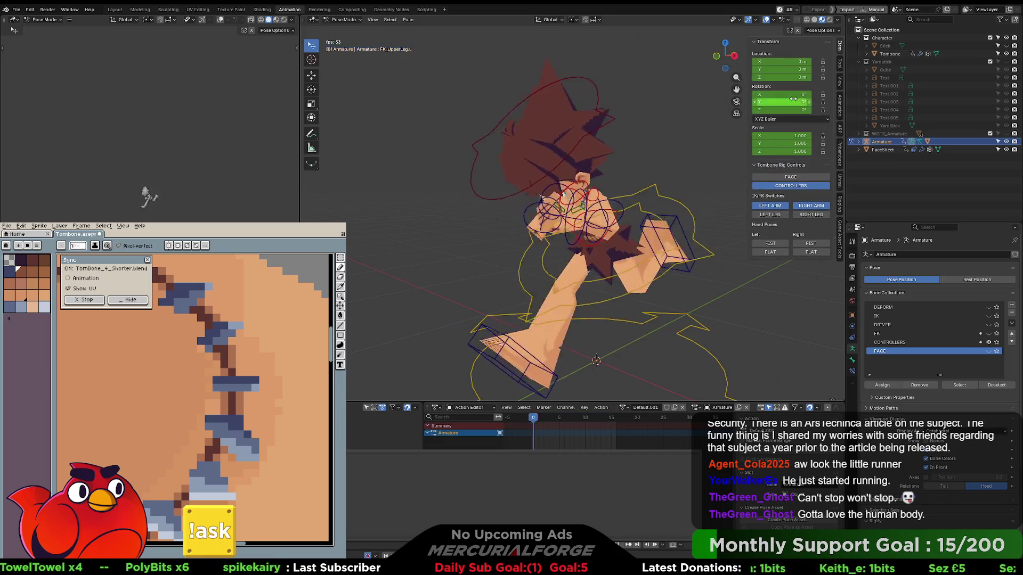
left_click(778, 207)
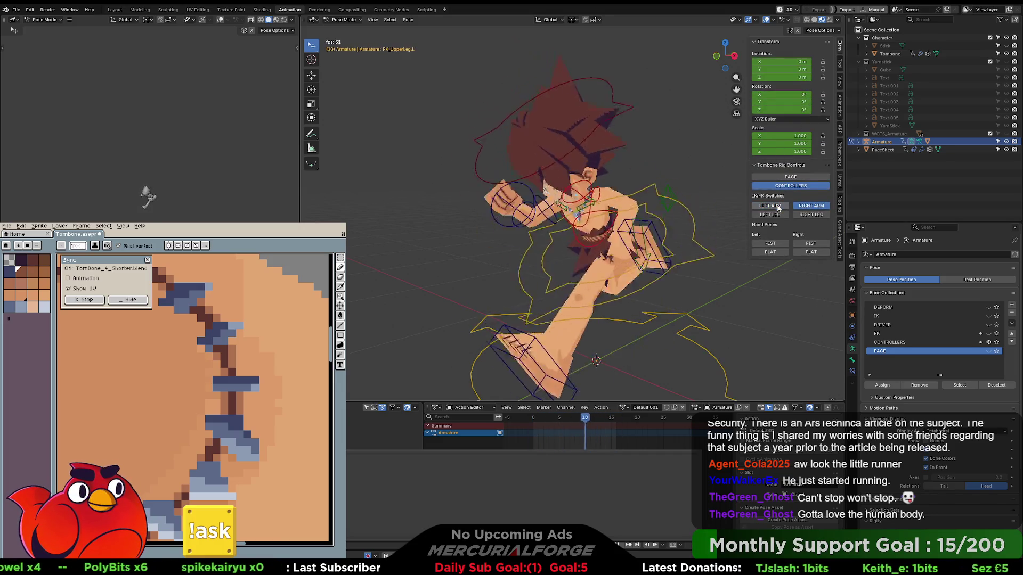
left_click(813, 206)
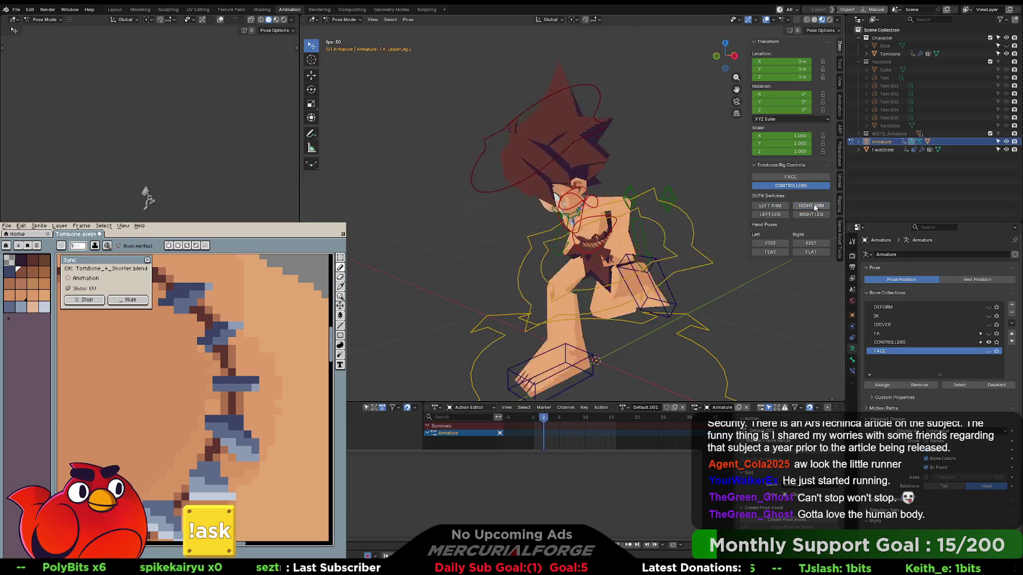
mouse_move(692, 221)
middle_mouse_down()
mouse_move(599, 224)
mouse_move(744, 221)
middle_mouse_up()
left_click(811, 214)
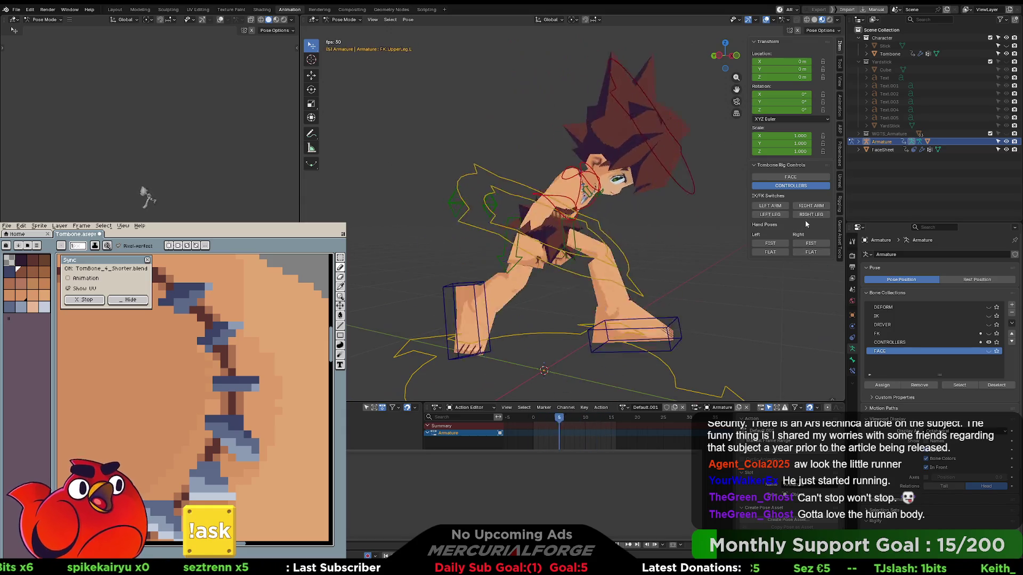
left_click(771, 215)
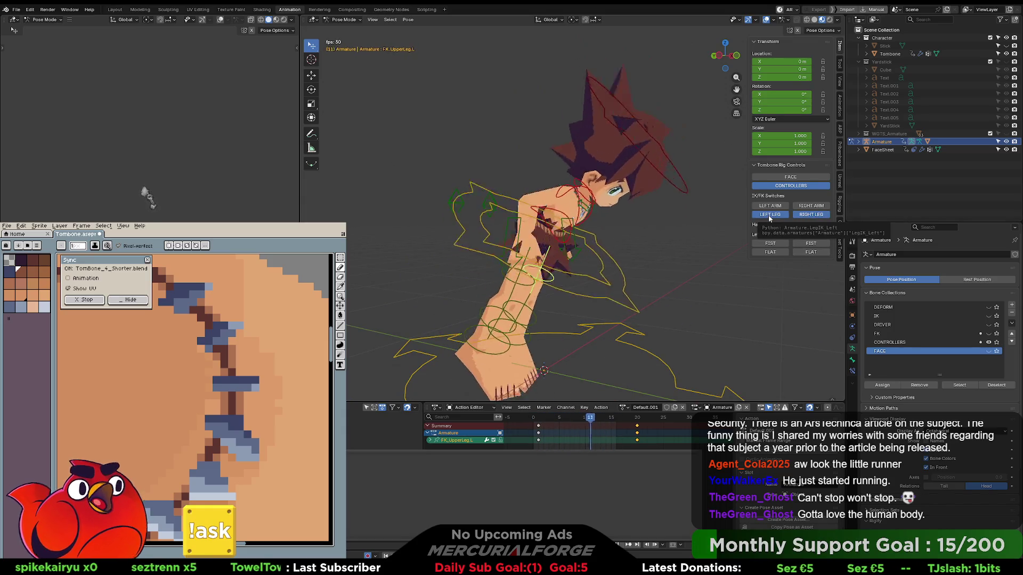
left_click(770, 215)
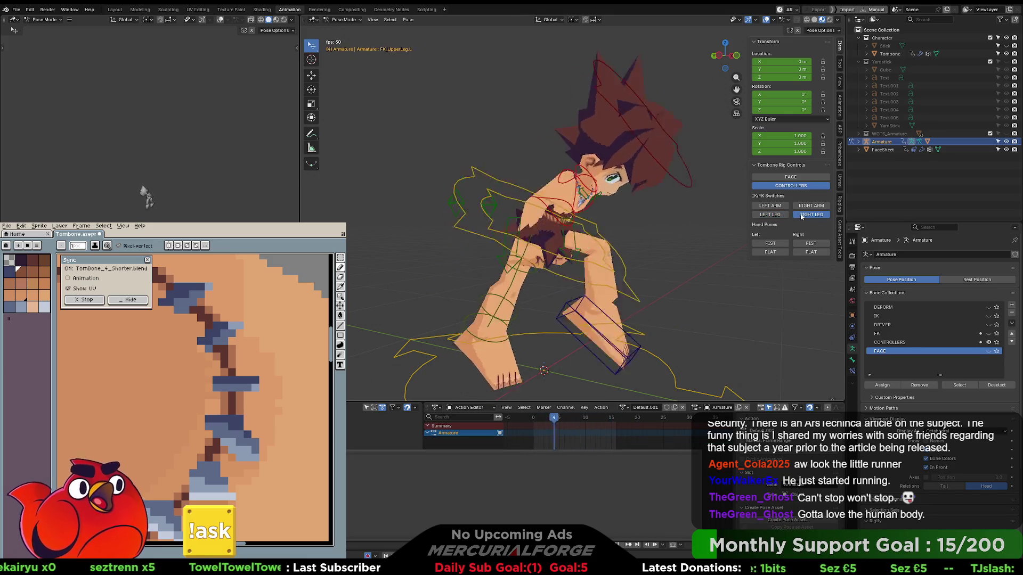
left_click(771, 215)
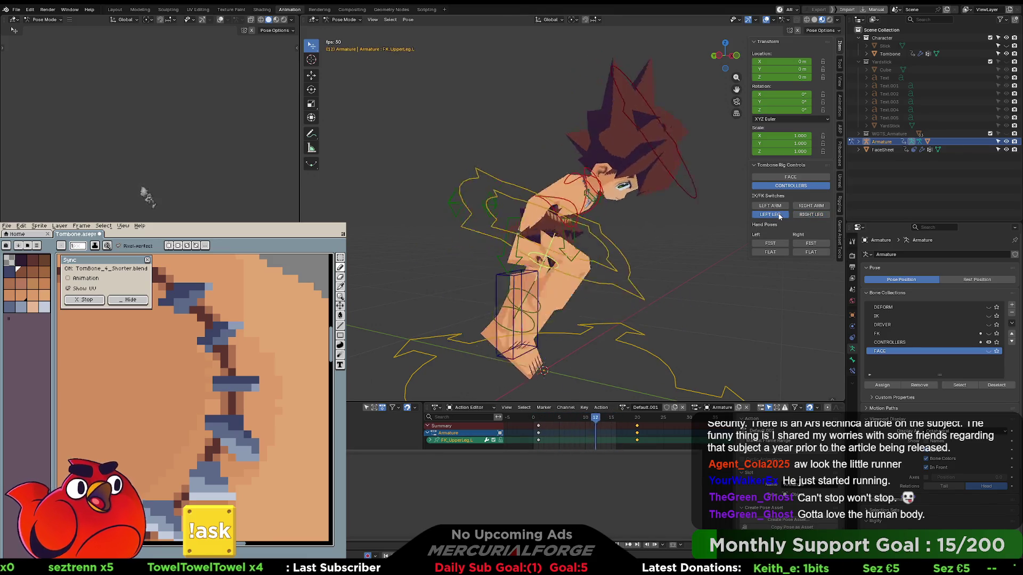
left_click(775, 214)
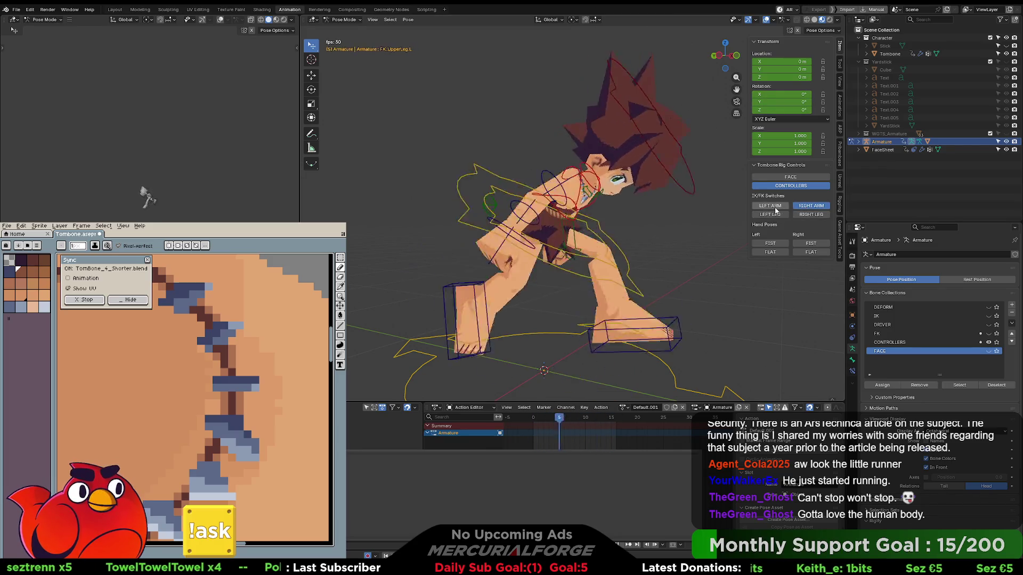
Toggle the FACE controls on and off, then stop the run animation playback.
left_click(776, 206)
left_click(795, 178)
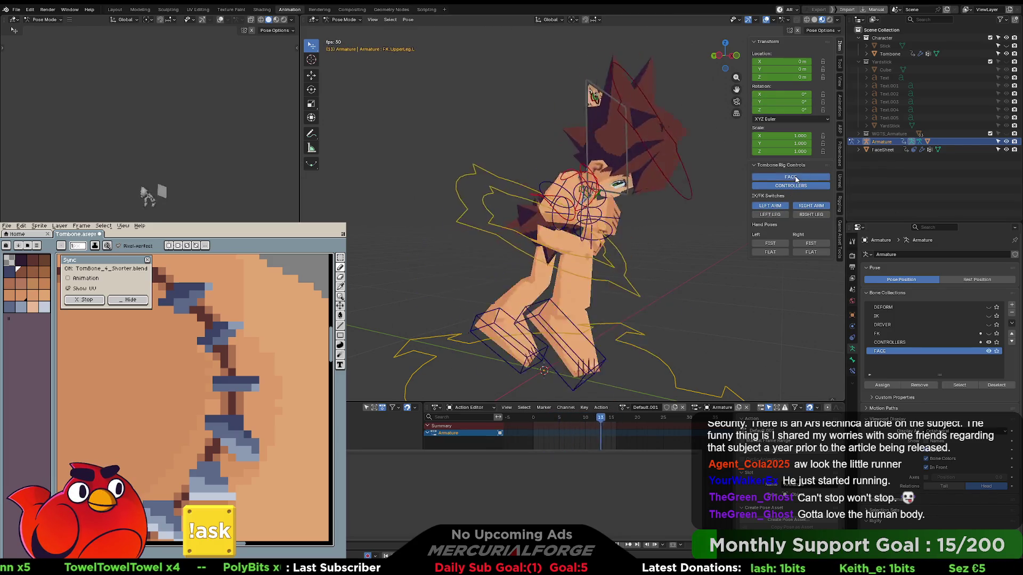
left_click(795, 178)
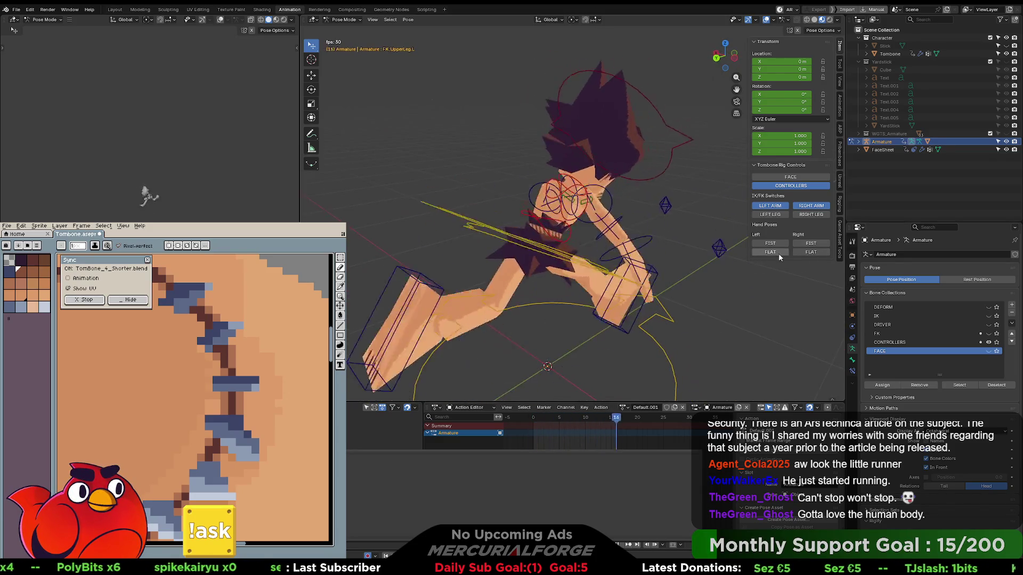
mouse_move(714, 261)
middle_mouse_down()
mouse_move(662, 272)
mouse_move(508, 257)
mouse_move(547, 265)
middle_mouse_up()
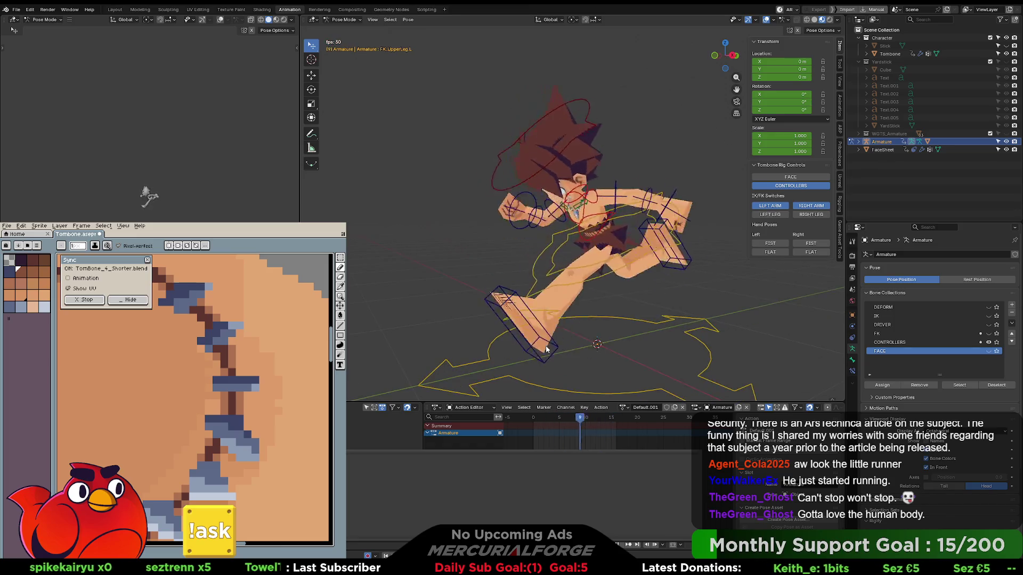
key("space")
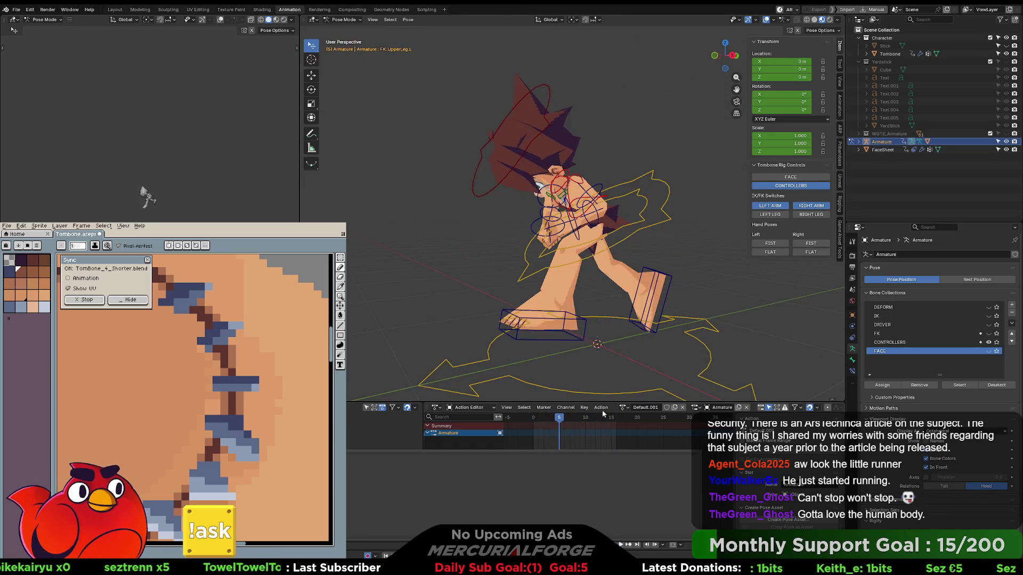
Orbit around the paused pose and select the head control circle, making DRV_Head active.
middle_click_drag(602, 378, 629, 351)
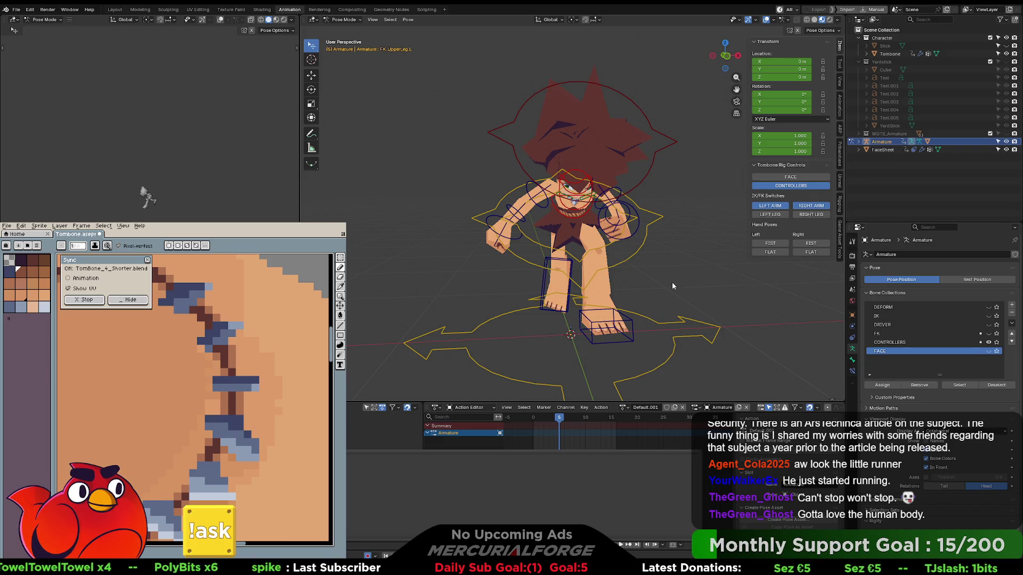
middle_click_drag(672, 283, 699, 283)
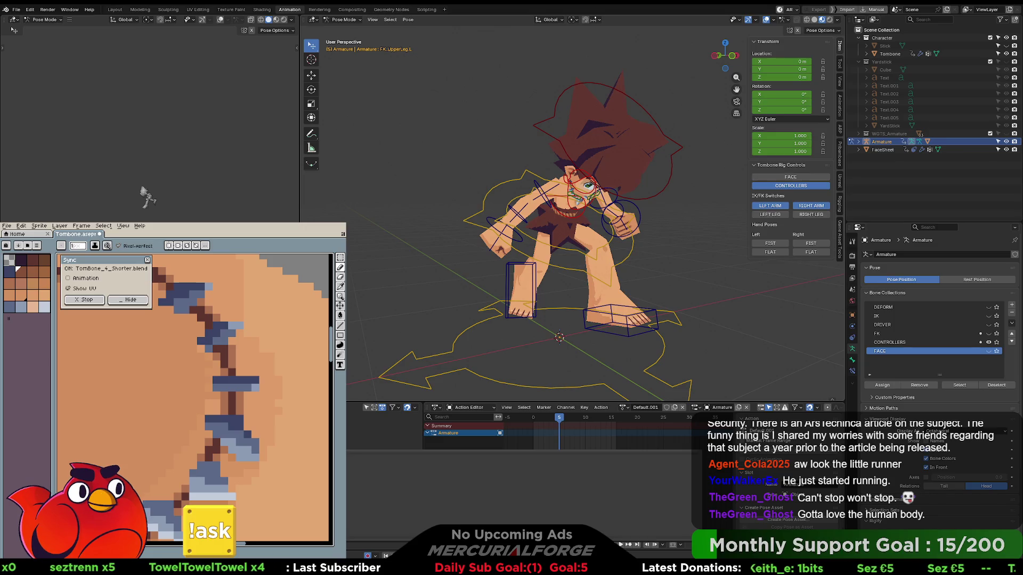
mouse_move(639, 160)
middle_mouse_down()
mouse_move(650, 154)
mouse_move(631, 167)
mouse_move(631, 191)
middle_mouse_up()
left_click(632, 193)
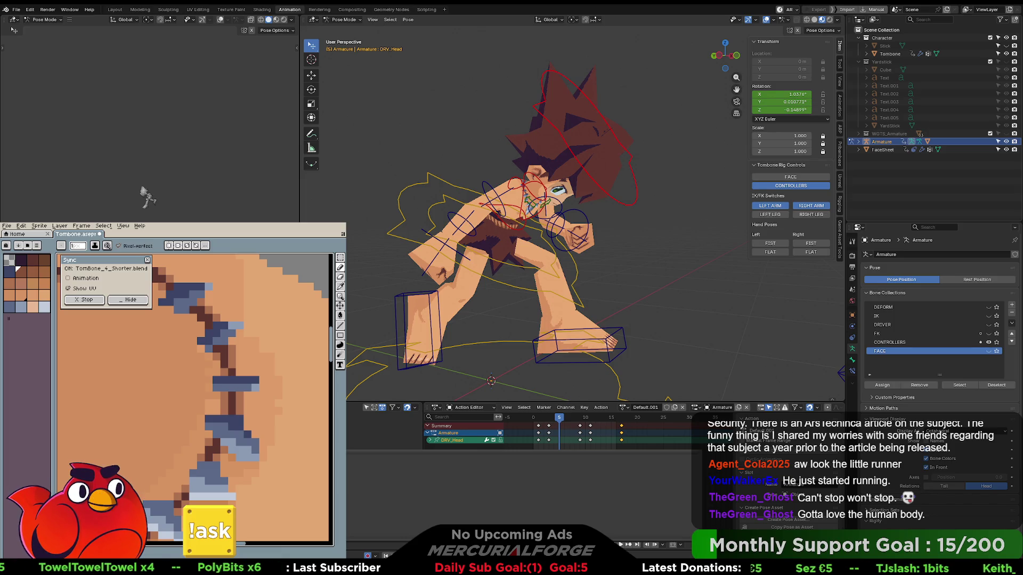
Expand the Armature and its DRV_Root bone hierarchy in the Outliner.
left_click(859, 141)
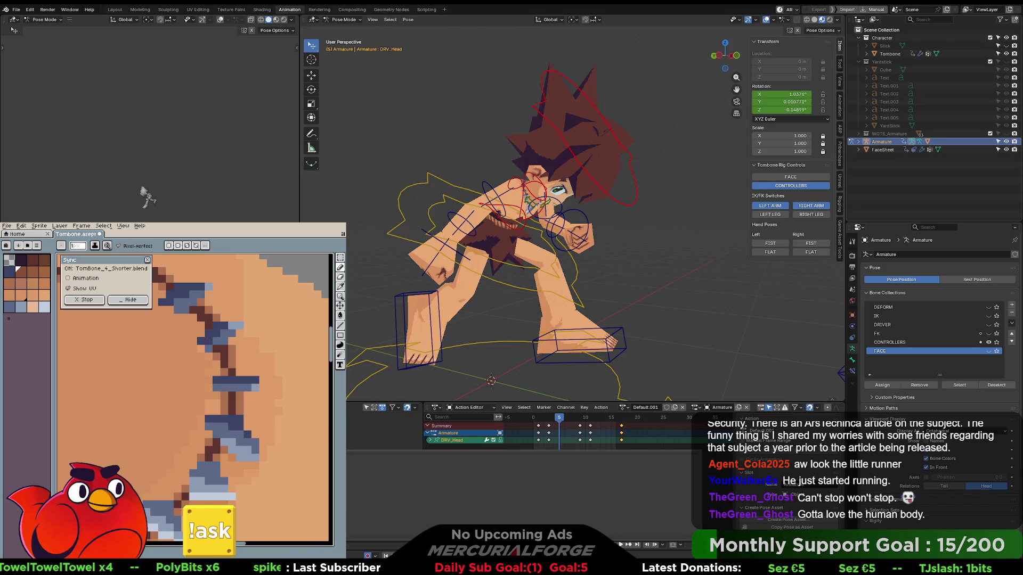
left_click(874, 174)
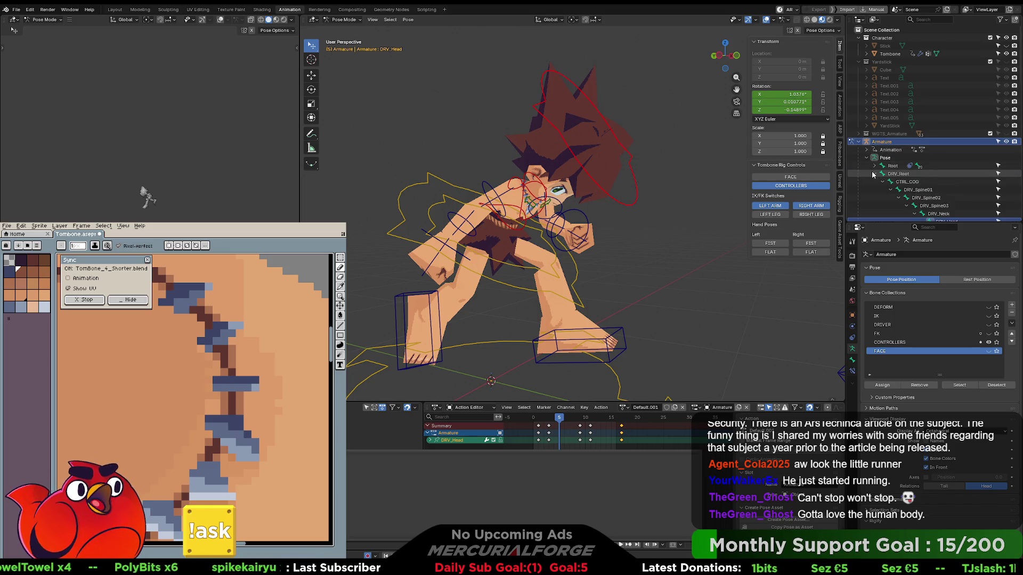
scroll(884, 186, "down", 3)
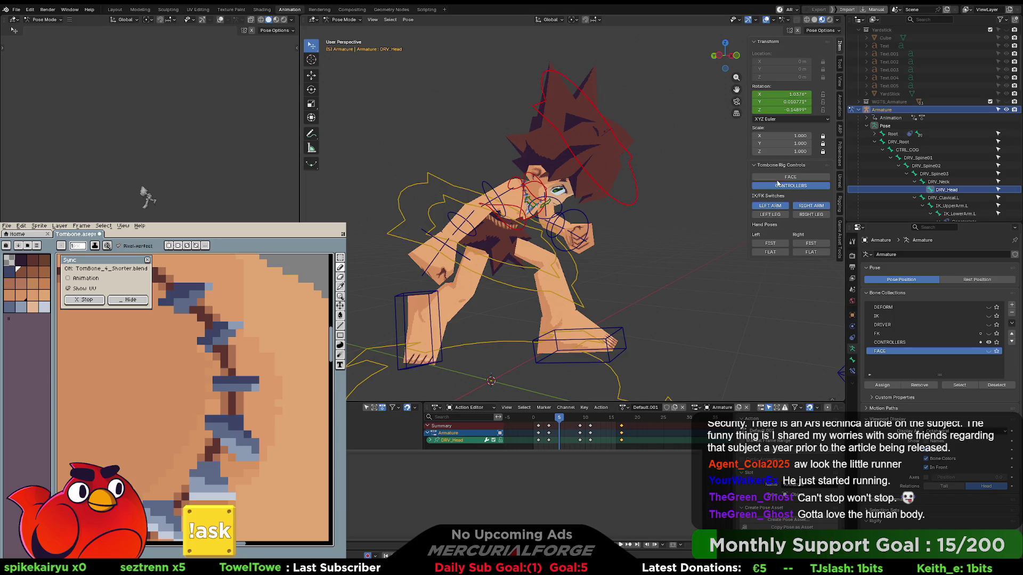
Select all bones and clear their location and rotation back to the rest pose.
mouse_move(701, 239)
middle_mouse_down()
mouse_move(516, 239)
mouse_move(682, 242)
middle_mouse_up()
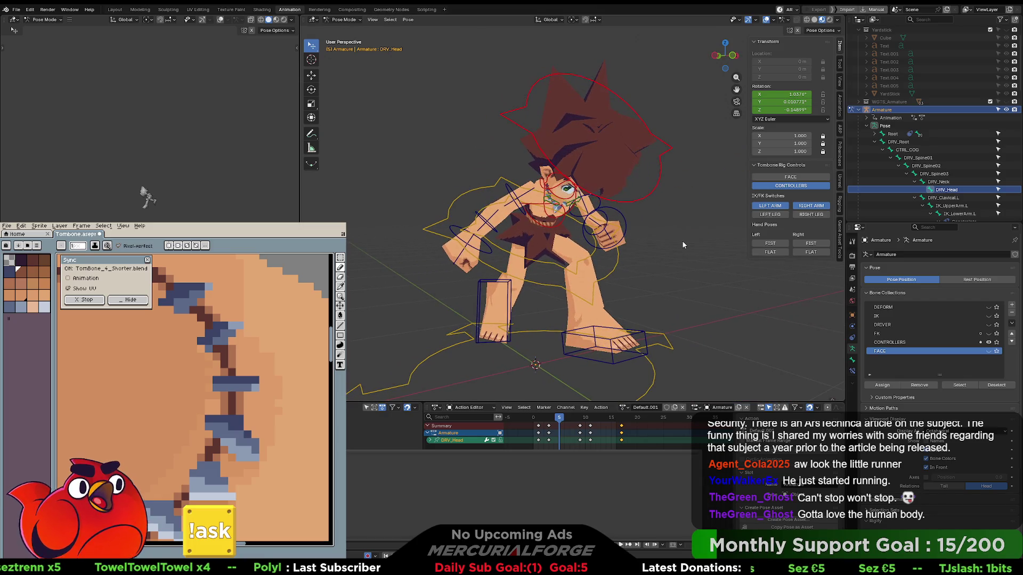
left_click(682, 242)
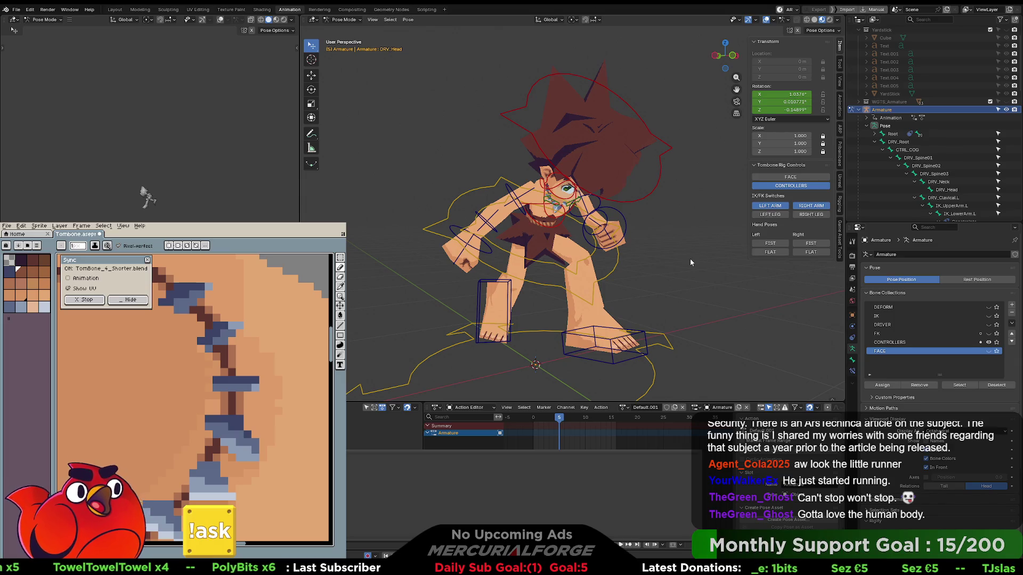
key("a")
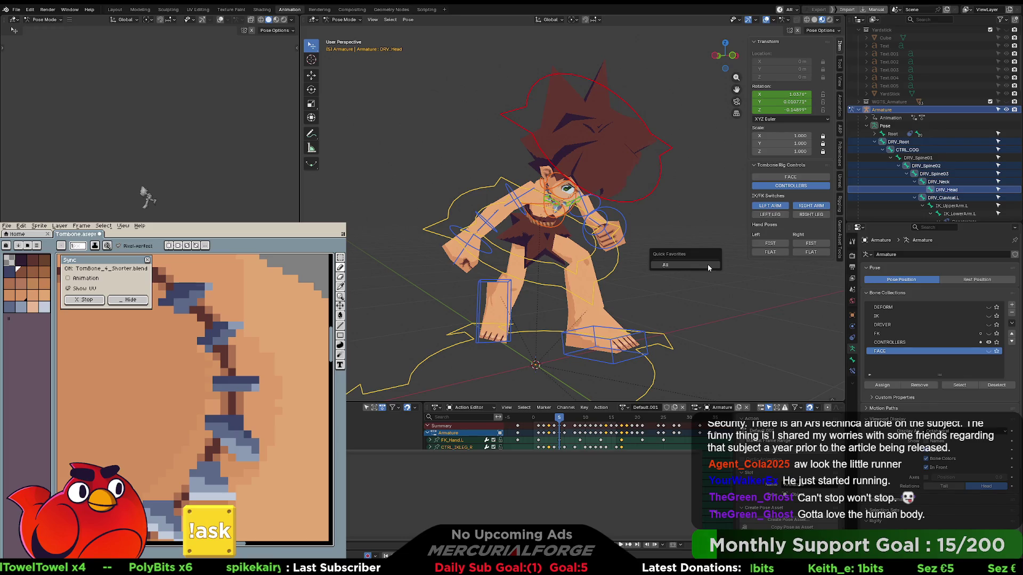
key("alt+g")
key("alt+r")
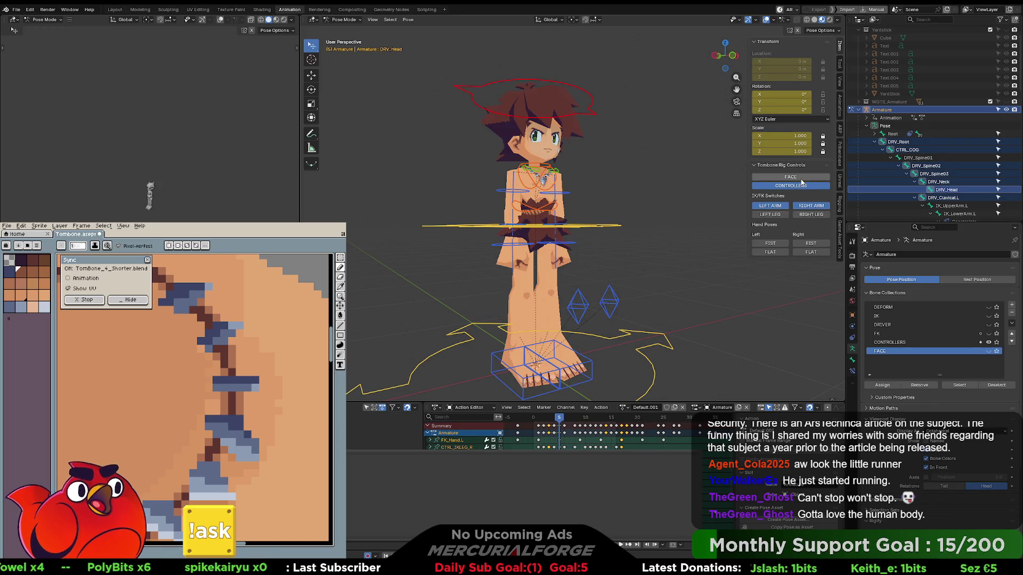
Toggle FACE on and off, view from the front, deselect all, and unlink Default.001.
left_click(783, 177)
left_click(806, 179)
mouse_move(703, 234)
middle_mouse_down()
mouse_move(669, 246)
mouse_move(717, 247)
mouse_move(644, 247)
mouse_move(652, 242)
middle_mouse_up()
key("alt+a")
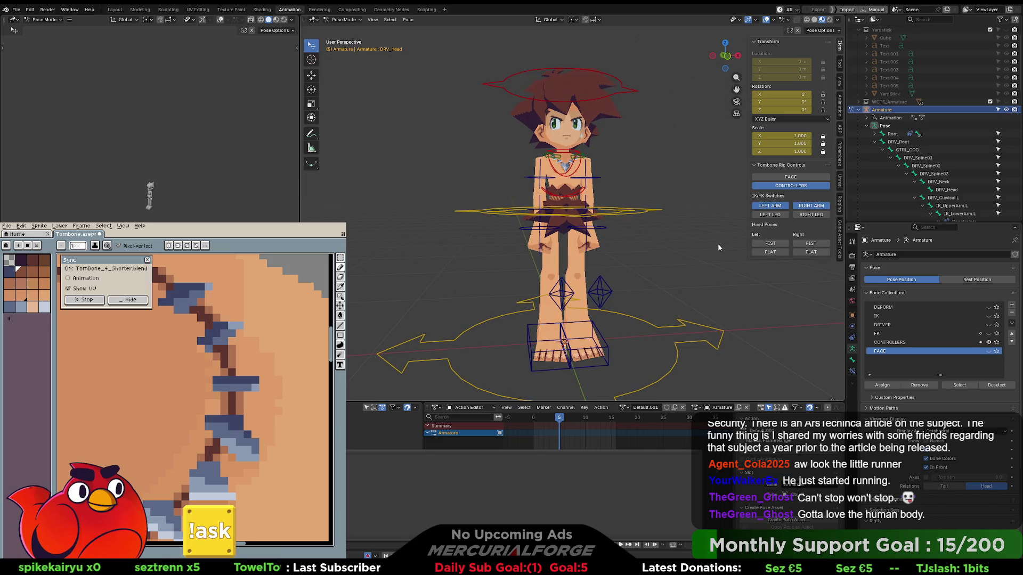
left_click(683, 408)
In the Outliner's Blender File view, select all stored Actions and delete them.
scroll(859, 46, "up", 3)
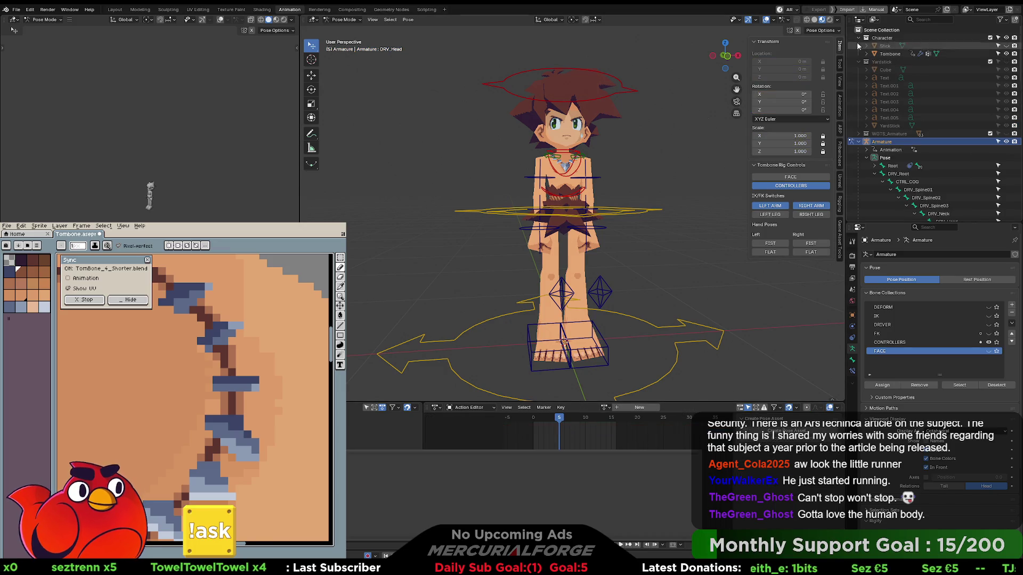
left_click(874, 19)
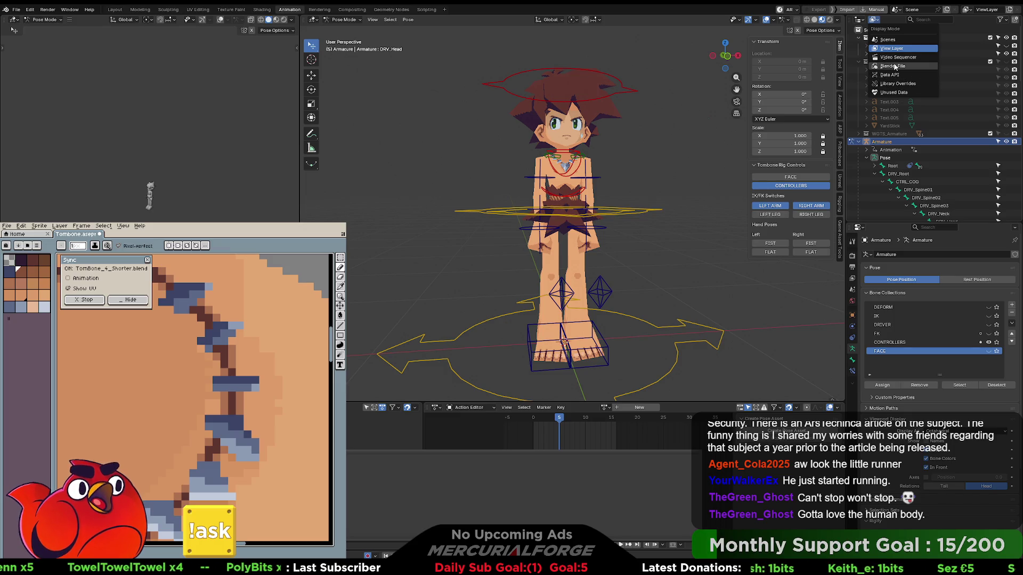
left_click(895, 66)
scroll(886, 53, "up", 3)
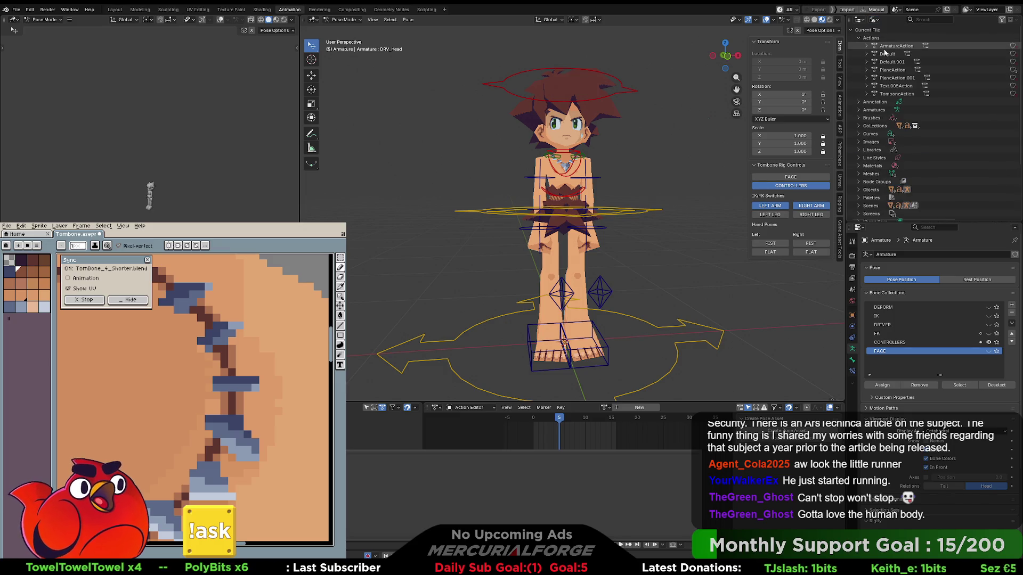
left_click_drag(886, 48, 895, 95)
right_click(896, 76)
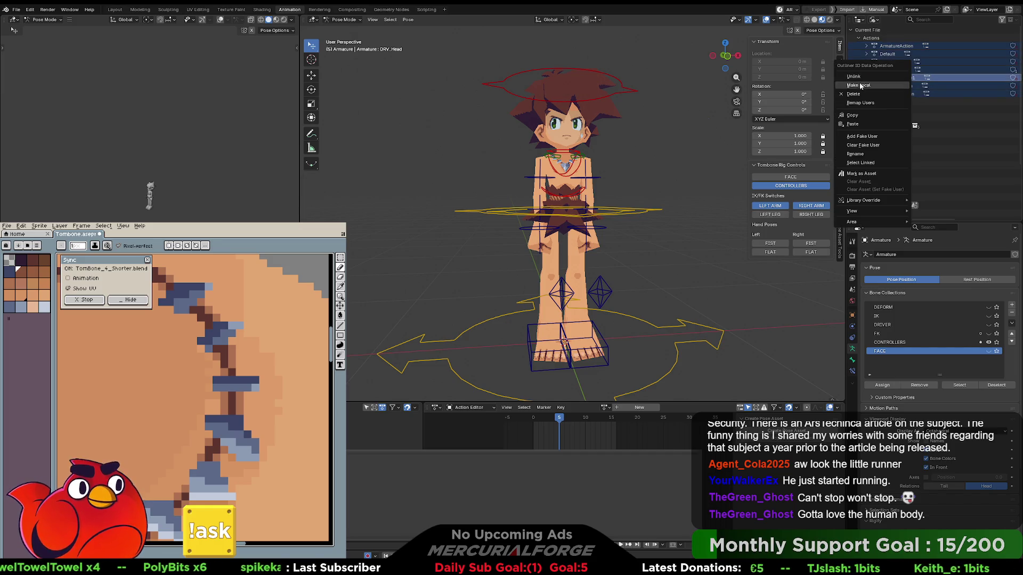
left_click(853, 94)
Return the Outliner to View Layer and put the armature into Edit Mode.
left_click(874, 19)
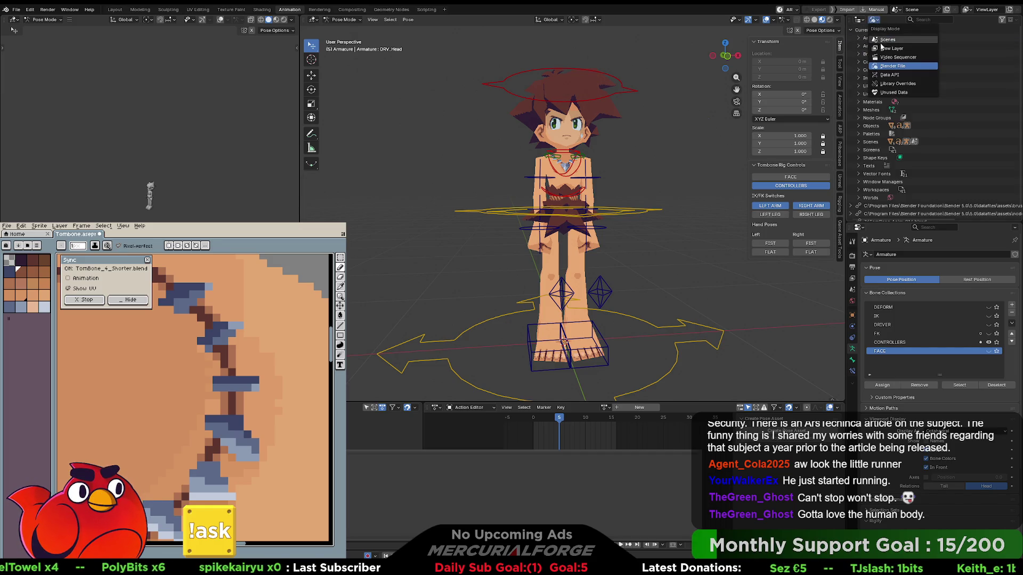
left_click(885, 49)
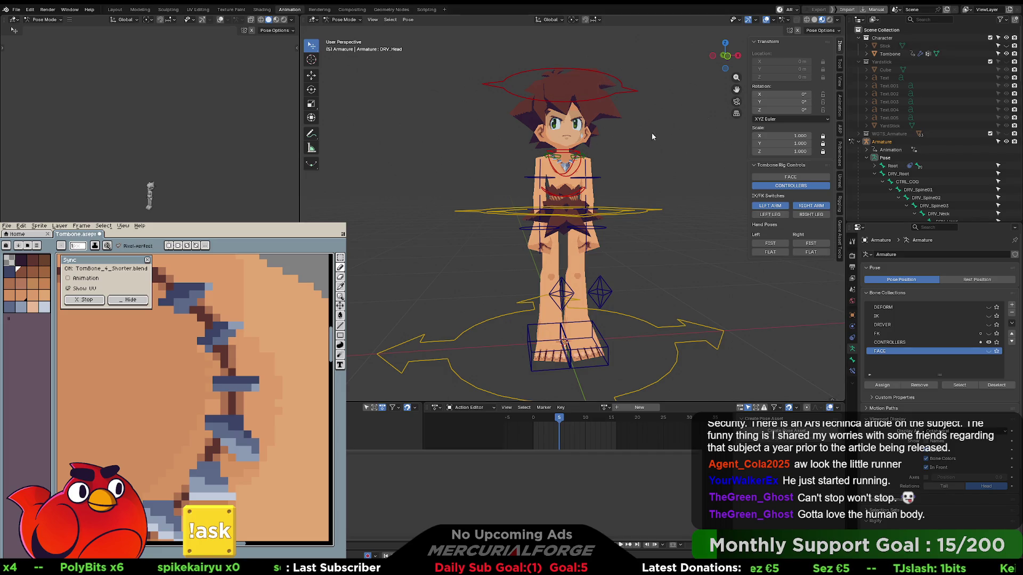
key("Tab")
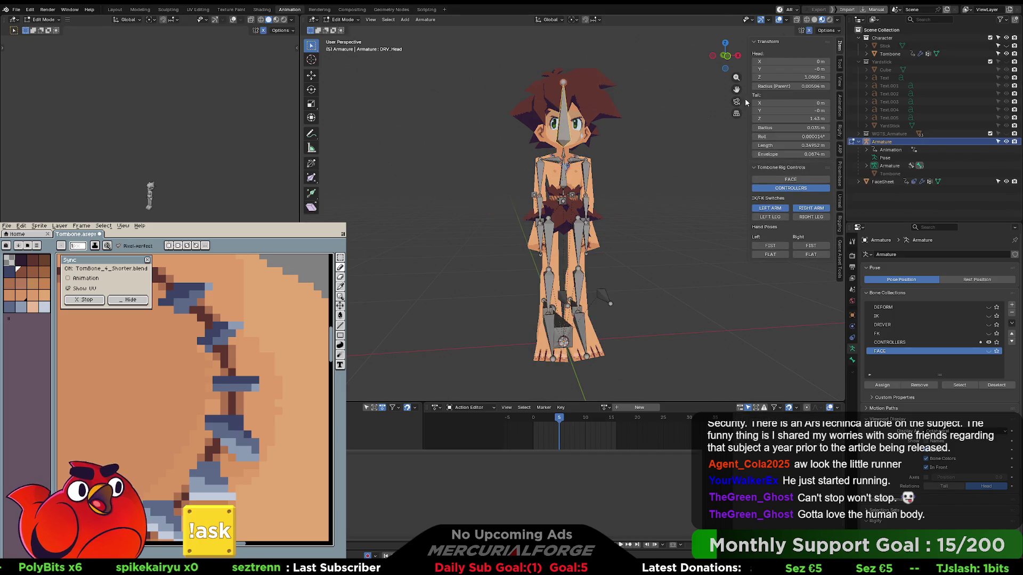
Zoom to the head and extrude a new bone straight up along Z from the head bone.
middle_click_drag(624, 100, 611, 196, "shift")
scroll(578, 173, "up", 1)
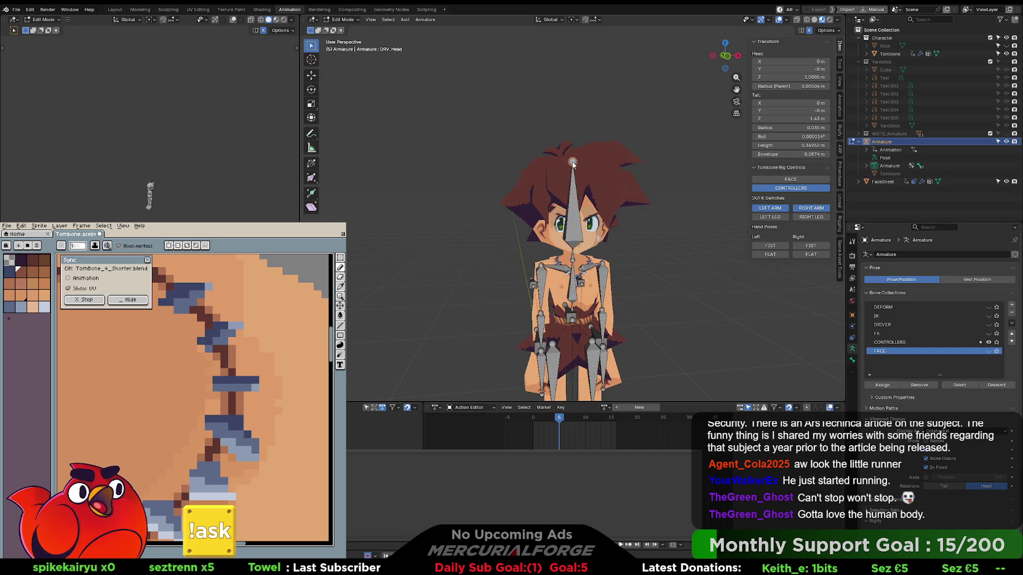
key("e")
key("z")
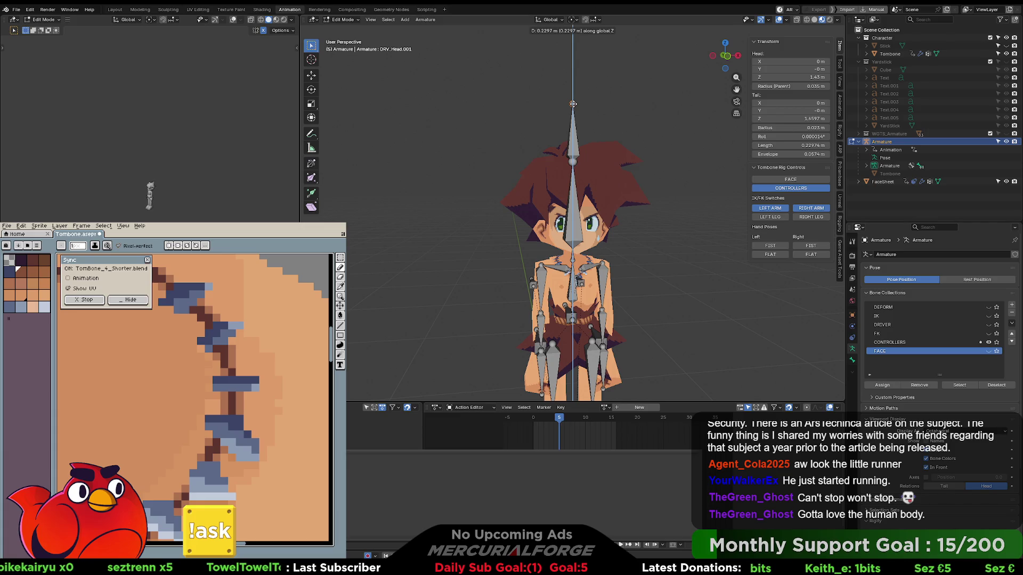
left_click(573, 104)
Select the new DRV_Head.001 bone and clear its parent.
middle_click_drag(564, 105, 542, 156)
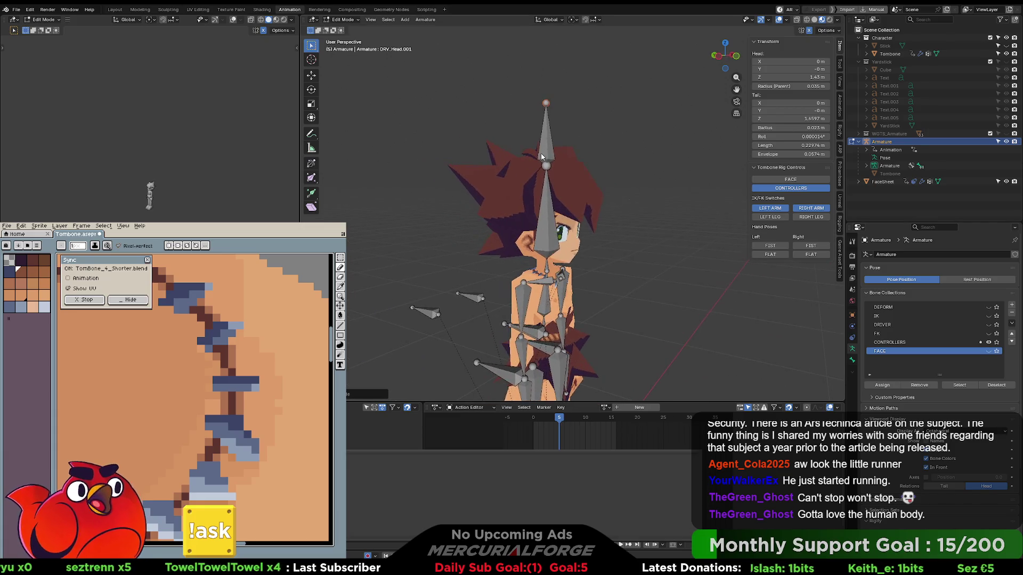
left_click(543, 147)
key("ctrl+p")
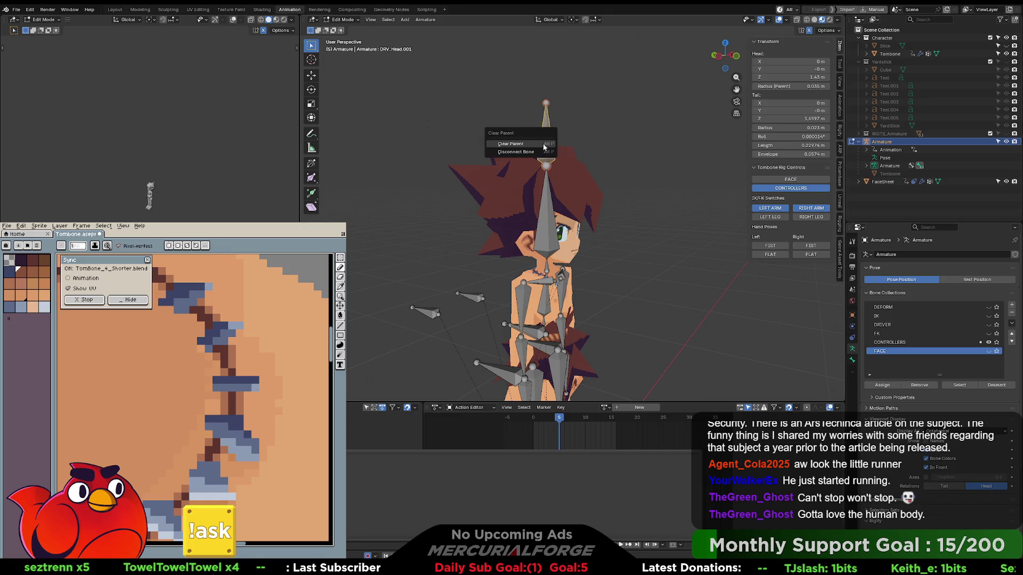
left_click(543, 147)
Move DRV_Head.001 along the Y axis to sit in front of the face.
middle_click_drag(543, 147, 544, 146)
key("g")
key("y")
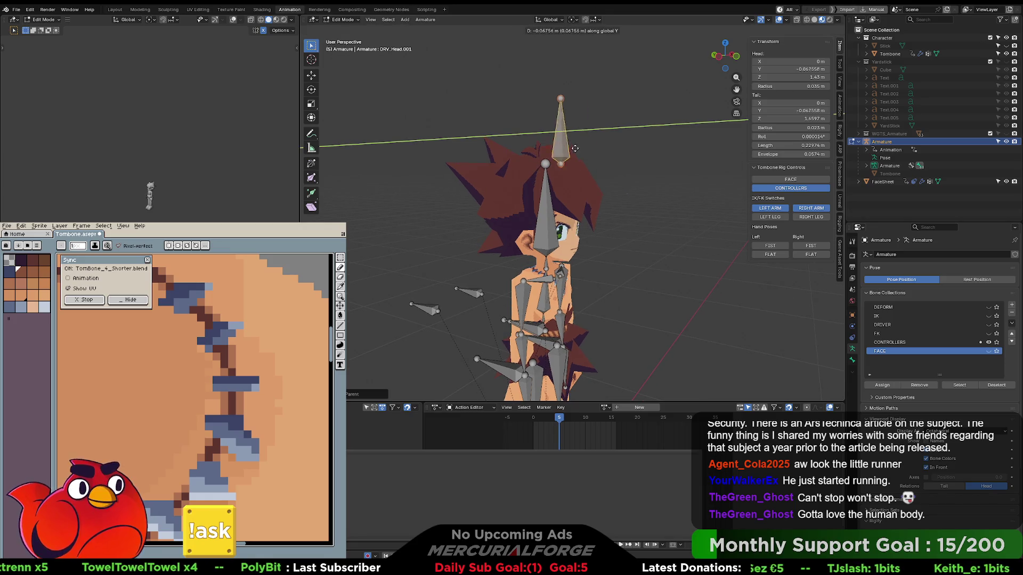
left_click(591, 152)
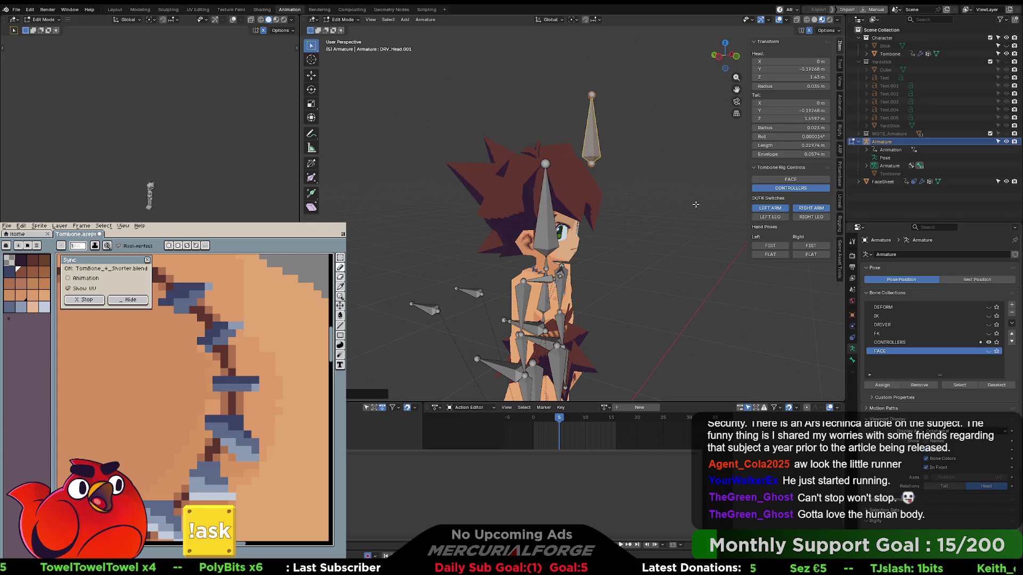
key("F2")
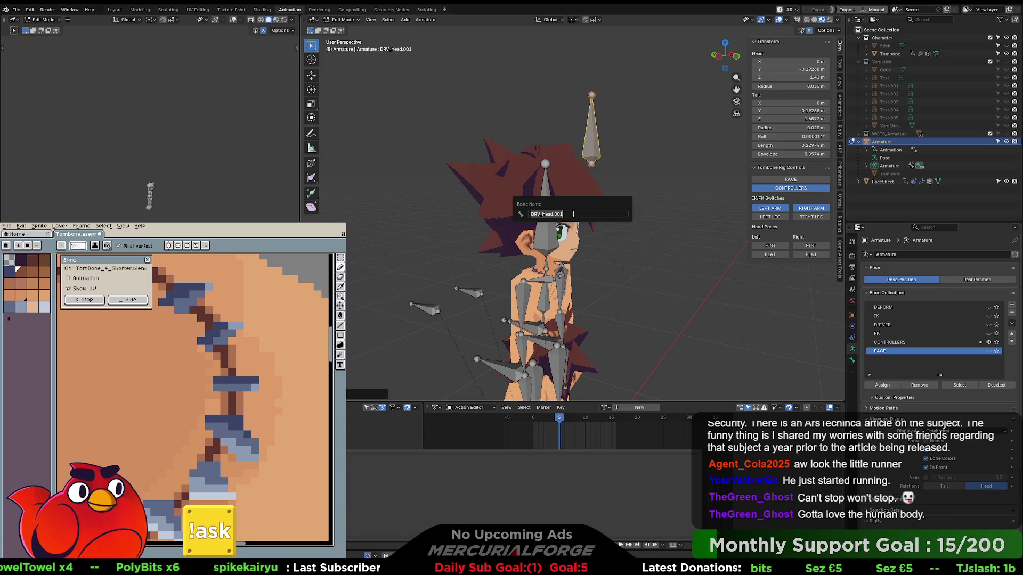
Name the bone CTRL_FACE, then deselect it and orbit to a front view.
type("CTRL_FA")
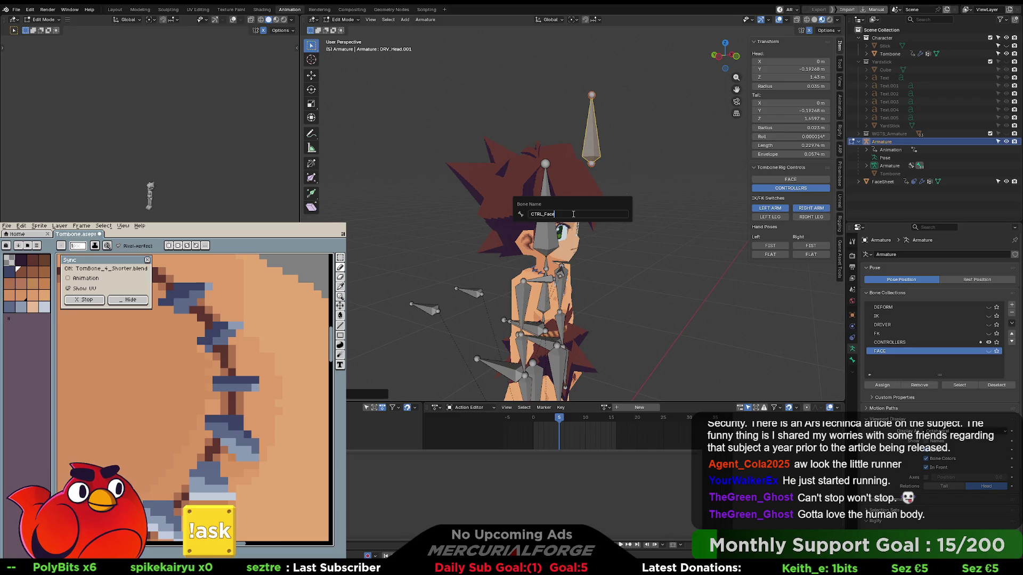
type("CE")
key("Return")
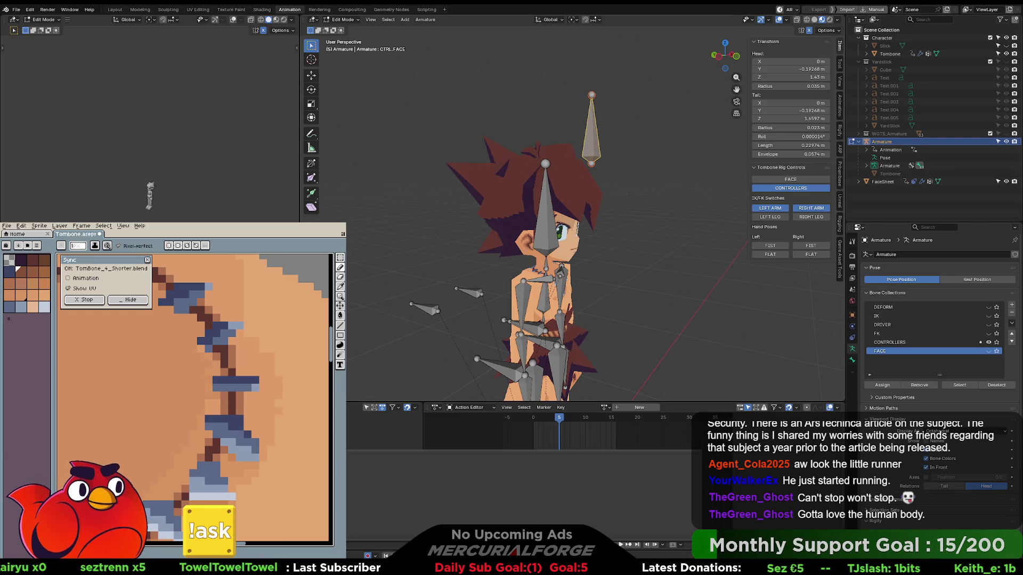
left_click(652, 206)
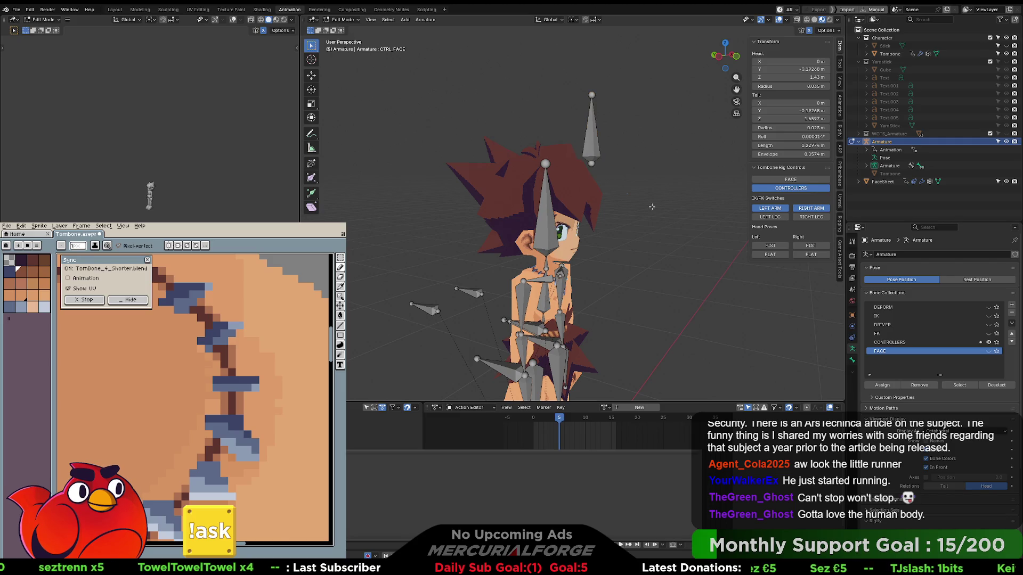
middle_click_drag(654, 231, 636, 205)
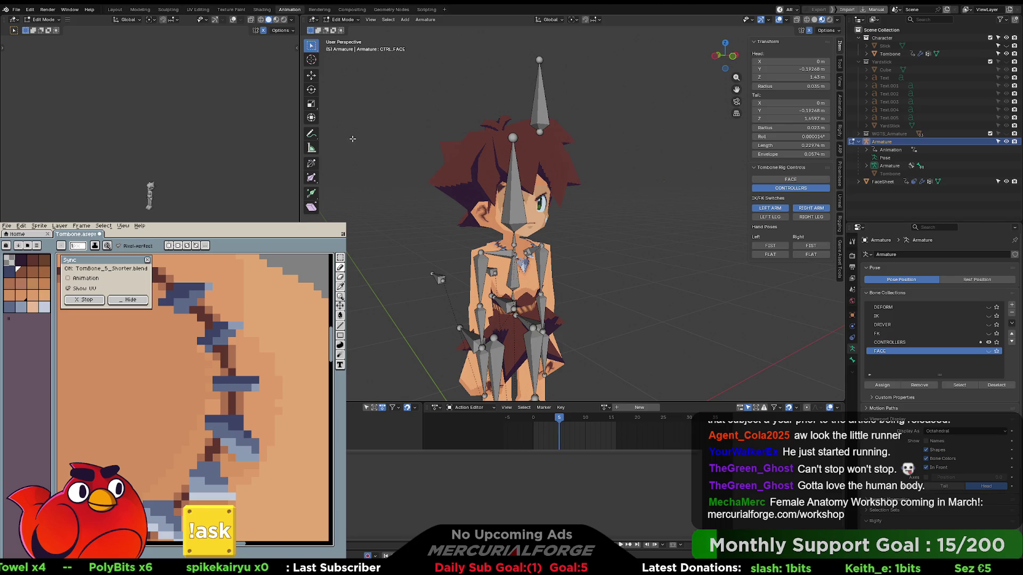
Browse the File menu without exporting, then switch the armature back to Object Mode.
left_click(16, 9)
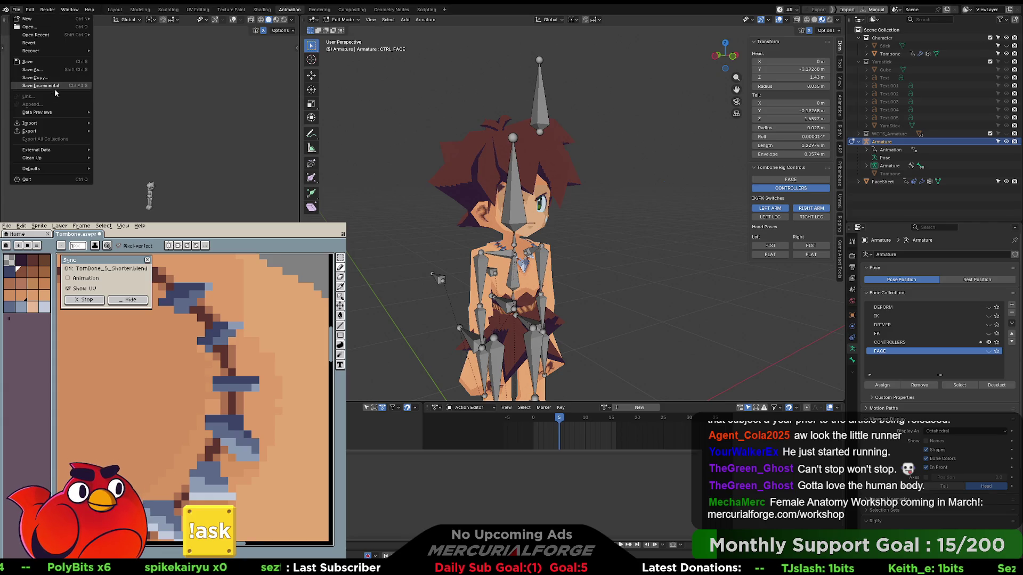
mouse_move(49, 130)
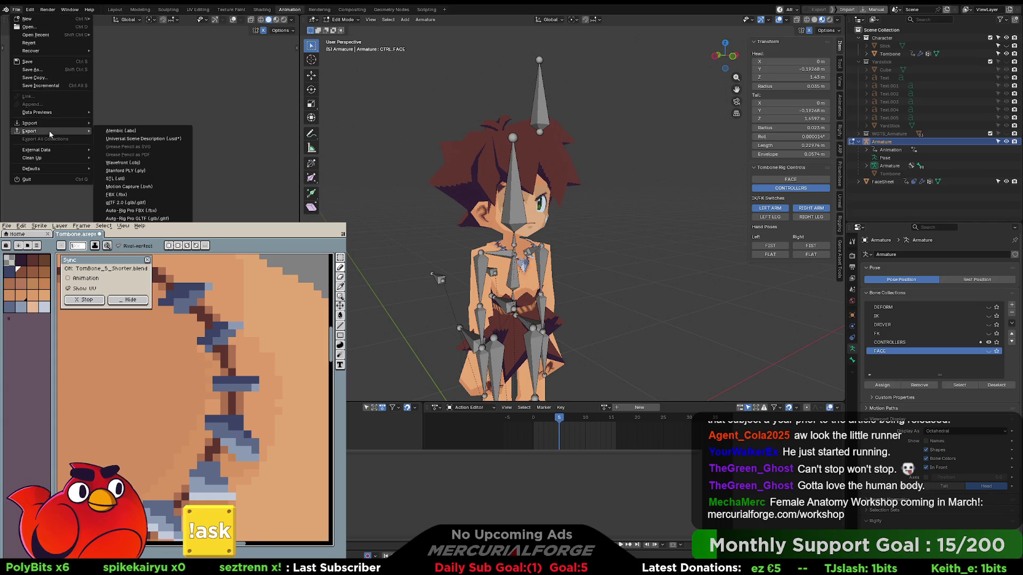
left_click(183, 102)
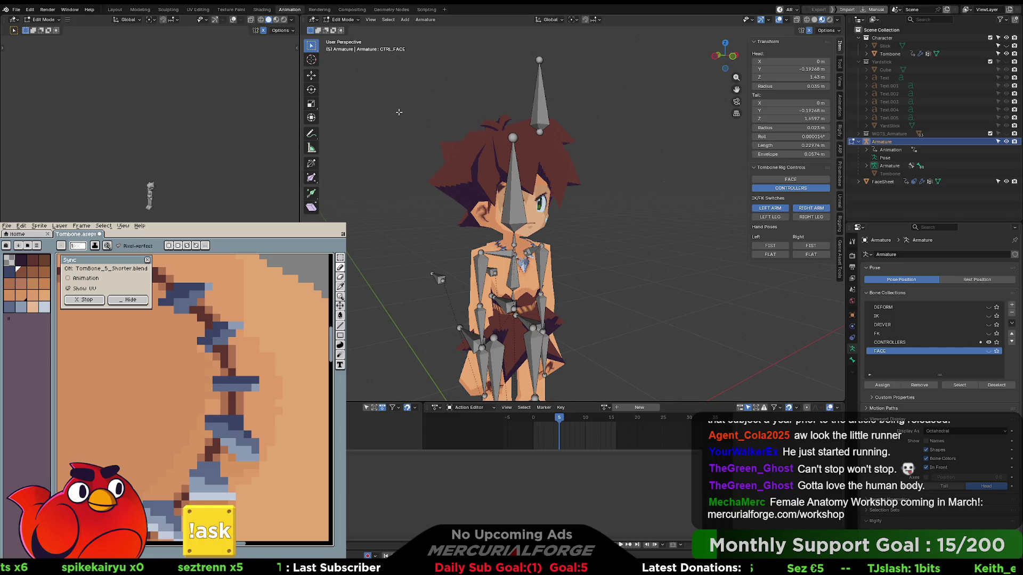
key("Tab")
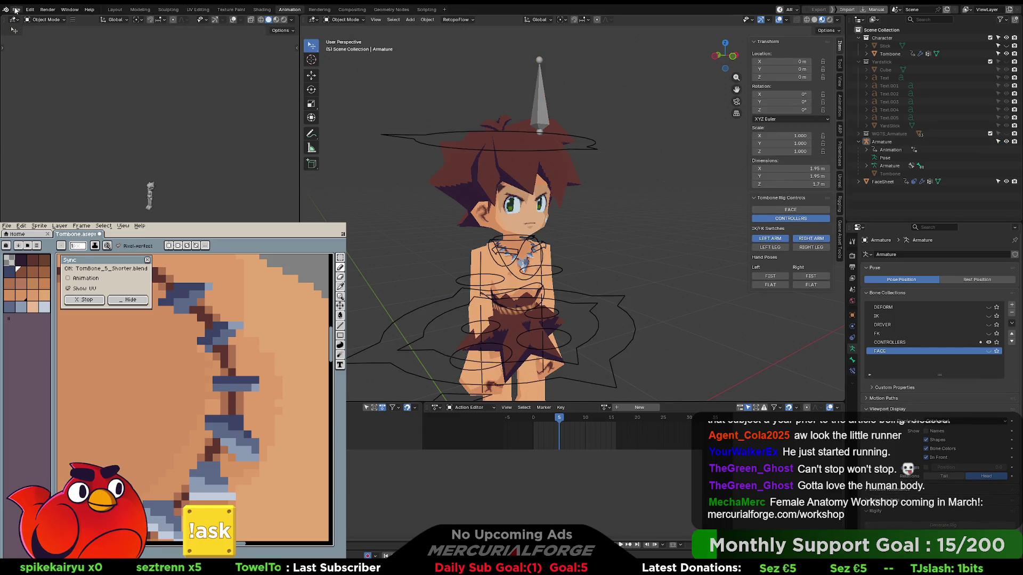
Dismiss the File menu again and show the PROTO FBX Export tools in the sidebar.
left_click(16, 10)
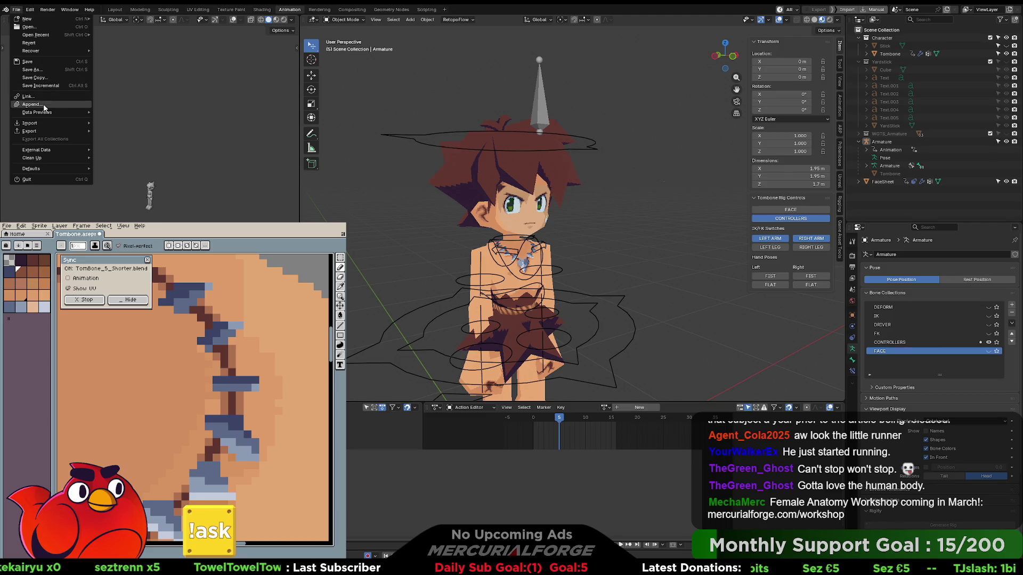
key("Escape")
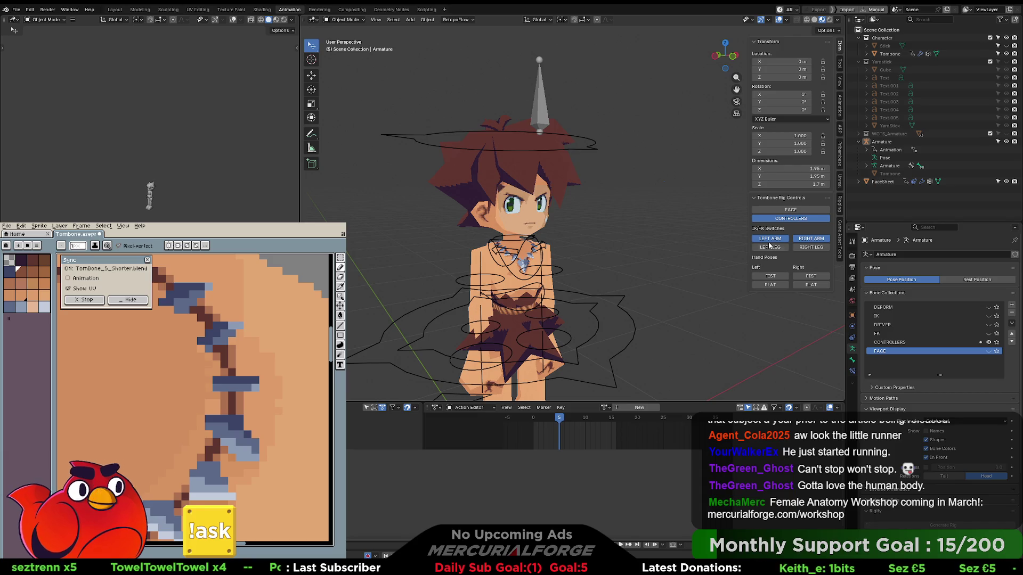
left_click(840, 232)
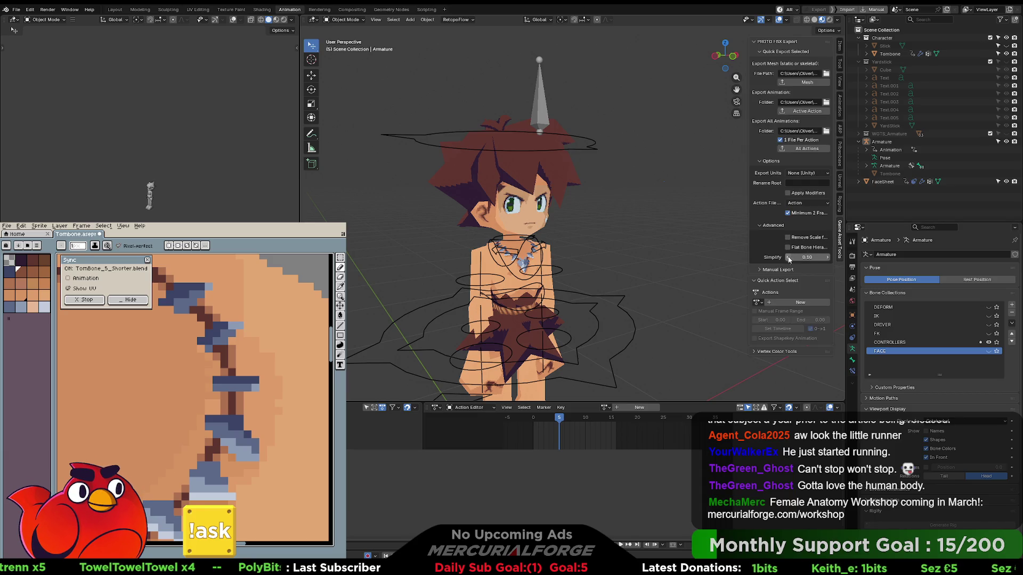
Link the Default.001 action to the armature in the Action Editor.
left_click(762, 303)
left_click(769, 315)
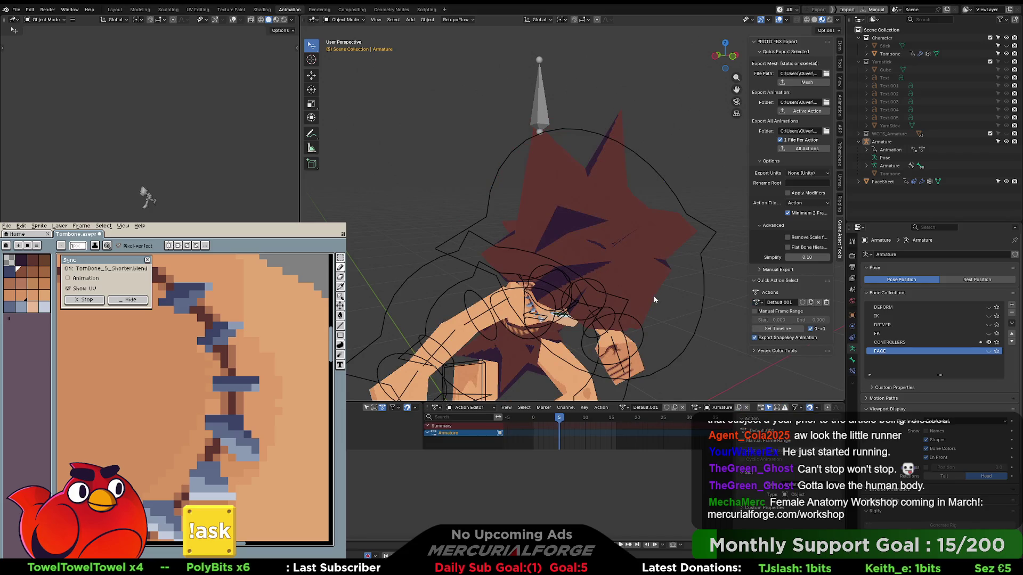
mouse_move(653, 295)
middle_mouse_down()
mouse_move(583, 223)
mouse_move(661, 219)
mouse_move(546, 216)
mouse_move(618, 211)
middle_mouse_up()
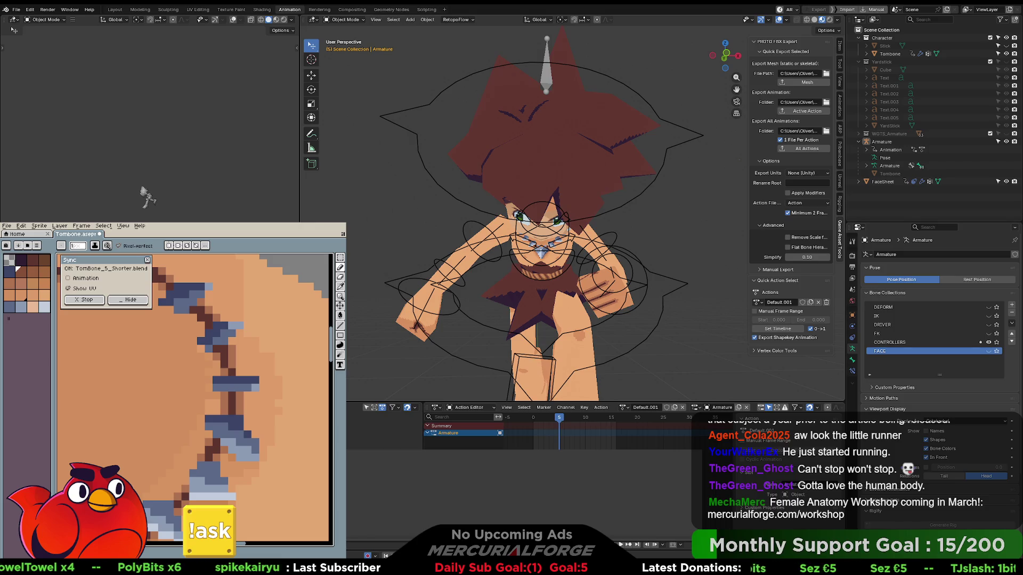
Deselect and reselect the armature, then call up the Ctrl+Tab mode pie.
left_click(670, 150)
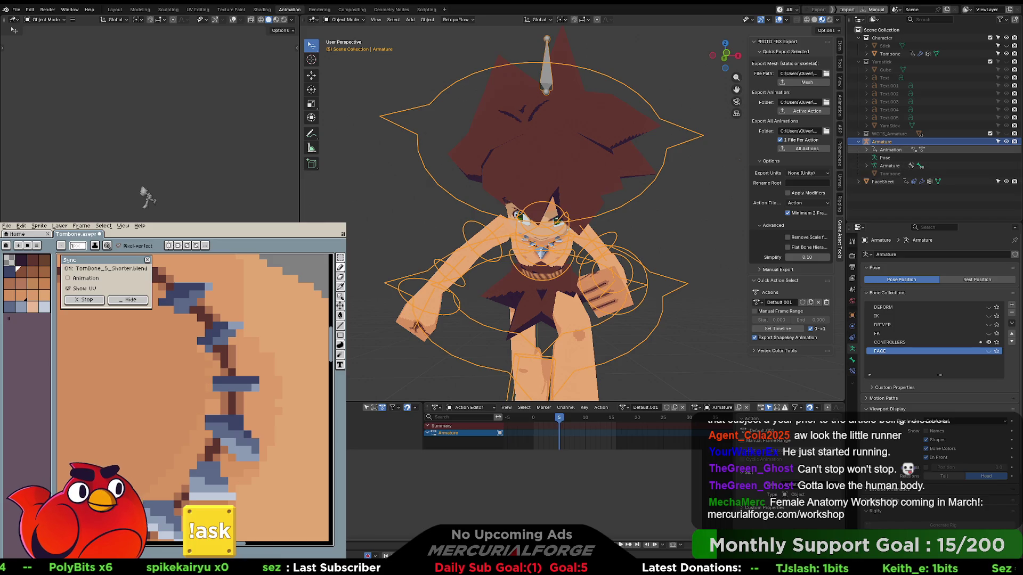
left_click(648, 203)
left_click(638, 194)
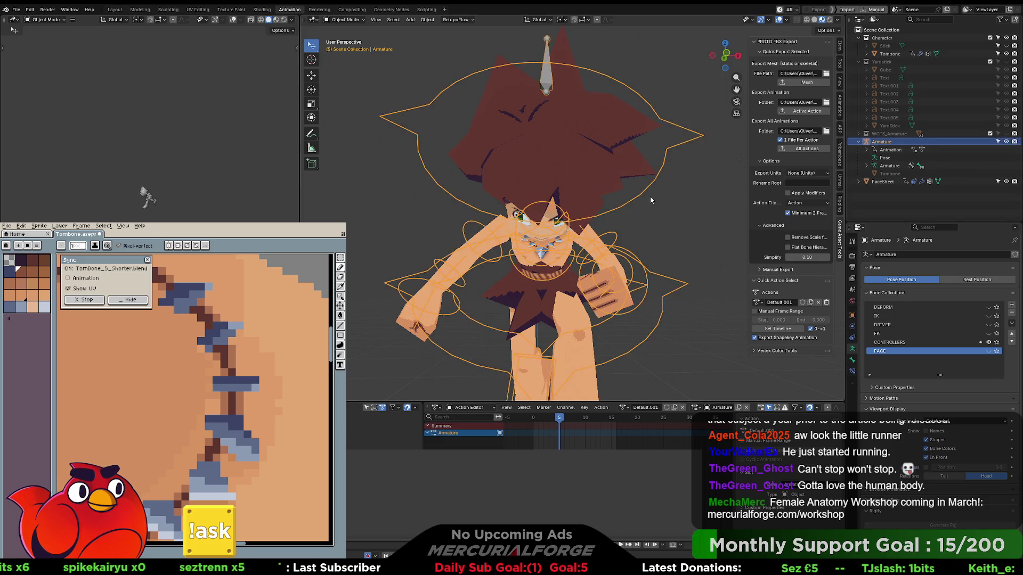
key("ctrl+Tab")
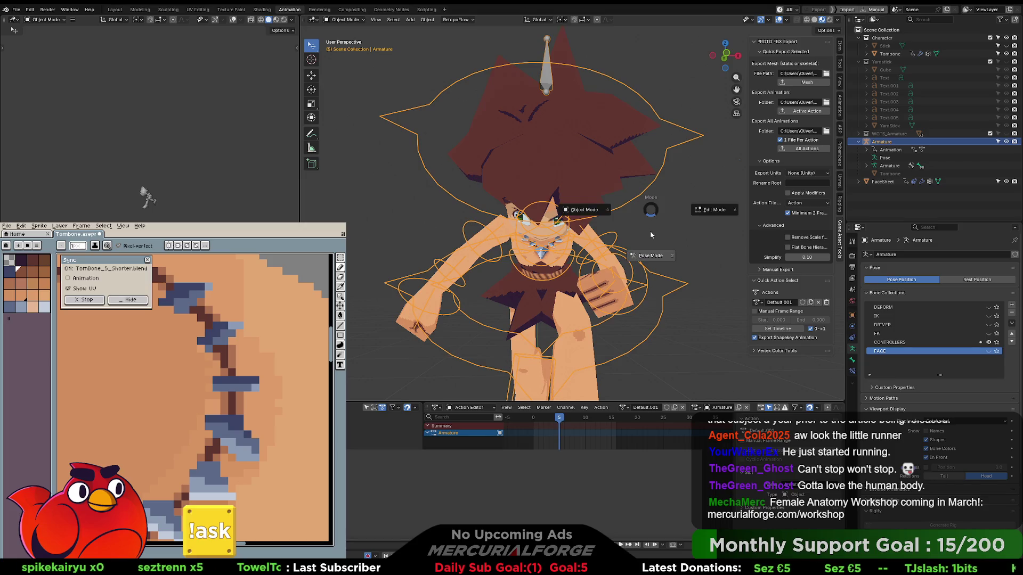
Put the armature in Pose Mode to browse its bones, then return to Object Mode and open File.
left_click(650, 257)
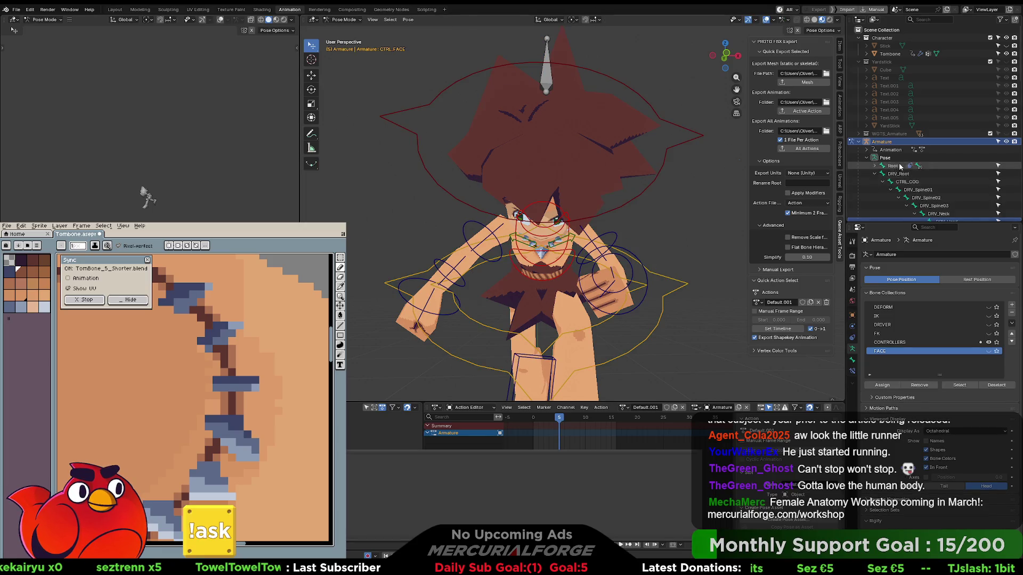
scroll(912, 172, "down", 2)
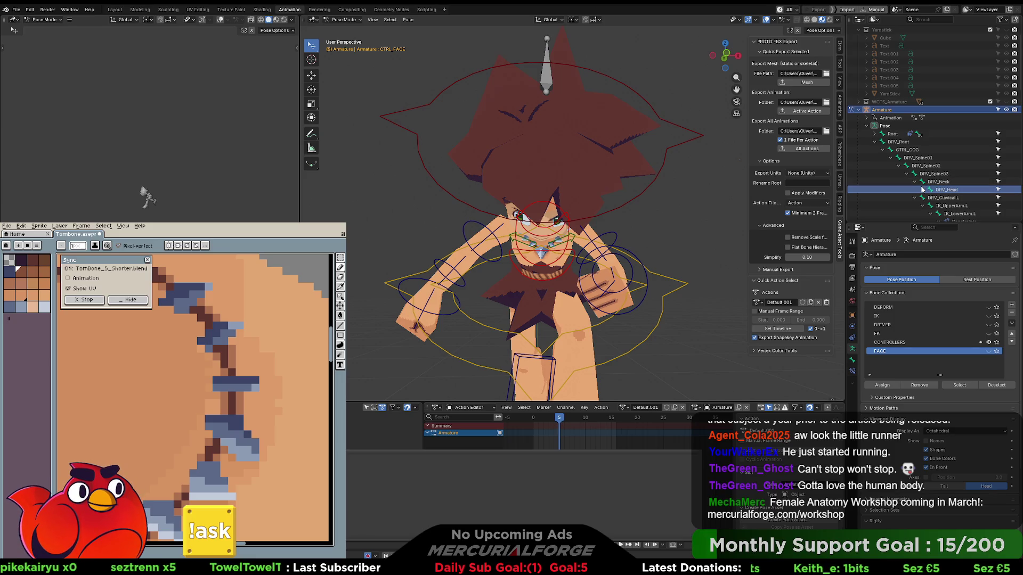
key("ctrl+Tab")
left_click(16, 9)
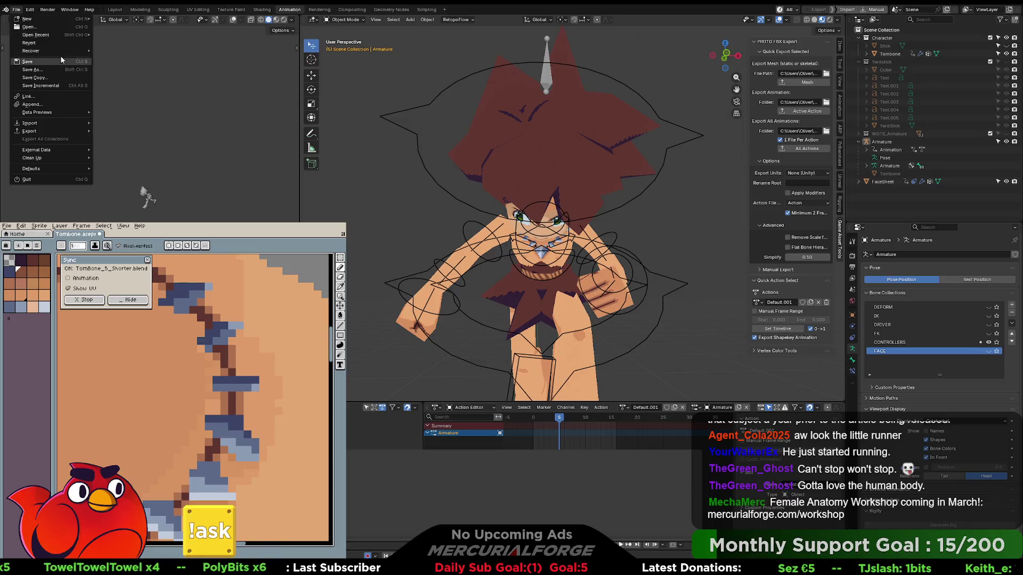
Reopen TomBone_5_Shorter.blend from the recent files, discarding unsaved changes.
mouse_move(65, 35)
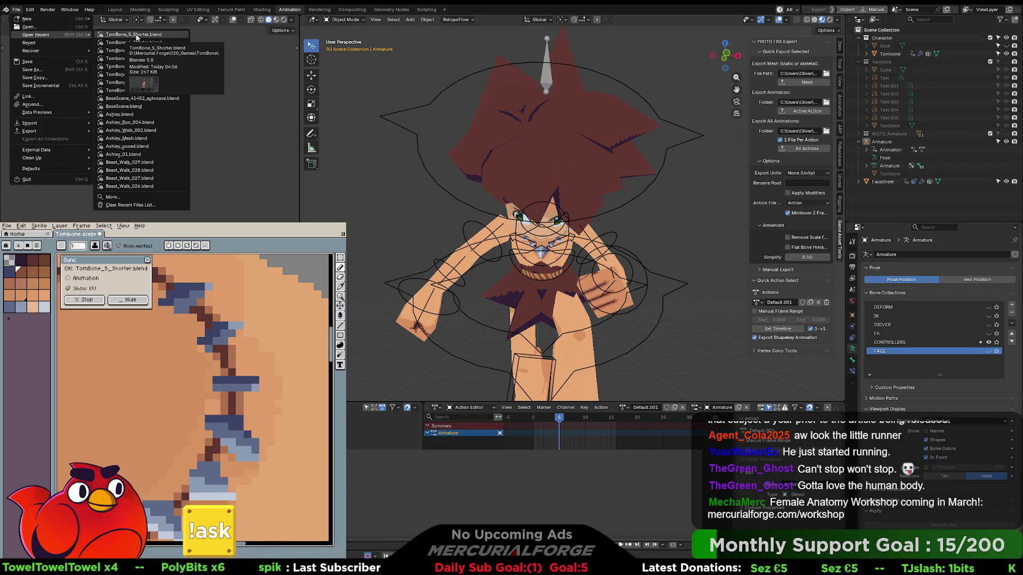
left_click(135, 37)
left_click(532, 304)
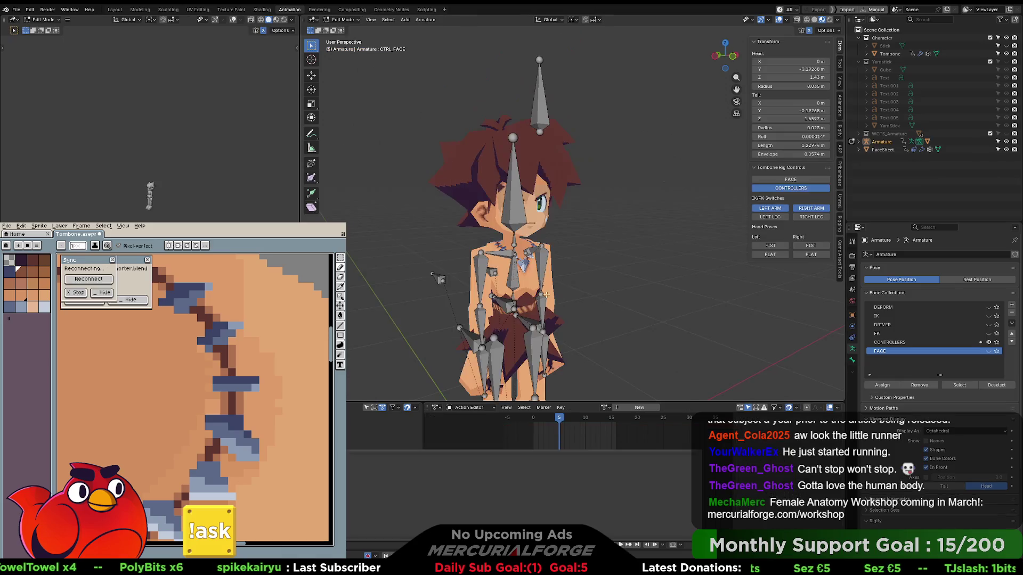
Parent the CTRL_FACE bone to DRV_Head with Keep Offset.
left_click(542, 108)
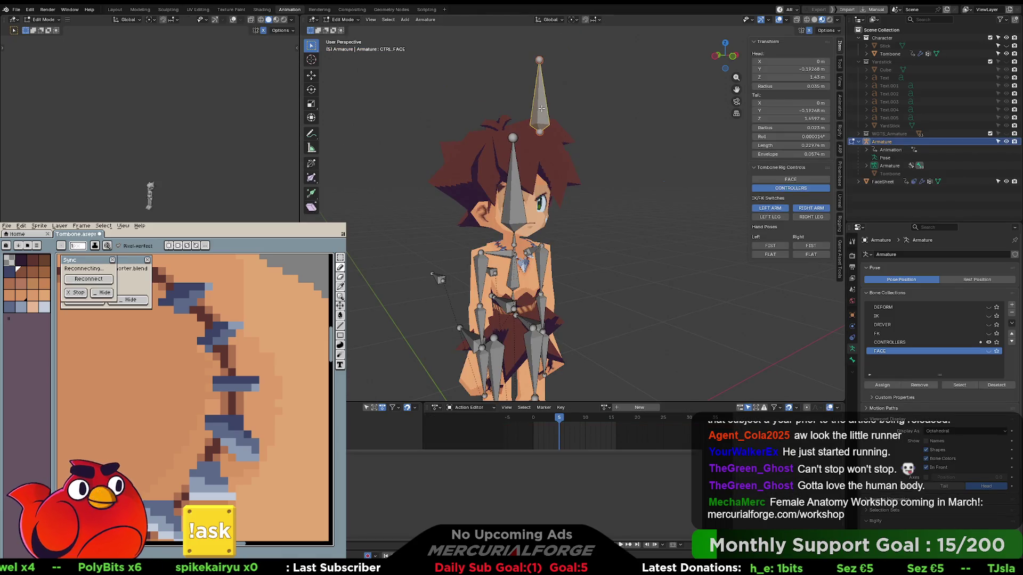
left_click(518, 175)
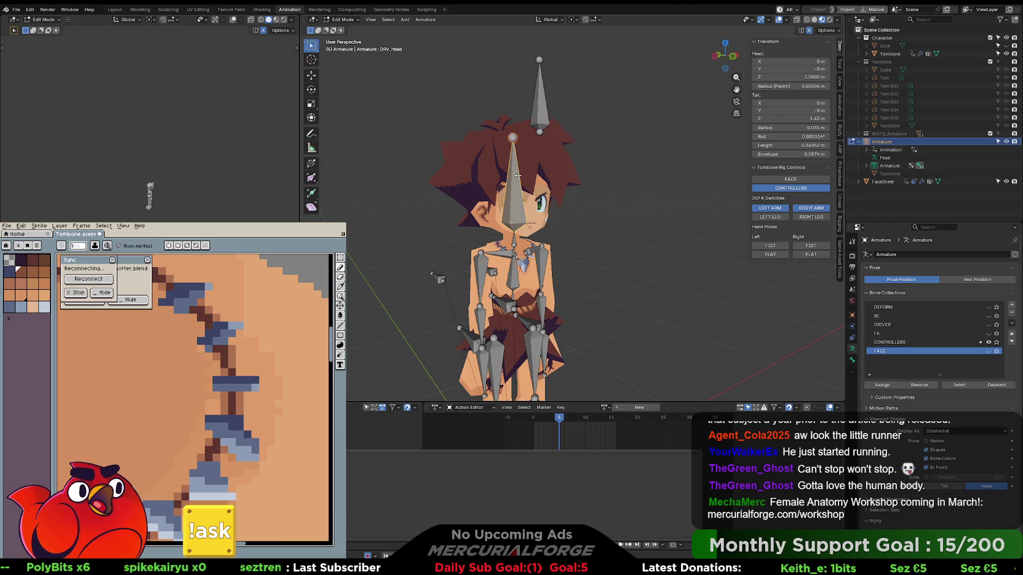
left_click(540, 104)
left_click(511, 185, "shift")
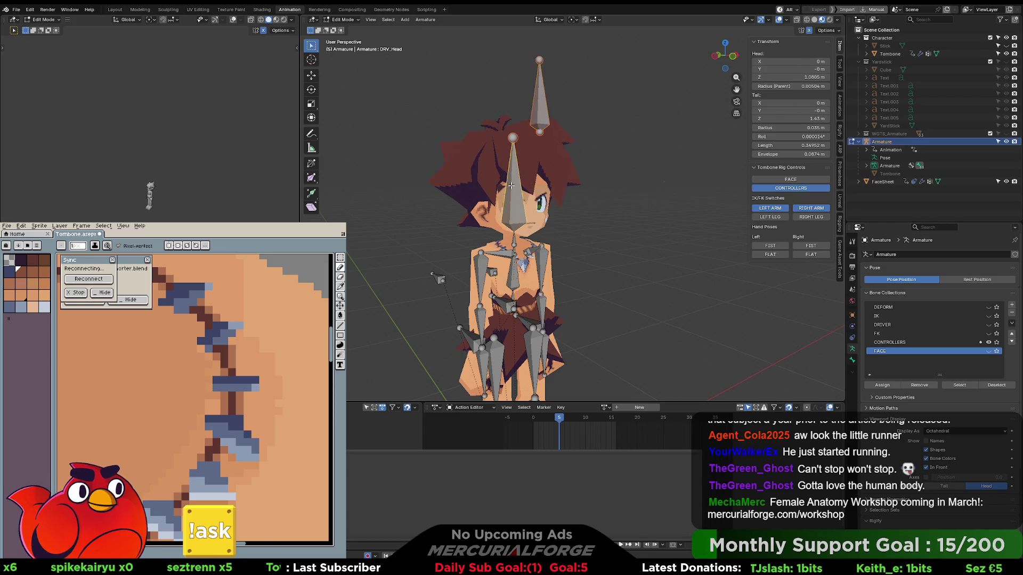
key("ctrl+p")
left_click(511, 189)
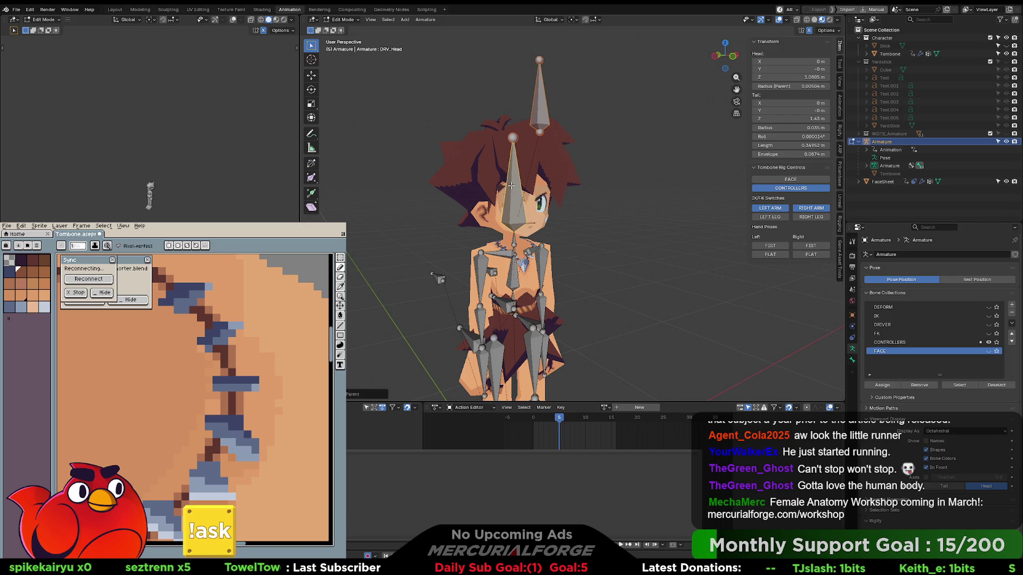
Clear the bone selection and take the armature back to Object Mode.
left_click(658, 151)
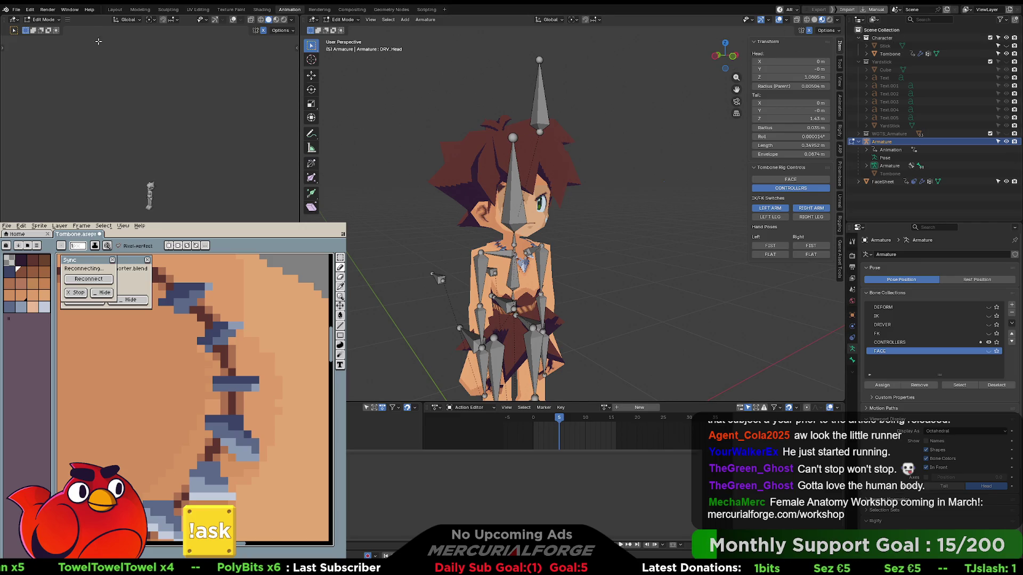
left_click(17, 9)
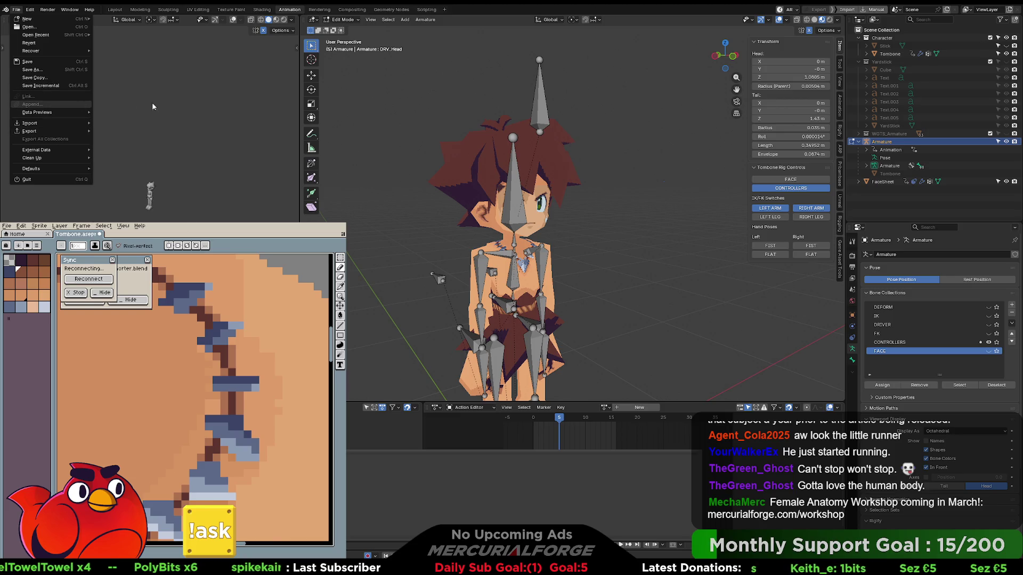
key("Tab")
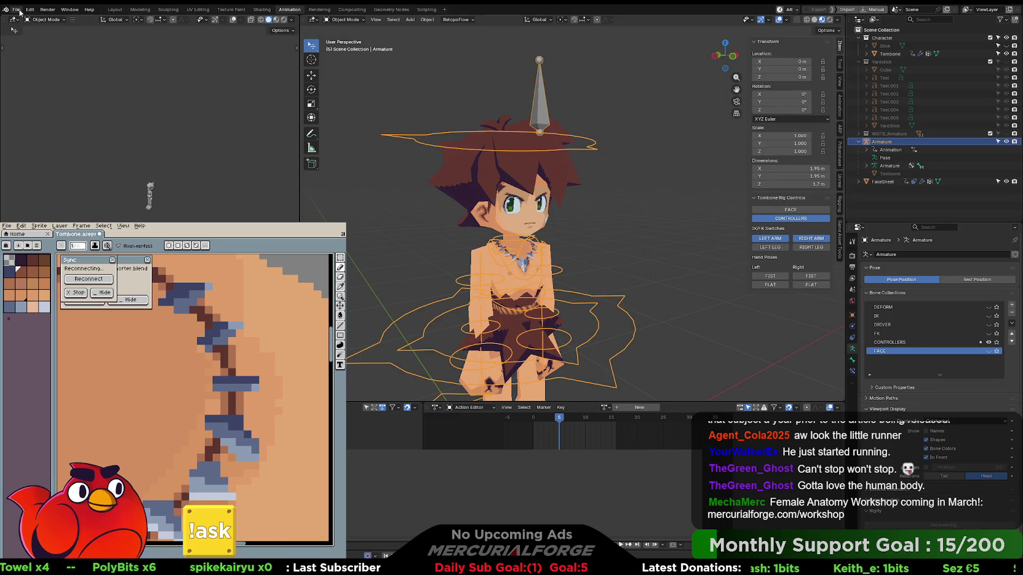
Deselect everything and link the Default.001 run action to the armature.
left_click(17, 9)
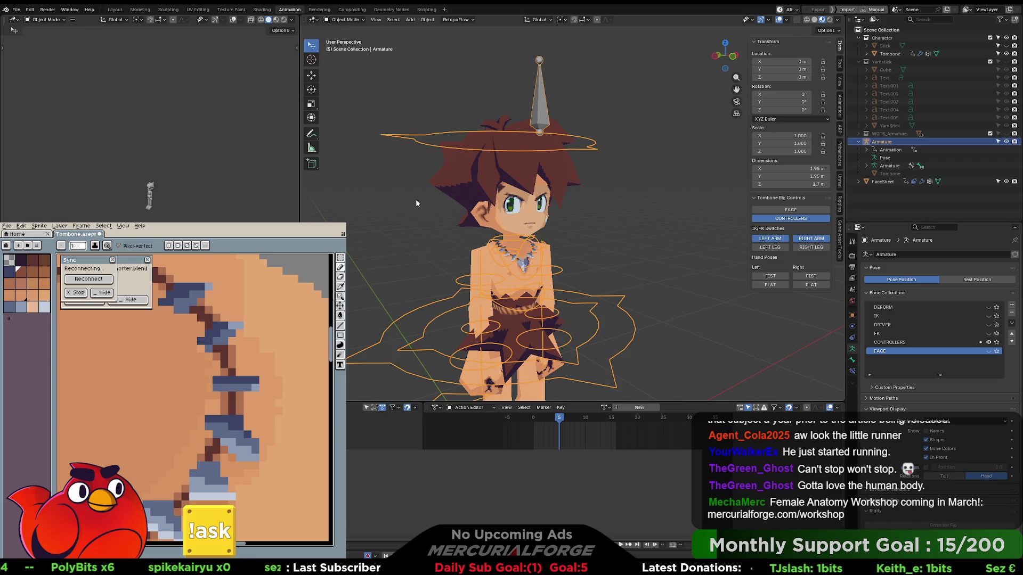
key("alt+a")
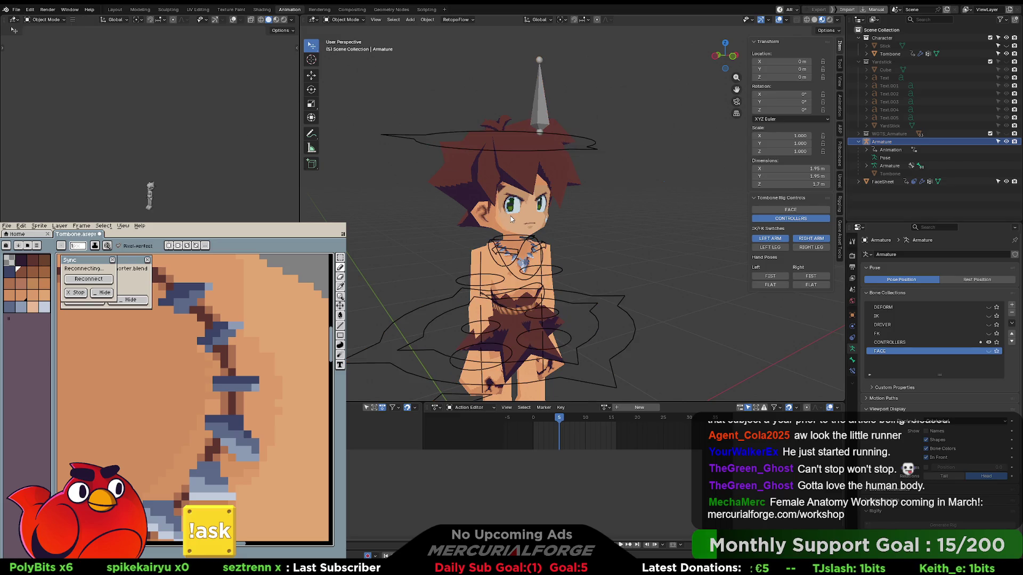
left_click(606, 408)
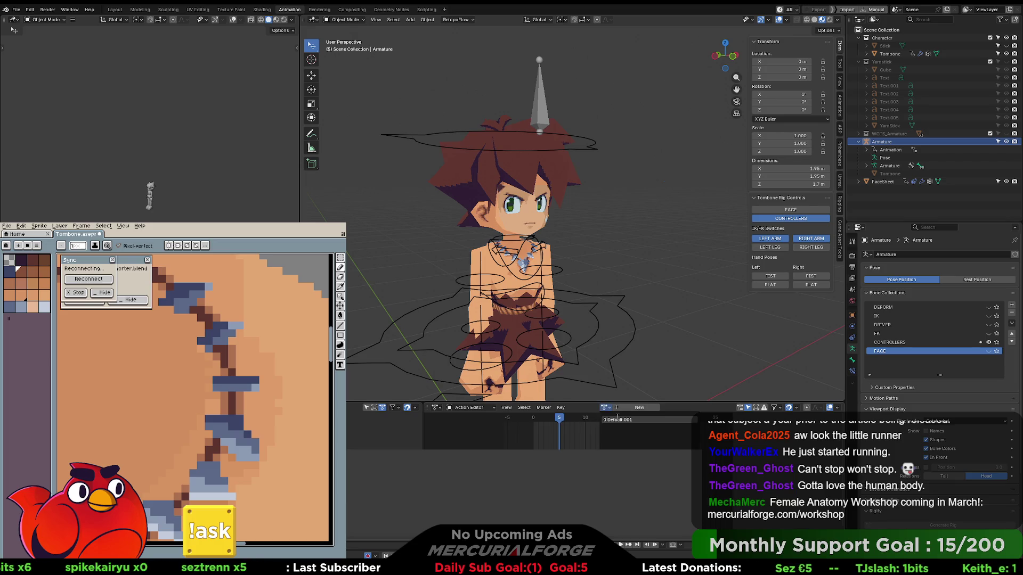
left_click(620, 423)
mouse_move(625, 309)
middle_mouse_down()
mouse_move(616, 235)
mouse_move(632, 231)
mouse_move(613, 257)
mouse_move(540, 274)
mouse_move(658, 293)
mouse_move(594, 288)
middle_mouse_up()
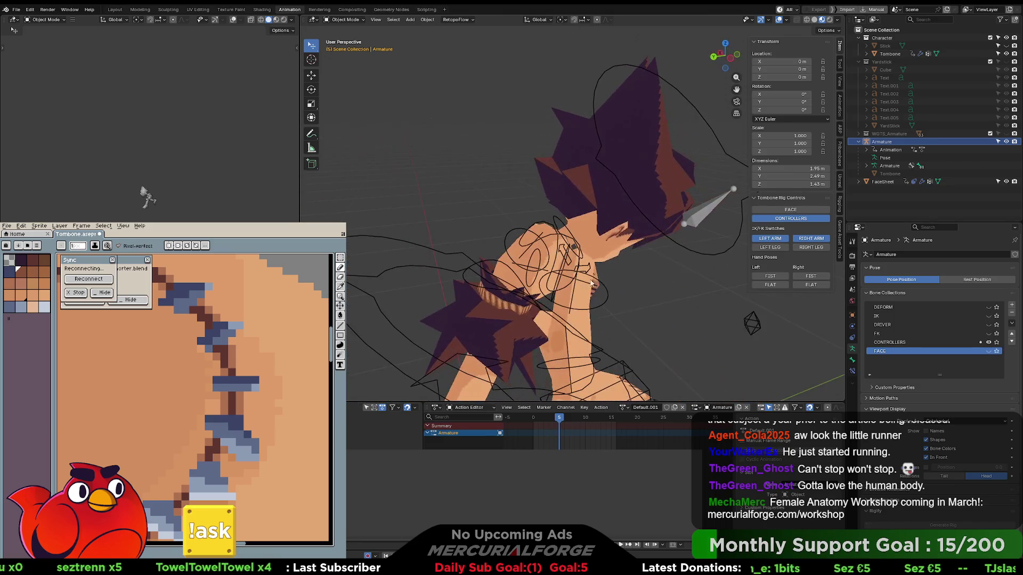
Select the character rig and switch it into Pose Mode.
left_click(557, 238)
key("ctrl+Tab")
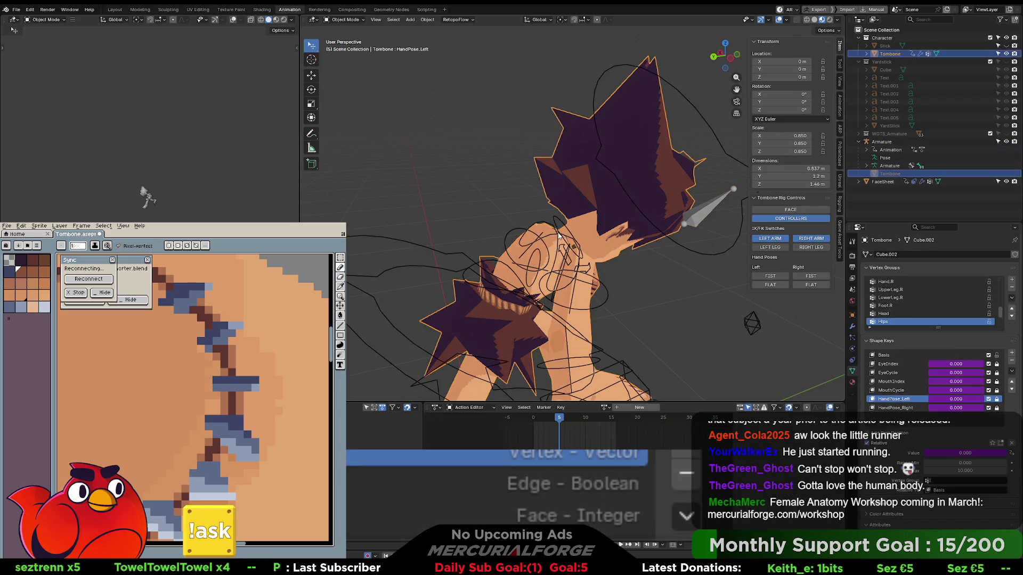
left_click(562, 249)
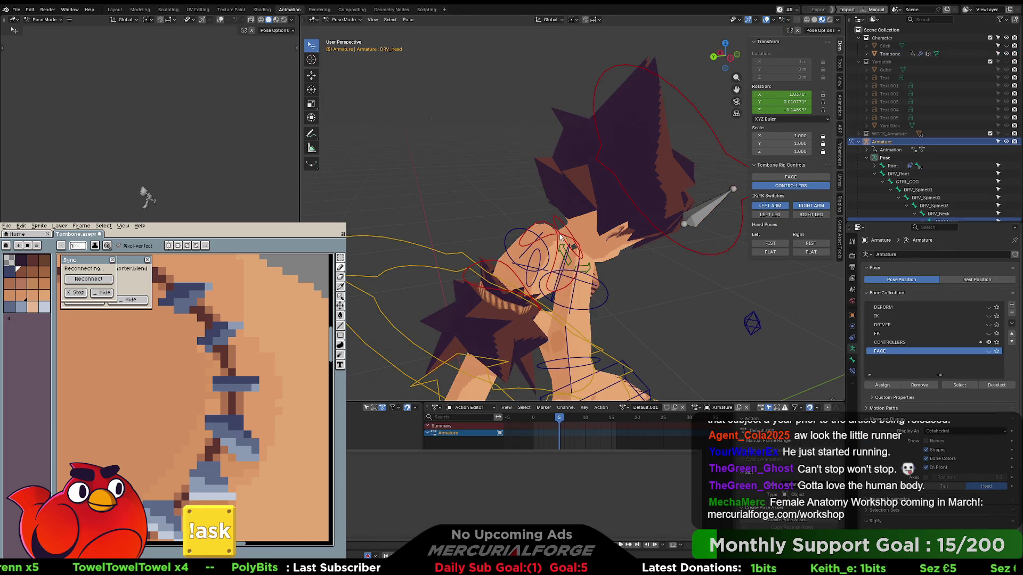
left_click(562, 240)
middle_click_drag(540, 244, 661, 242)
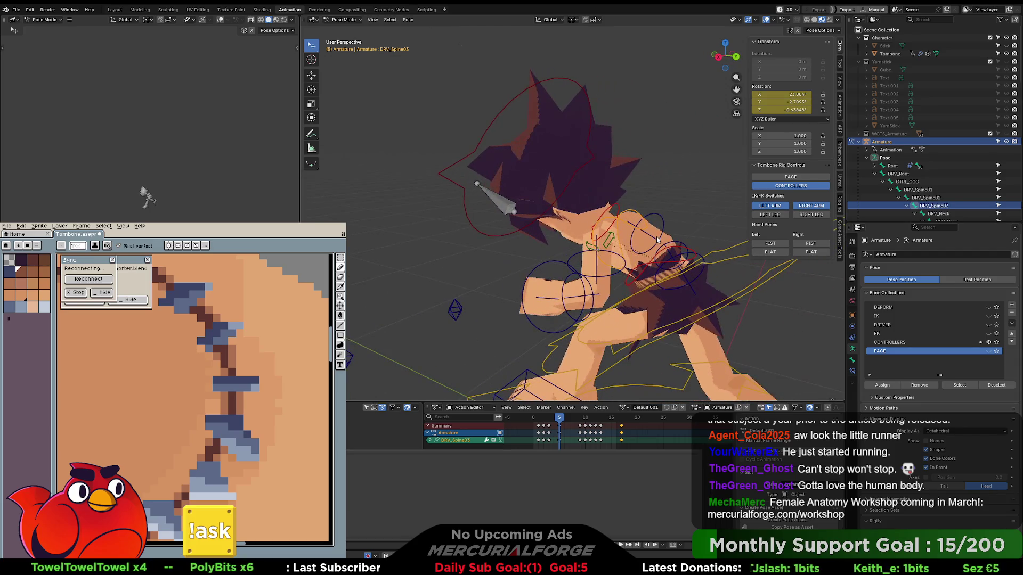
left_click(591, 419)
mouse_move(590, 421)
left_mouse_down()
mouse_move(613, 420)
mouse_move(533, 419)
left_mouse_up()
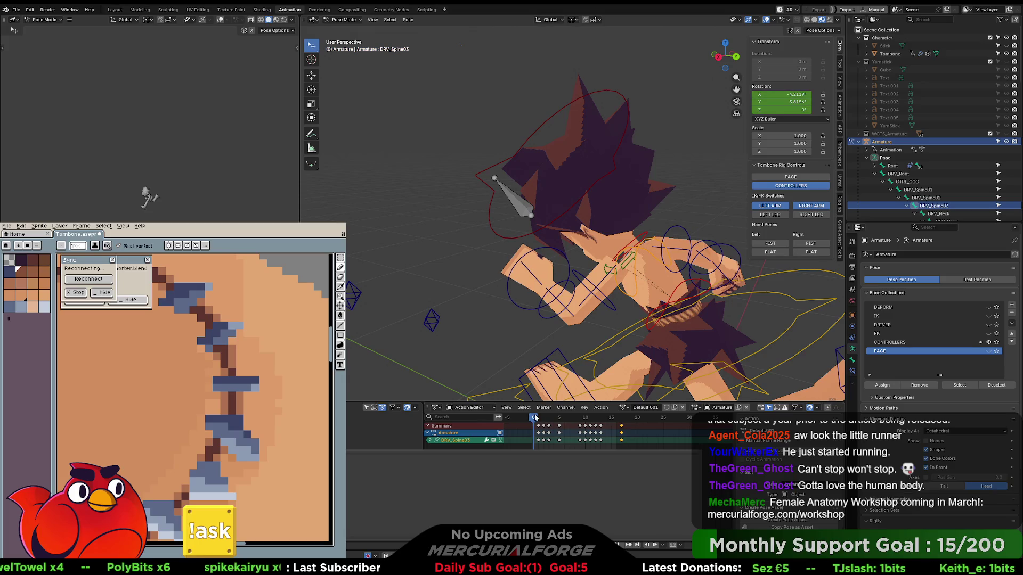
left_click(644, 236)
middle_click_drag(644, 236, 637, 218, "shift")
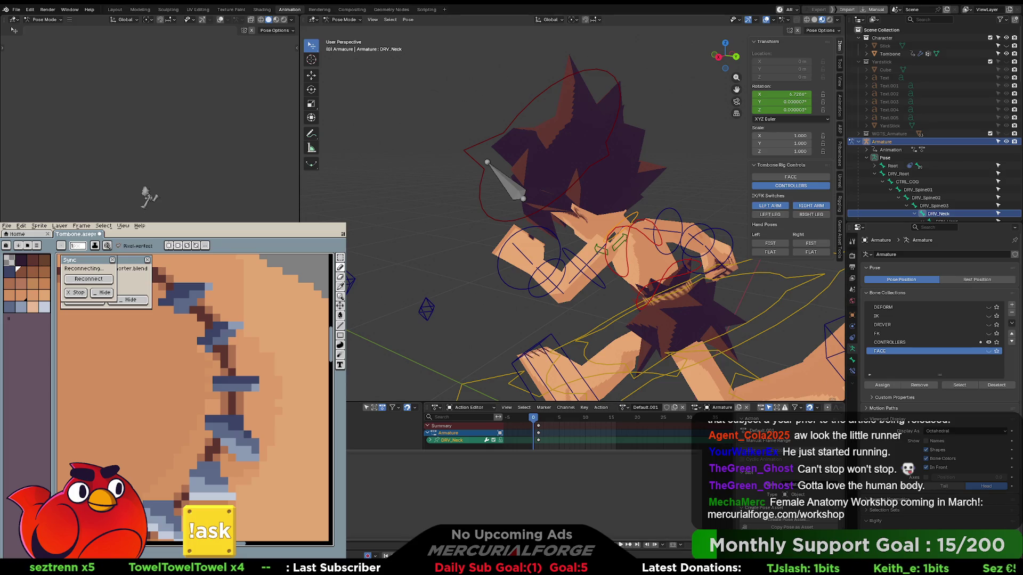
left_click(538, 418)
left_click_drag(538, 419, 537, 421)
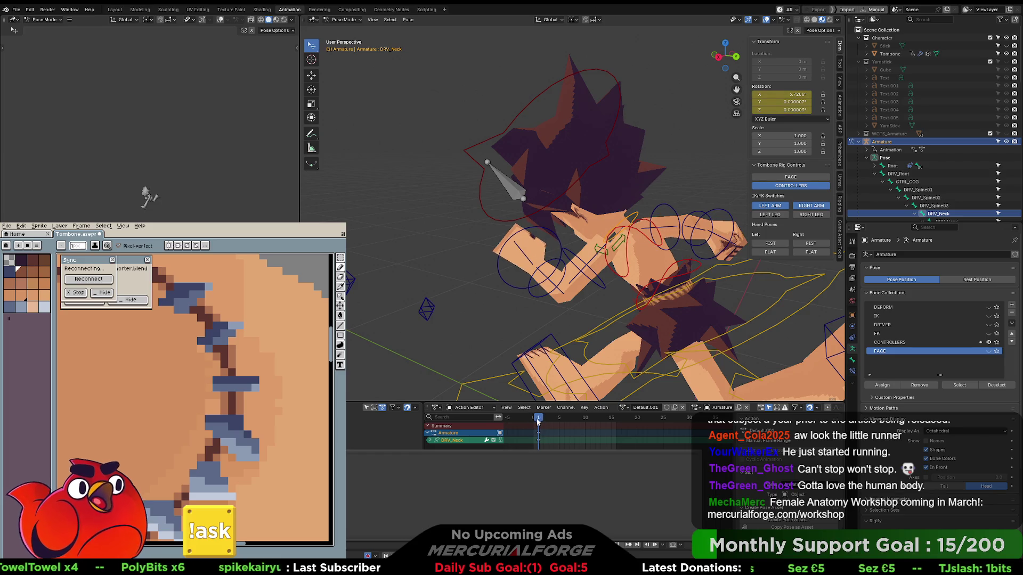
left_click(483, 206)
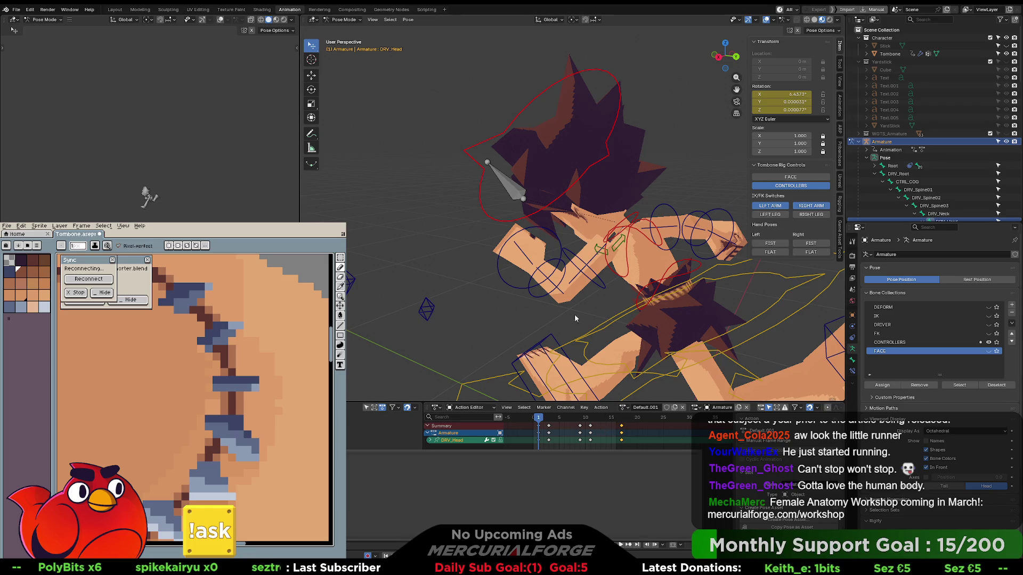
middle_click_drag(475, 251, 554, 287)
mouse_move(539, 419)
left_mouse_down()
mouse_move(596, 422)
mouse_move(539, 420)
left_mouse_up()
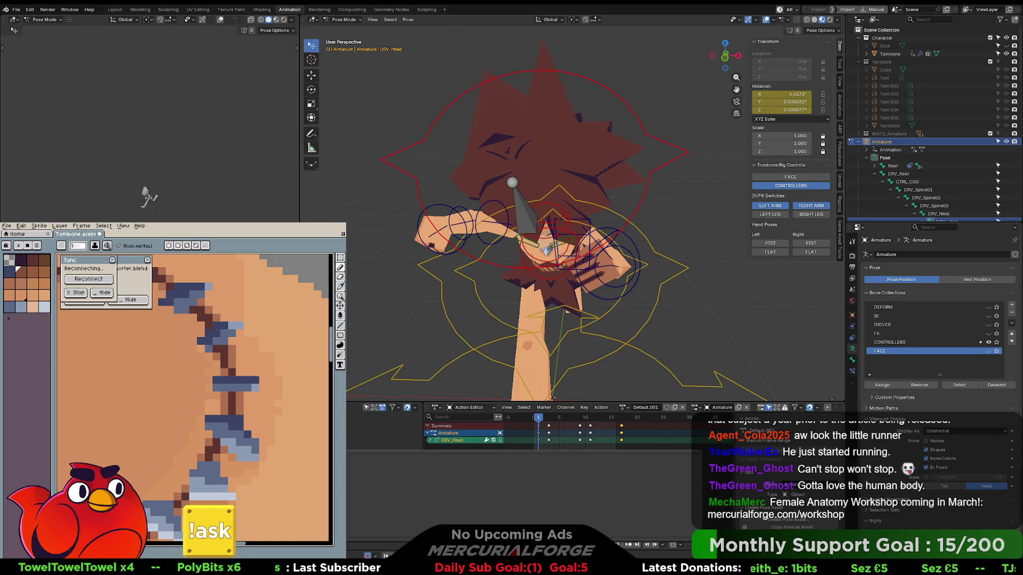
key("Right")
key("Right")
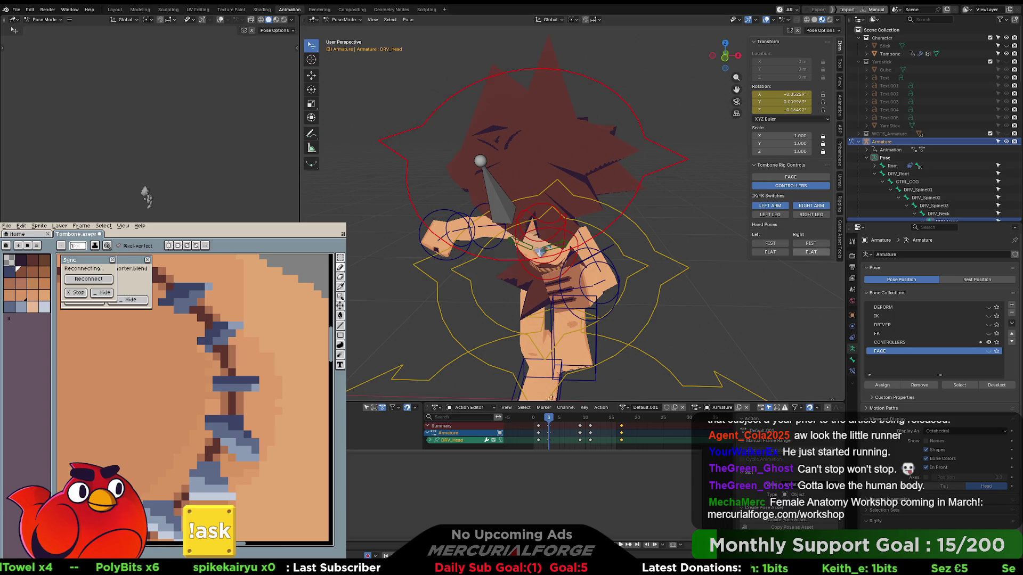
middle_click_drag(666, 208, 695, 207)
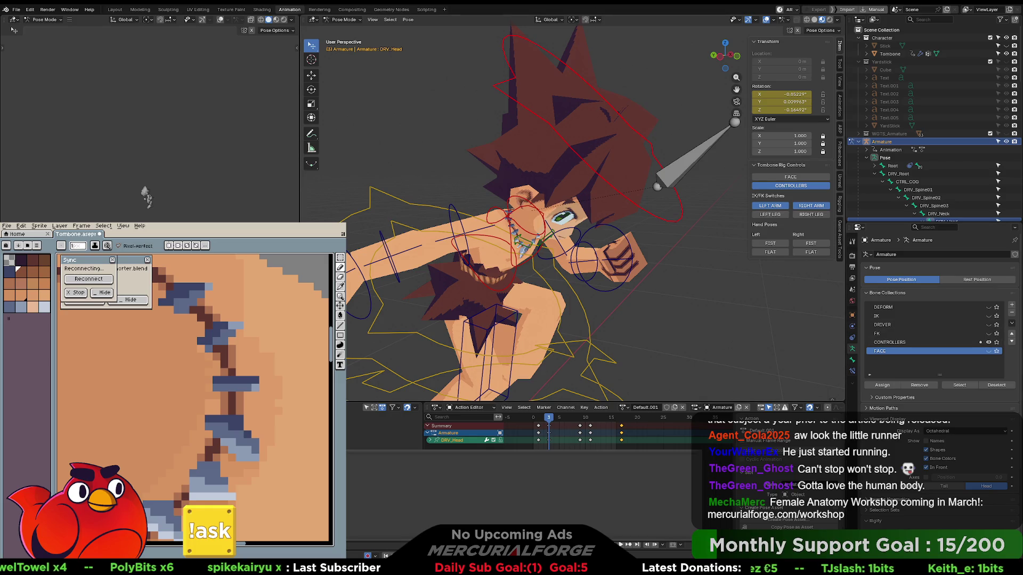
Inspect CTRL_FACE's bone collections, constraints and parent relations in the Properties panel.
left_click(852, 360)
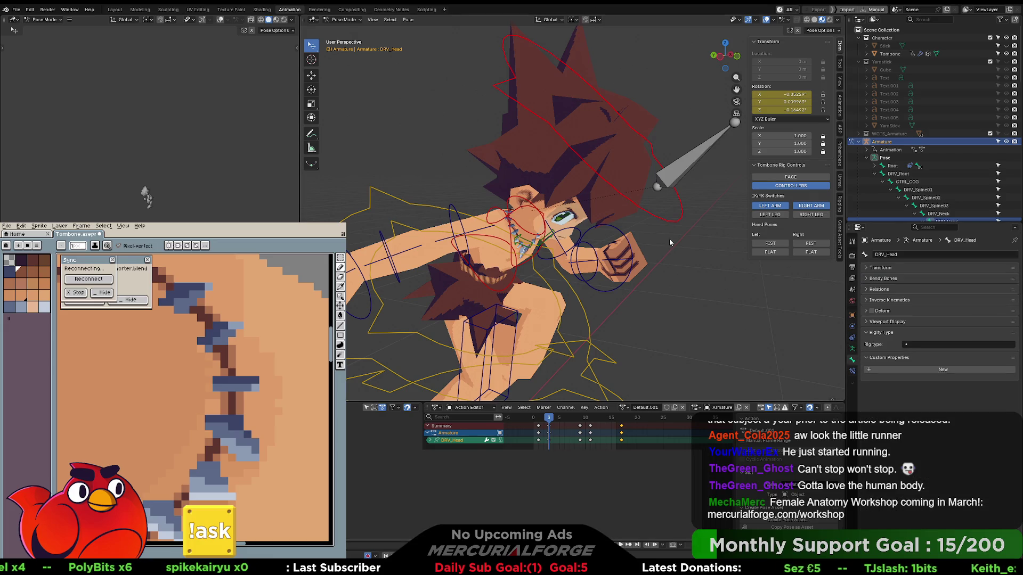
left_click(693, 157)
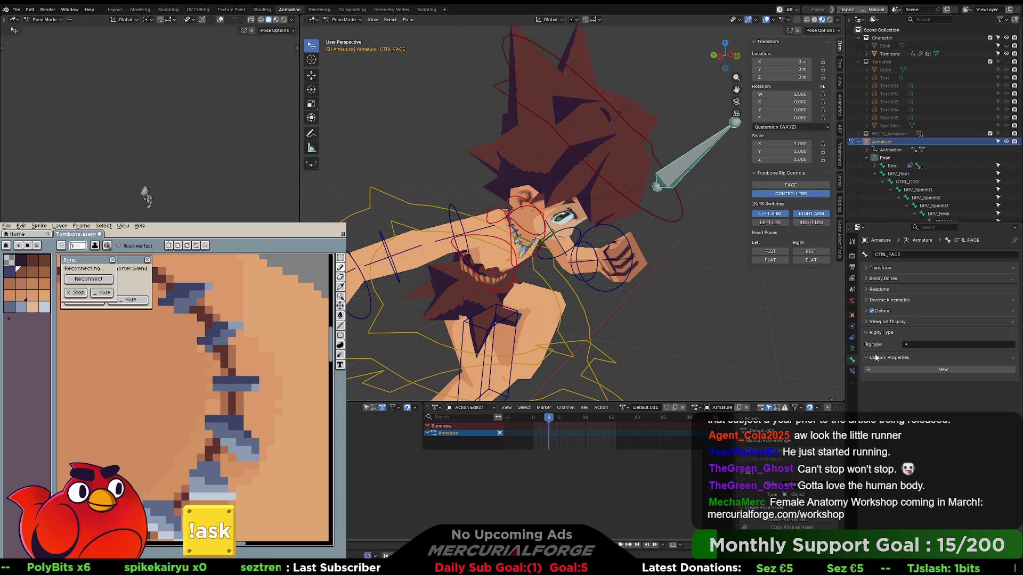
left_click(852, 349)
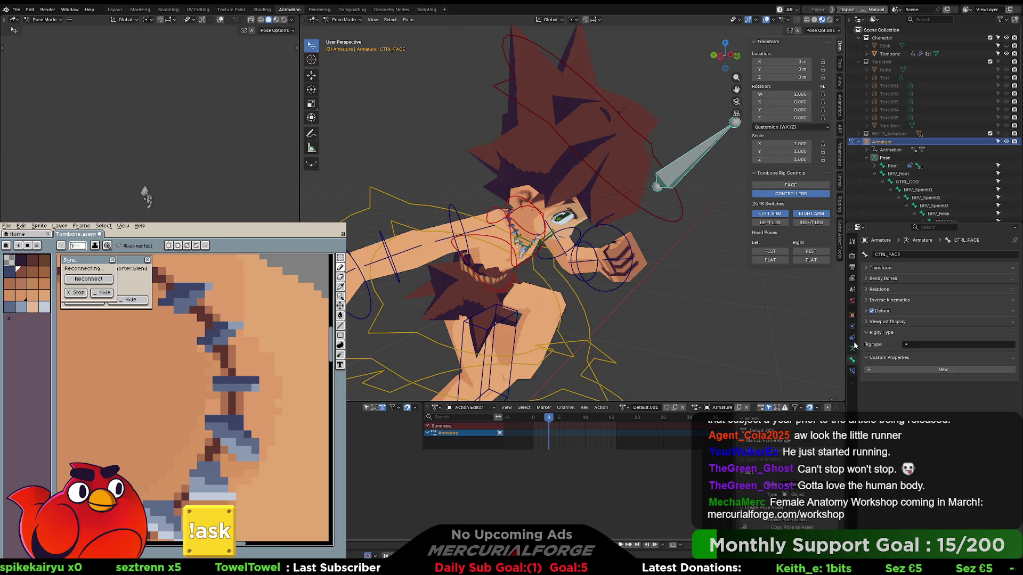
left_click(852, 339)
left_click(852, 348)
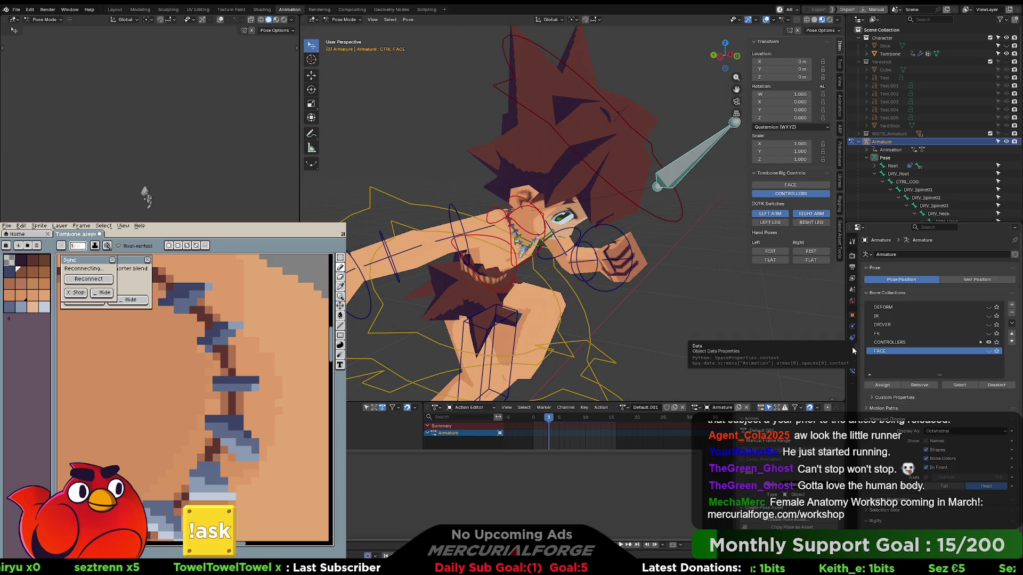
scroll(937, 341, "down", 3)
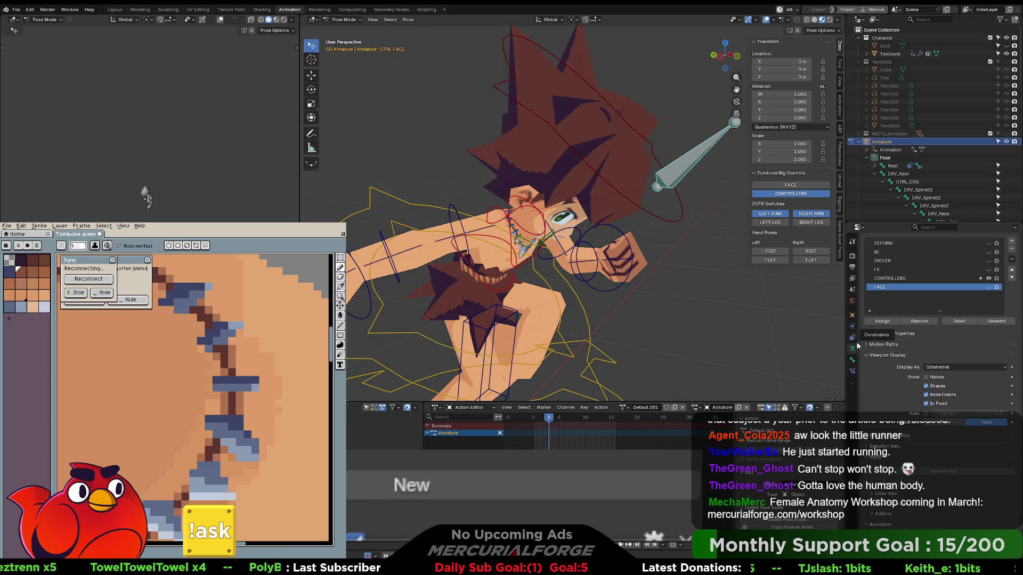
left_click(852, 360)
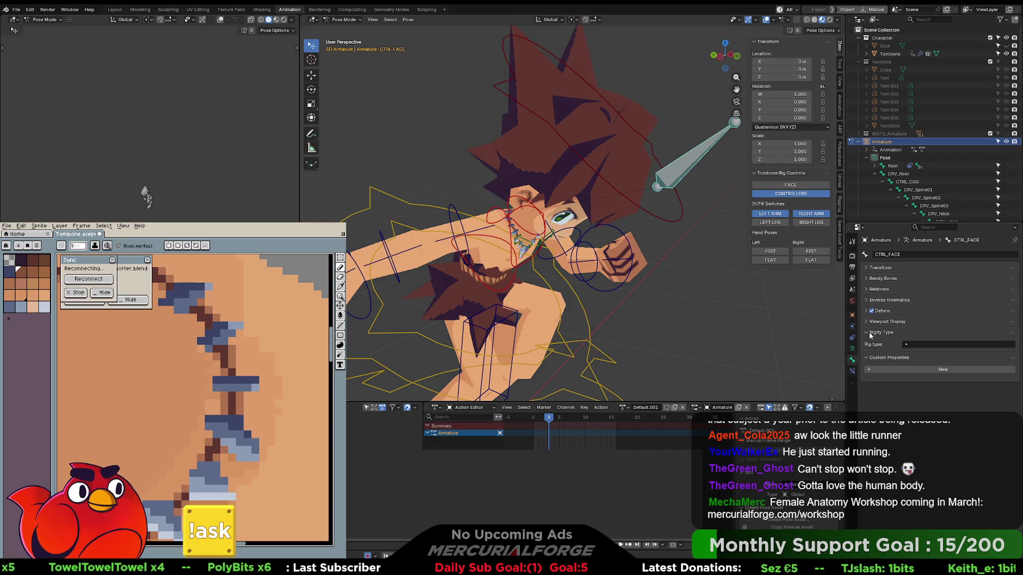
left_click(867, 290)
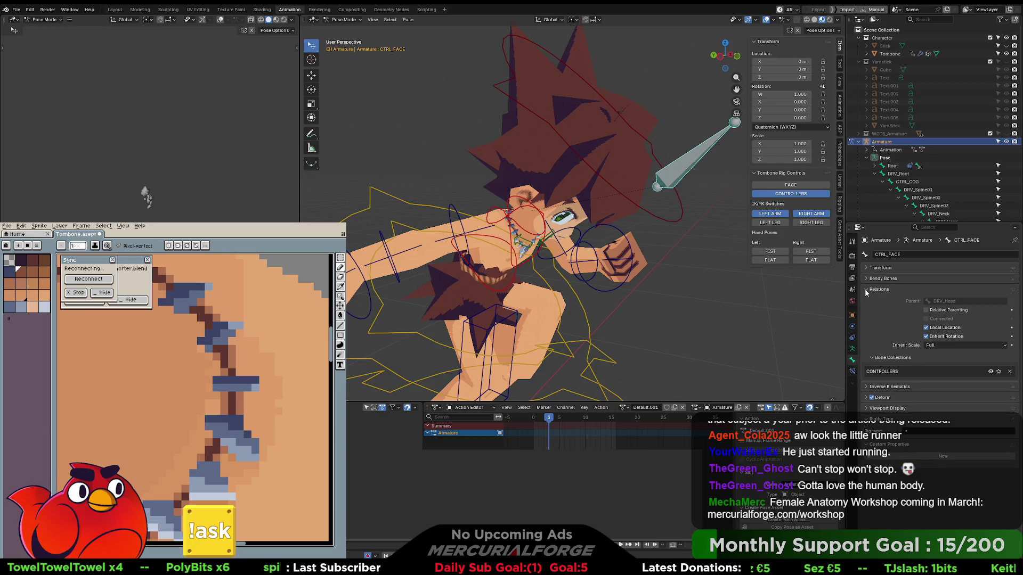
Turn off Inherit Rotation on the DRV_Head bone.
left_click(642, 205)
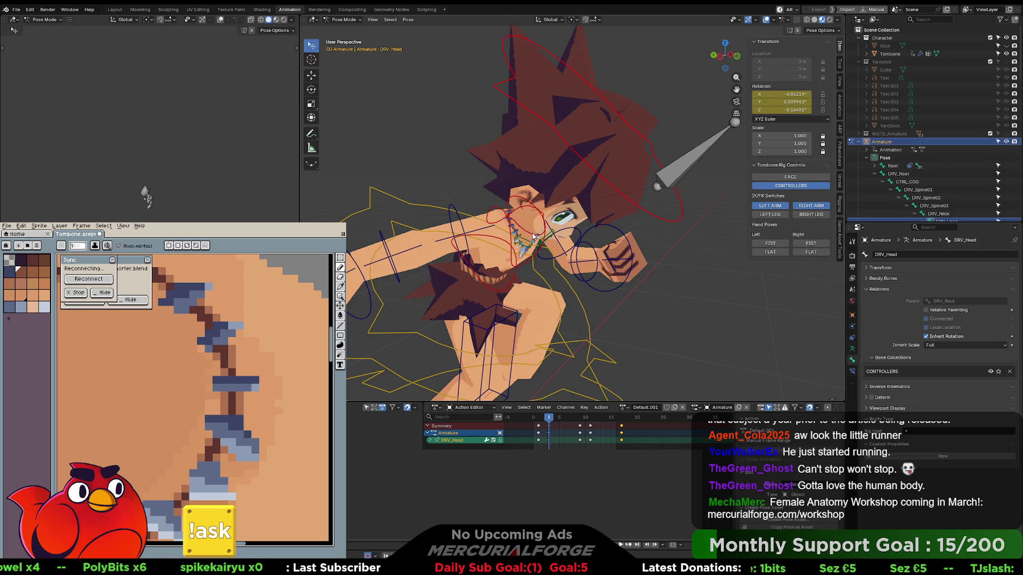
left_click(495, 212)
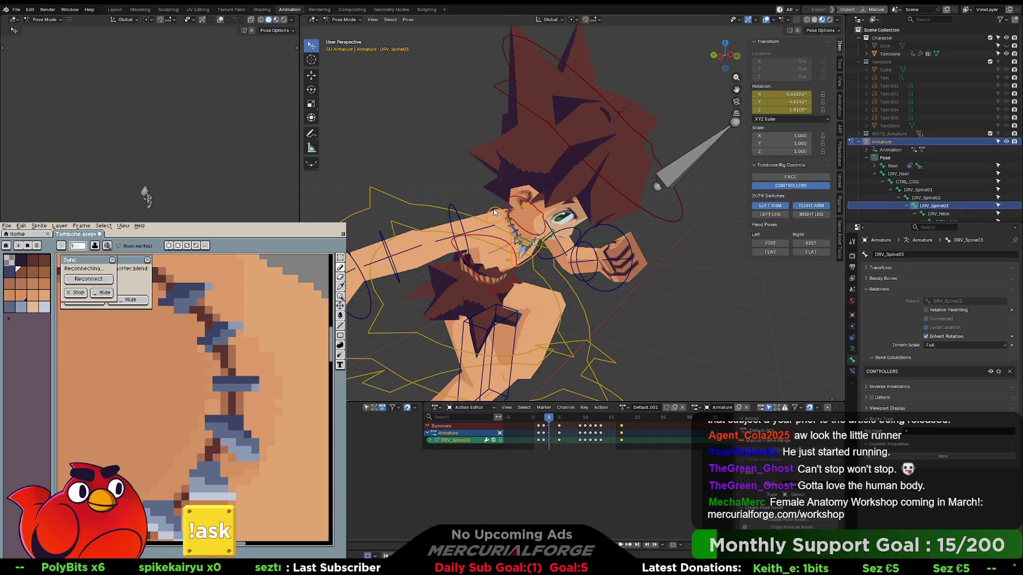
left_click(683, 171)
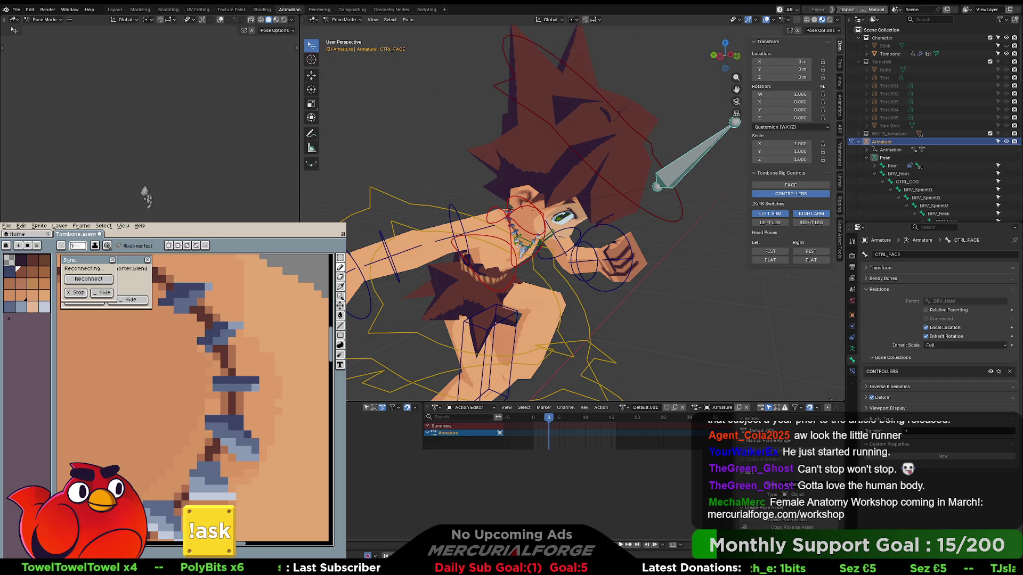
left_click(679, 219)
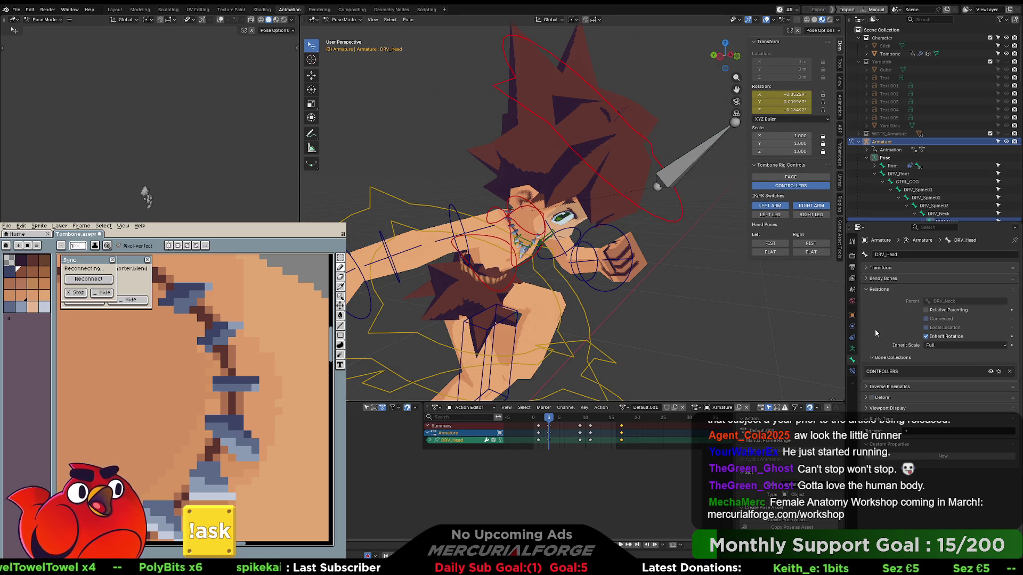
left_click(926, 336)
Play the run animation with controllers hidden, re-enabling Inherit Rotation to compare.
mouse_move(634, 271)
middle_mouse_down()
mouse_move(673, 256)
mouse_move(637, 255)
middle_mouse_up()
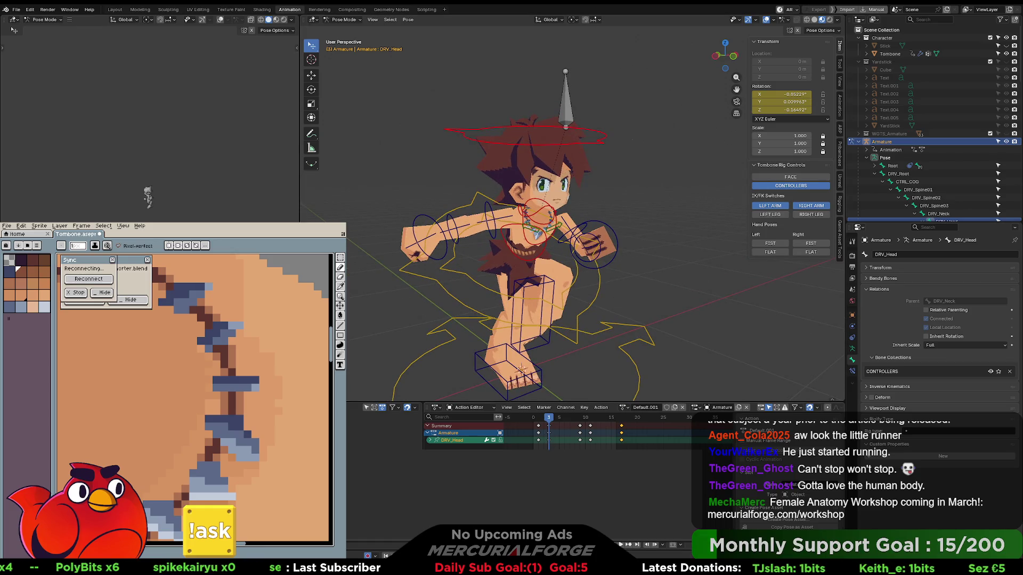
key("space")
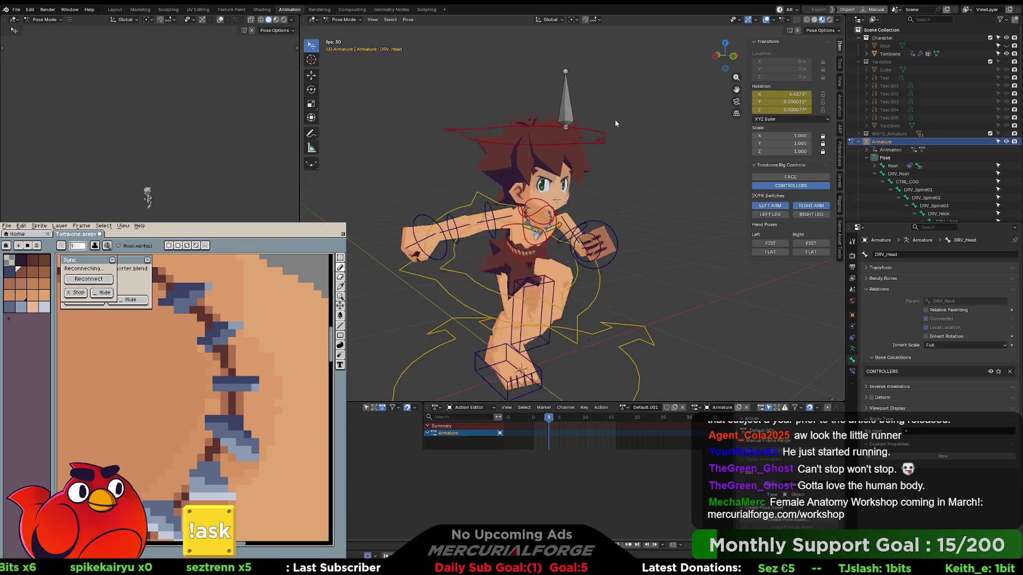
left_click(790, 185)
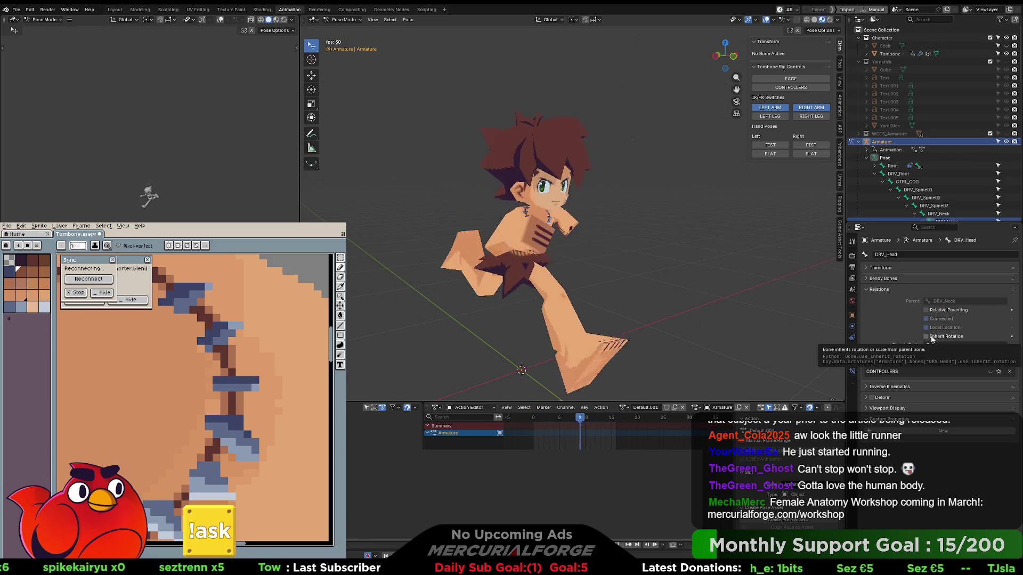
left_click(932, 339)
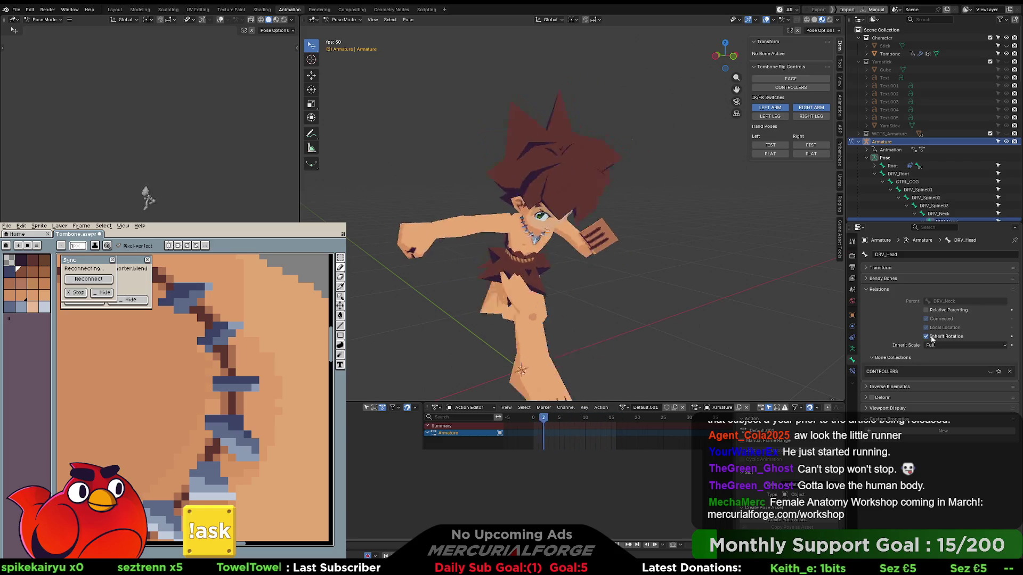
left_click(931, 338)
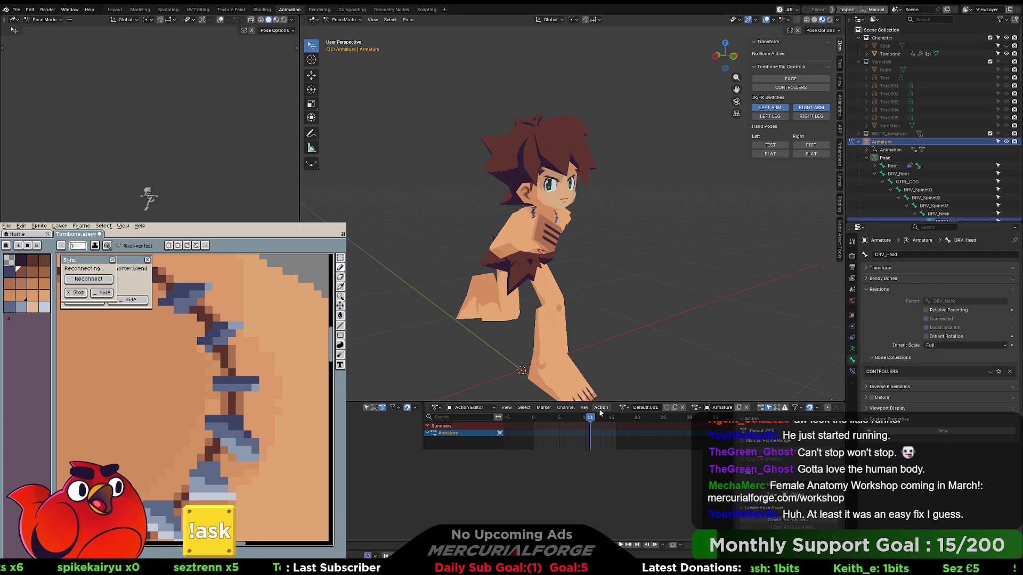
left_click(926, 337)
left_click(926, 337)
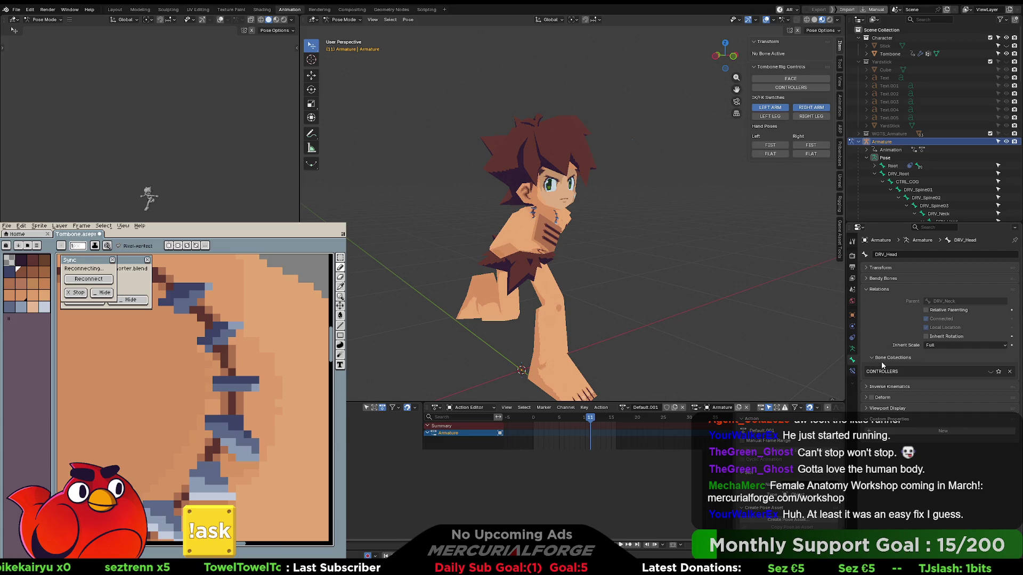
left_click(936, 337)
left_click(936, 338)
left_click(936, 338)
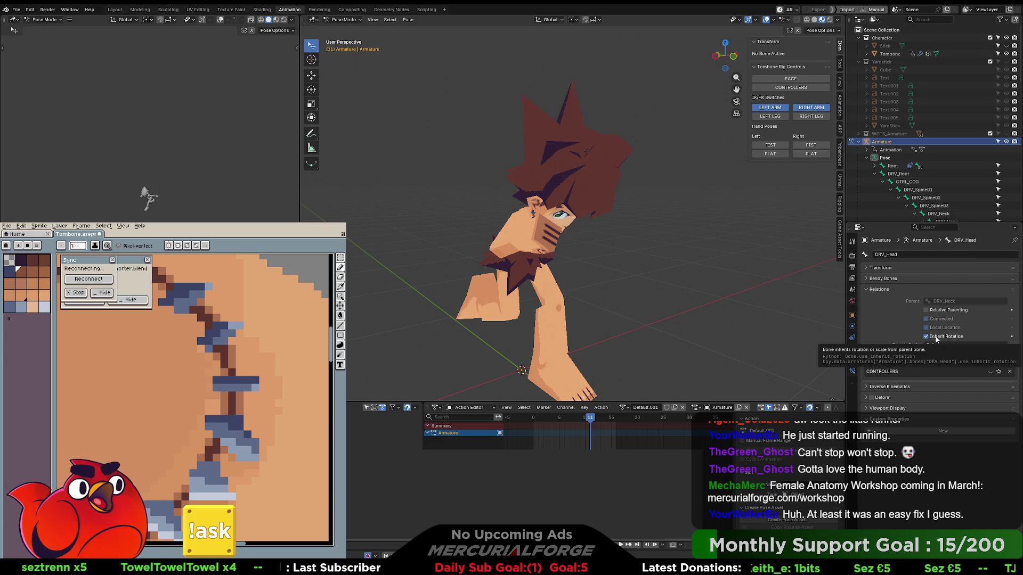
left_click(936, 338)
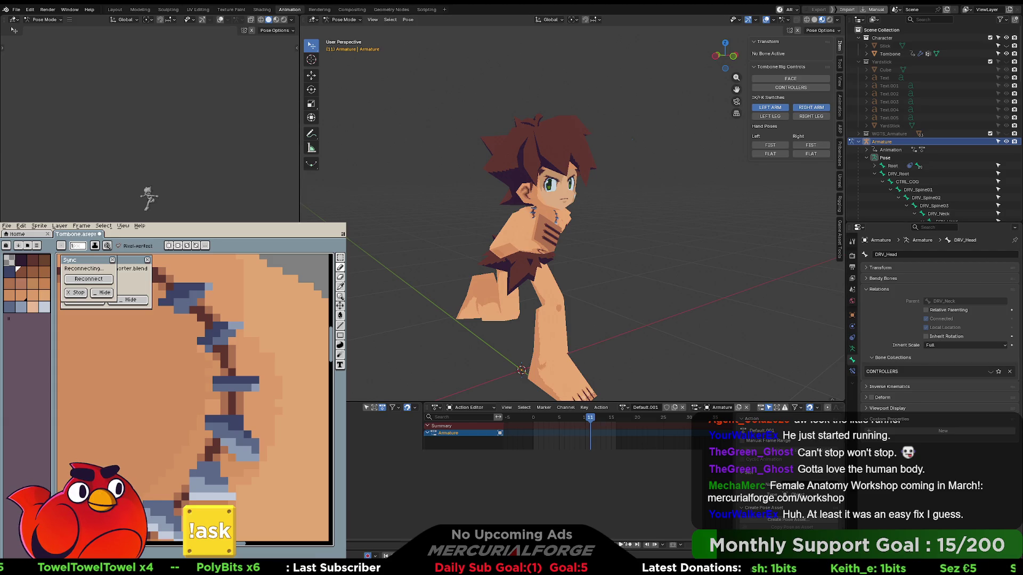
left_click(622, 545)
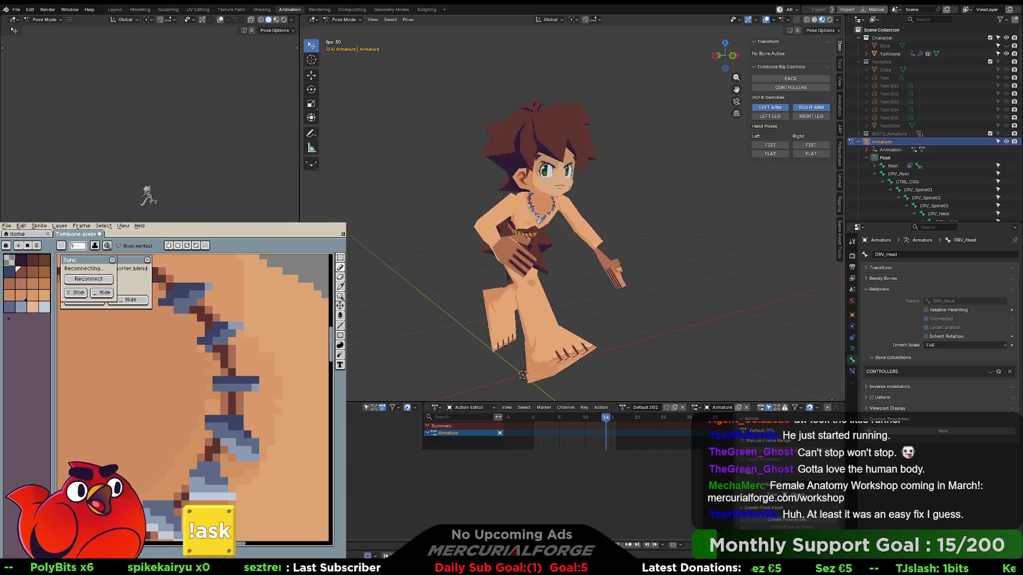
Reconnect the Aseprite sync, reopen Tombone.aseprite via the Pribambase tab, then return to rig controls.
left_click(103, 283)
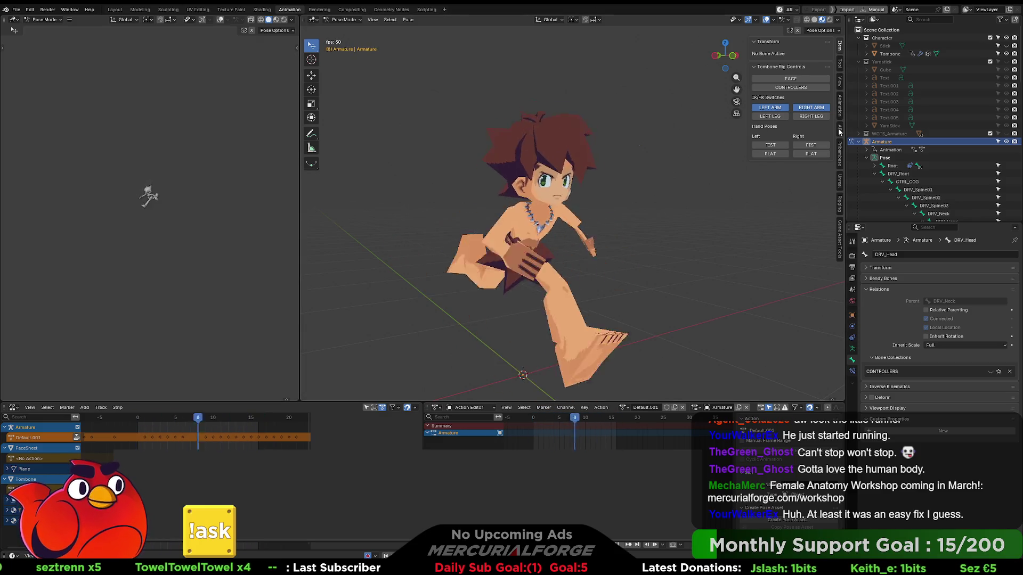
left_click(840, 153)
left_click(794, 64)
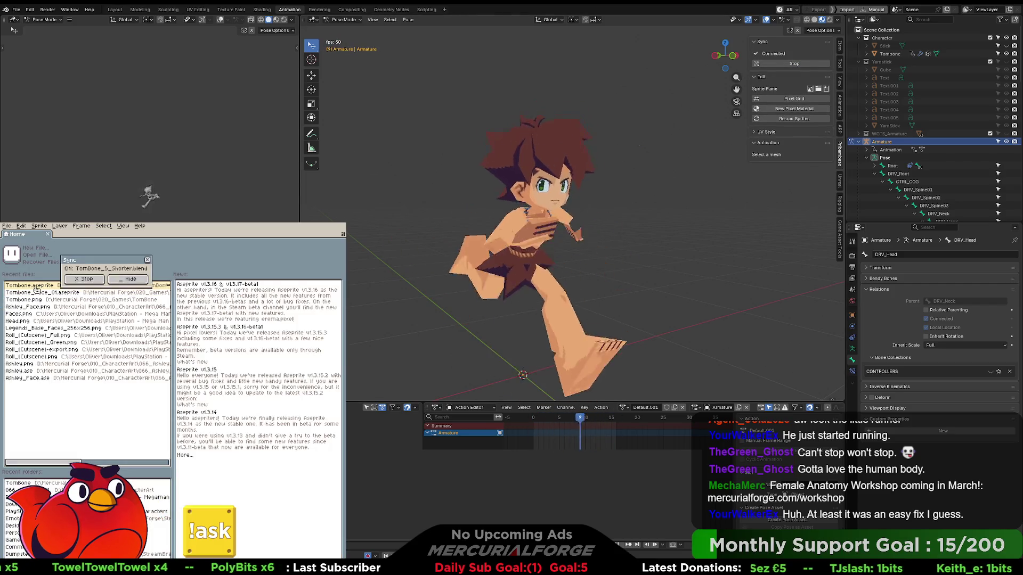
left_click(37, 286)
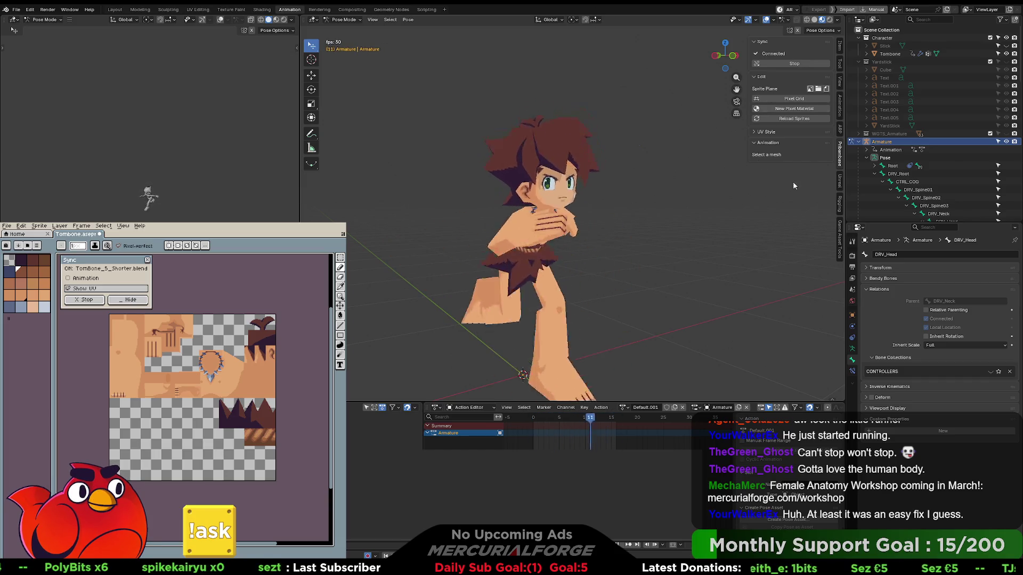
left_click(840, 47)
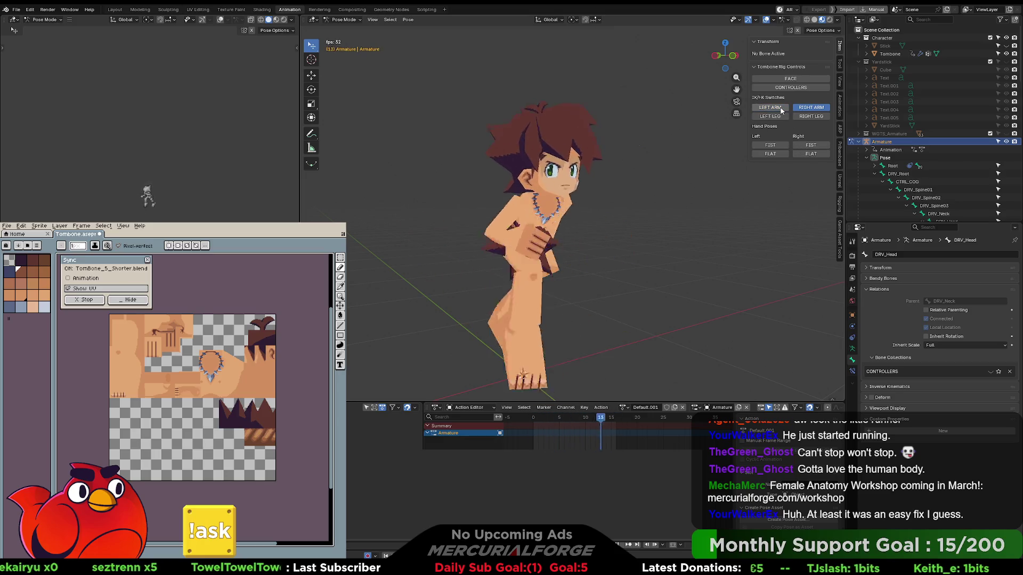
Switch the right arm's IK/FK mode, stop playback, and rename the action to 'Run'.
left_click(811, 108)
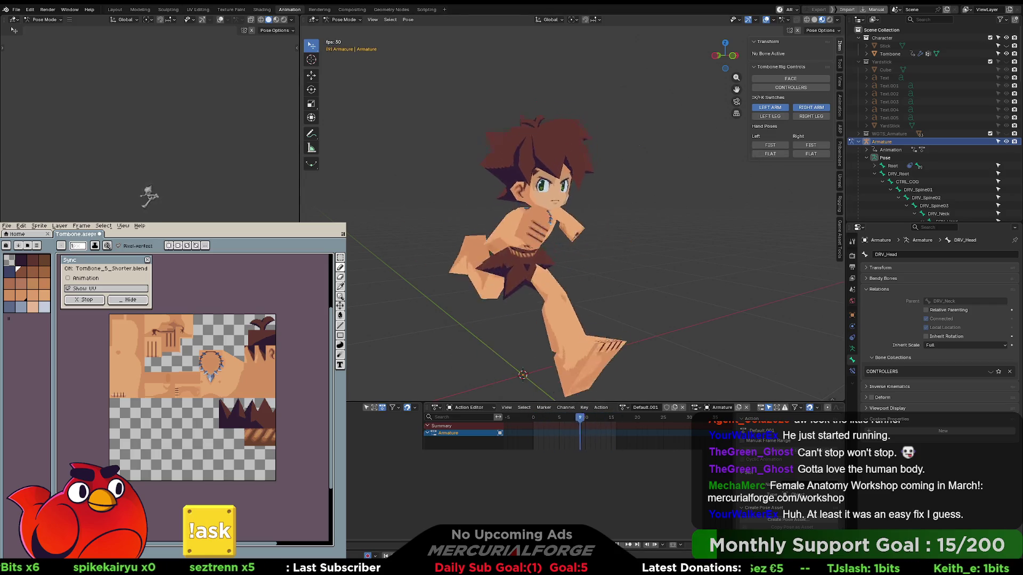
key("Escape")
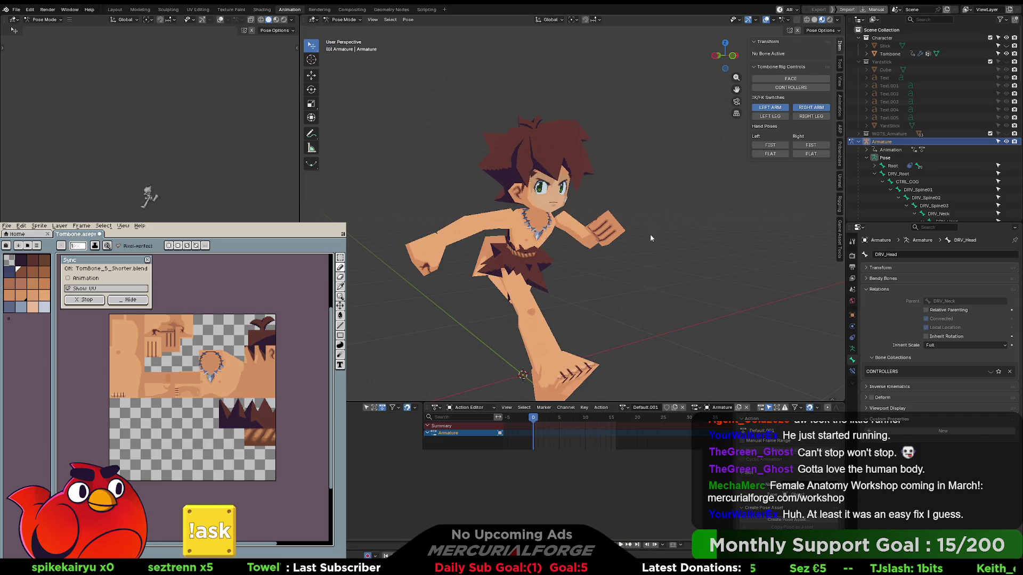
double_click(646, 407)
type("Run")
key("Return")
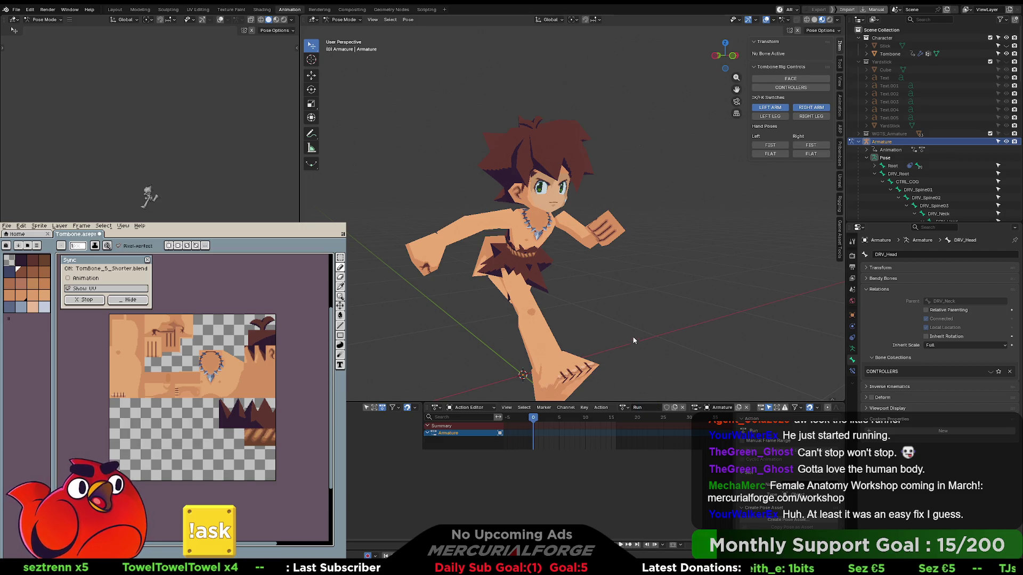
Zoom in on the limb and switch to the UV Editing workspace.
middle_click_drag(646, 313, 631, 299)
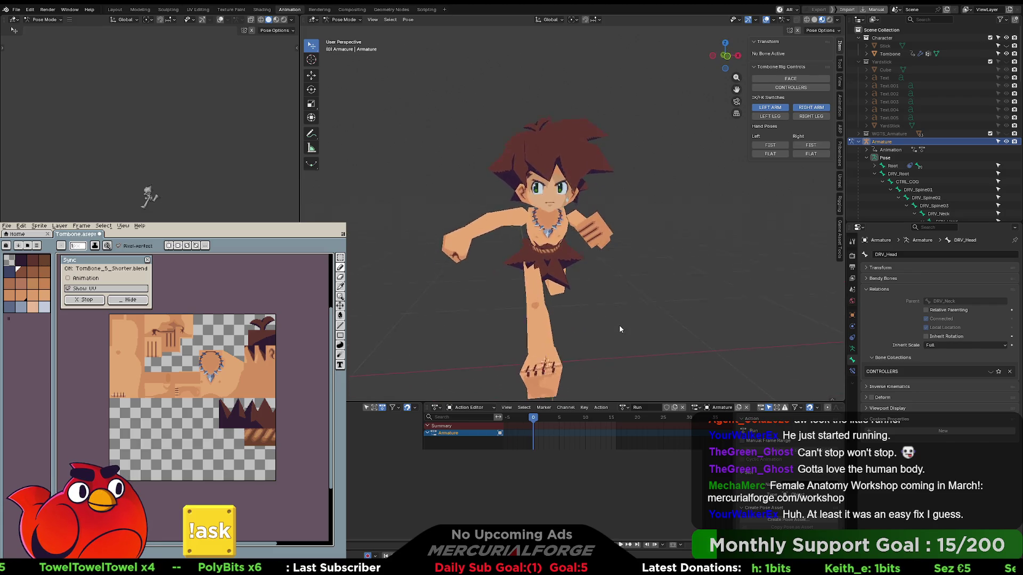
scroll(587, 309, "up", 4)
scroll(587, 309, "up", 6)
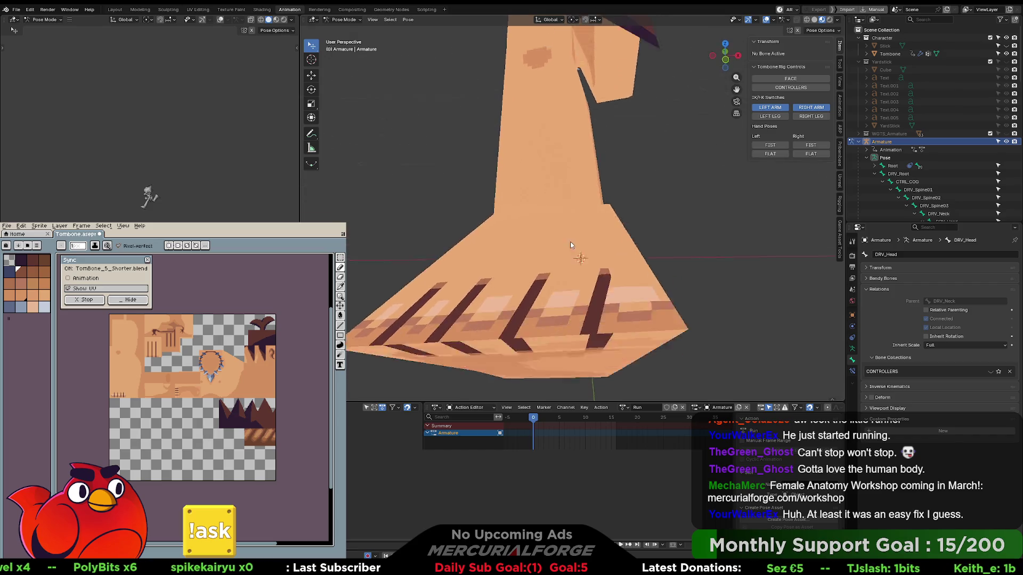
mouse_move(574, 234)
middle_mouse_down()
mouse_move(622, 225)
mouse_move(588, 235)
middle_mouse_up()
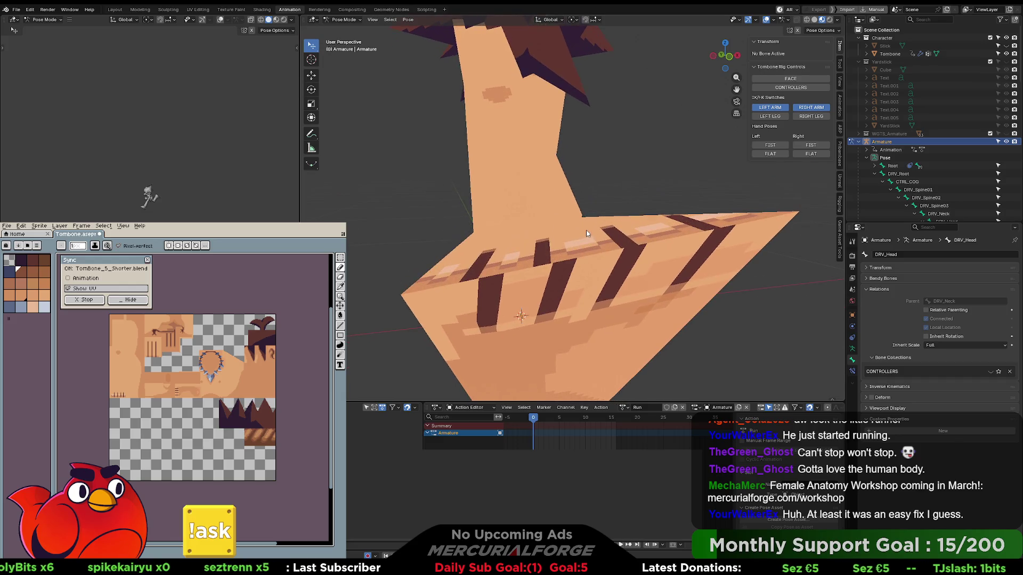
left_click(197, 9)
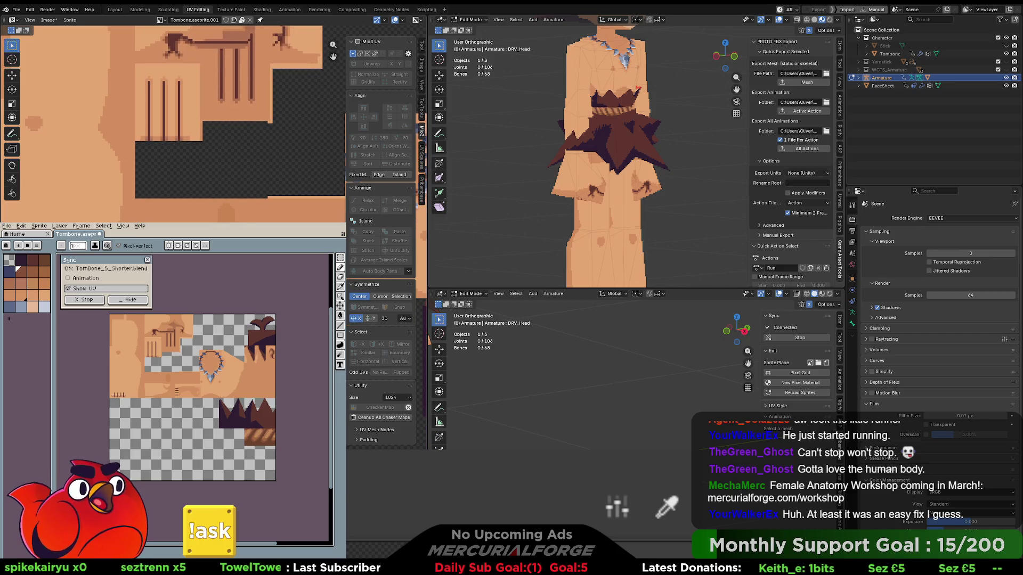
Zoom to the foot and toggle the armature between Object and Edit Mode.
scroll(645, 231, "up", 5)
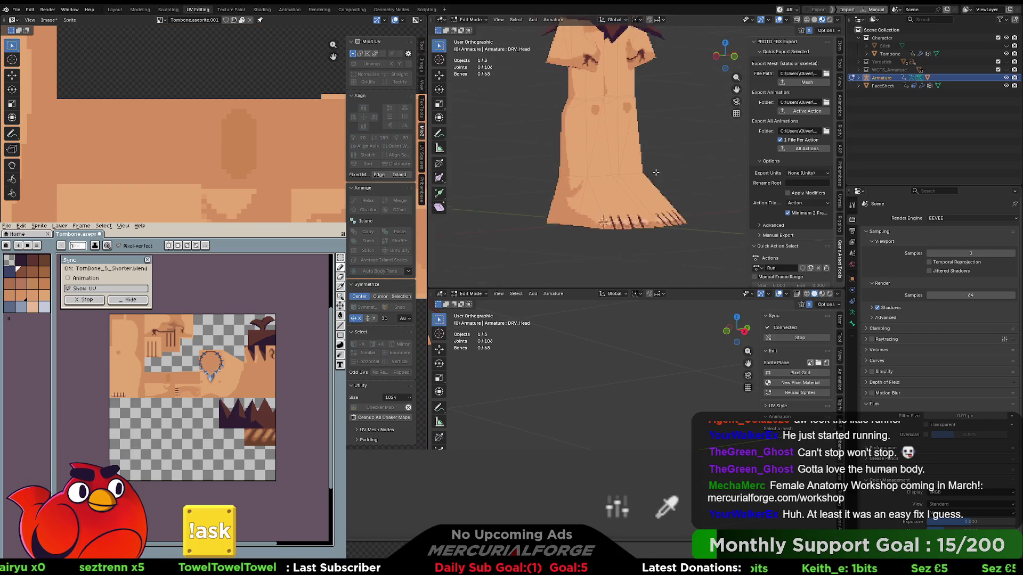
scroll(645, 231, "up", 2)
mouse_move(645, 231)
middle_mouse_down()
mouse_move(635, 184)
mouse_move(595, 188)
middle_mouse_up()
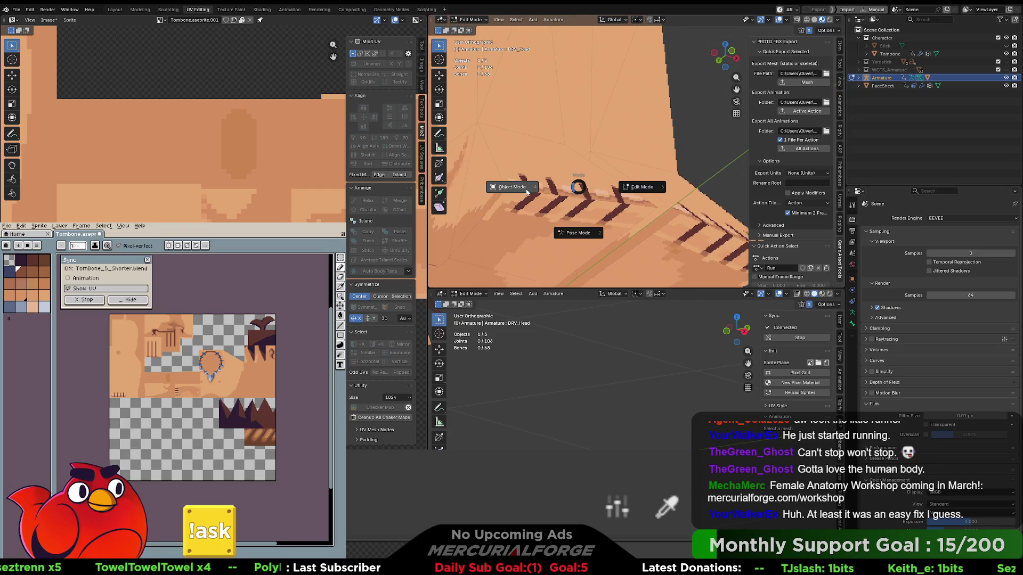
left_click(527, 192)
key("ctrl+Tab")
left_click(661, 191)
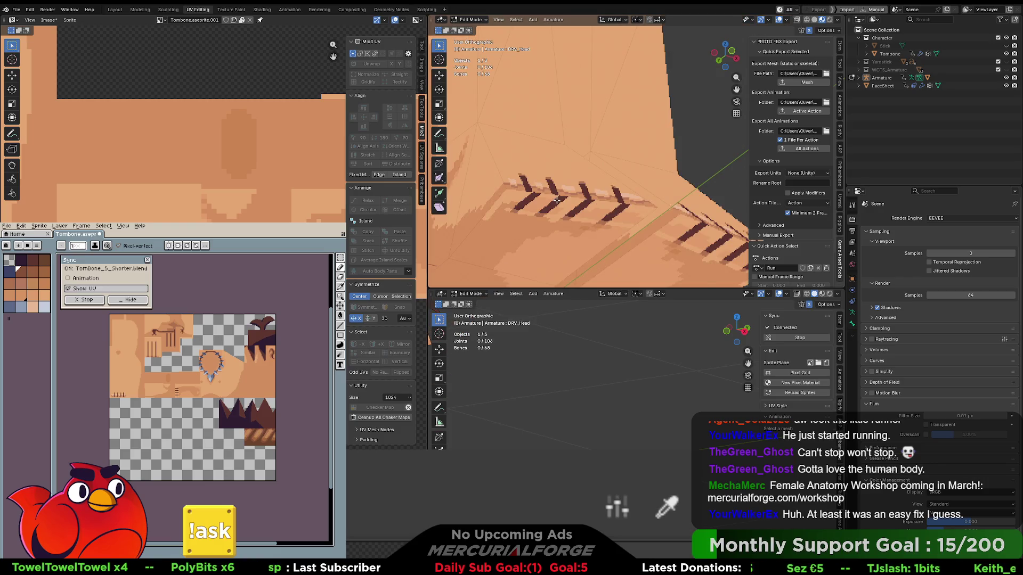
Leave armature Edit Mode, then put the Tombone mesh into Edit Mode.
key("Tab")
key("Tab")
key("ctrl+Tab")
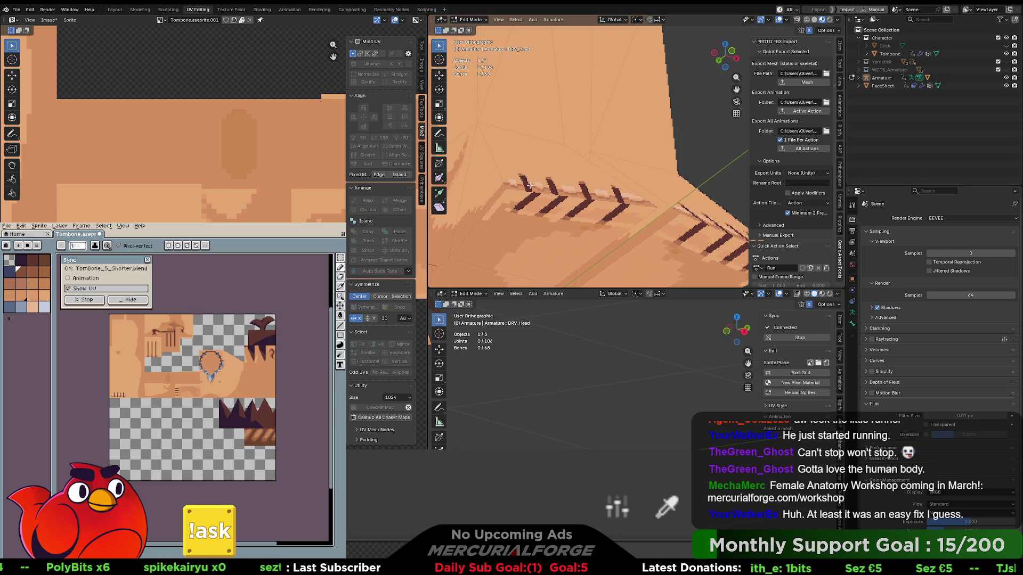
key("Tab")
left_click(562, 145)
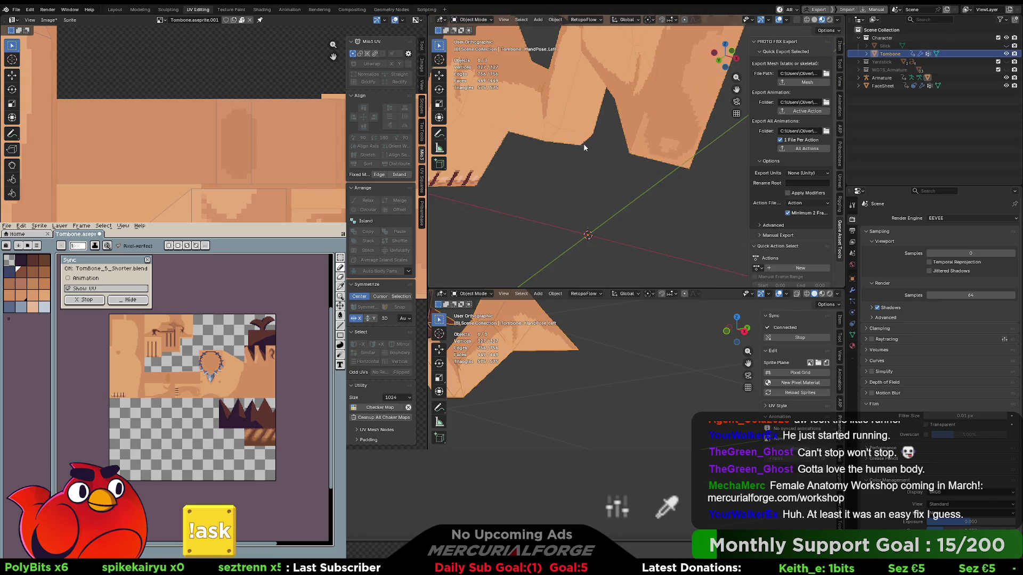
key("Tab")
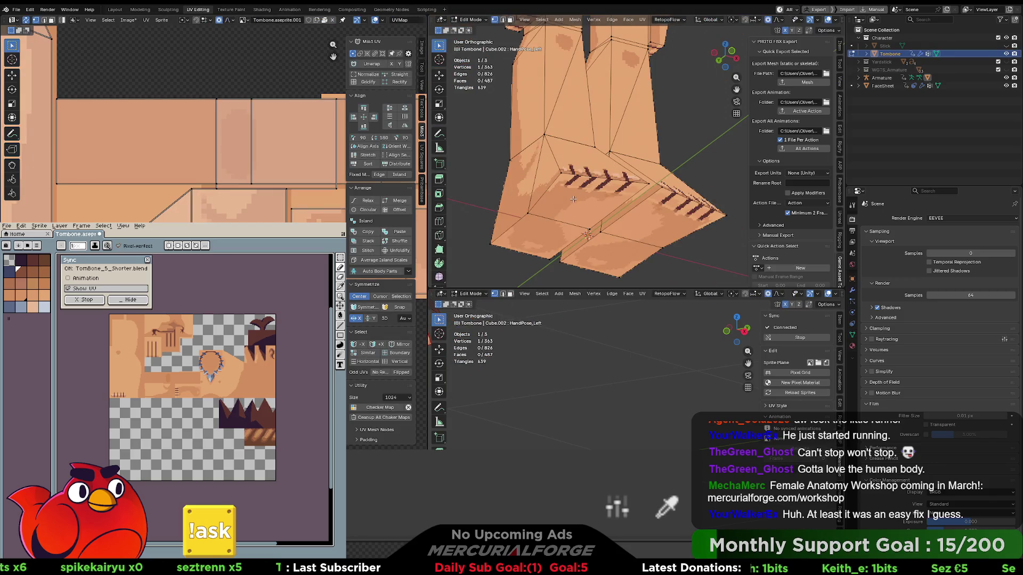
Box-select the UV island's corner points and move them slightly.
scroll(573, 200, "up", 4)
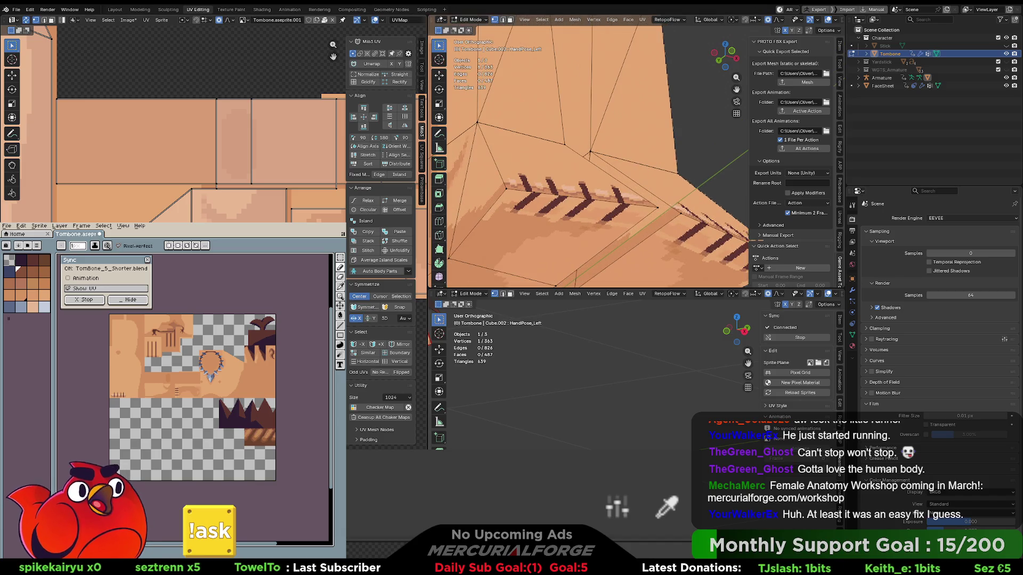
scroll(61, 220, "up", 4)
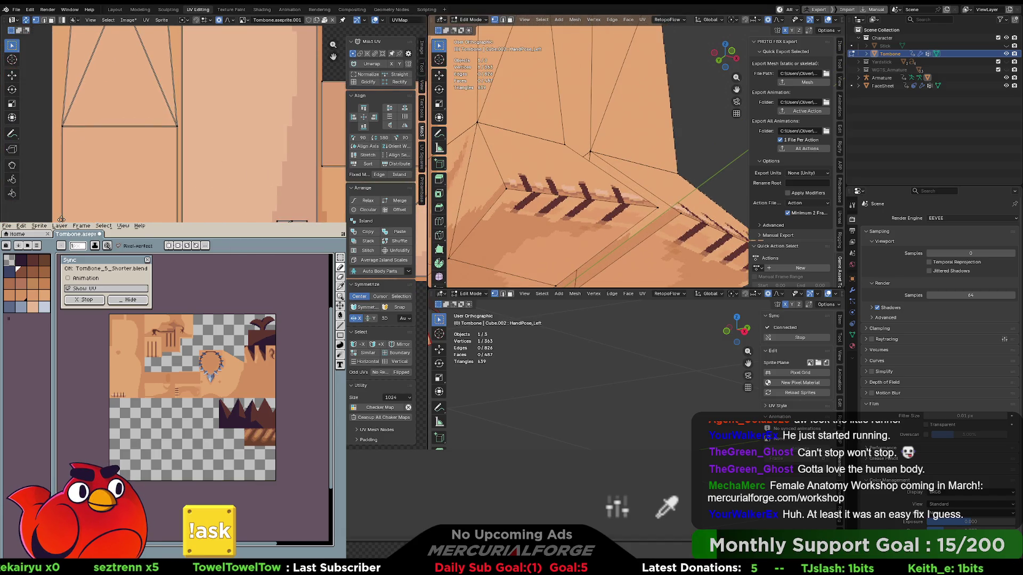
scroll(62, 219, "down", 4)
scroll(36, 218, "up", 3)
scroll(113, 200, "up", 3)
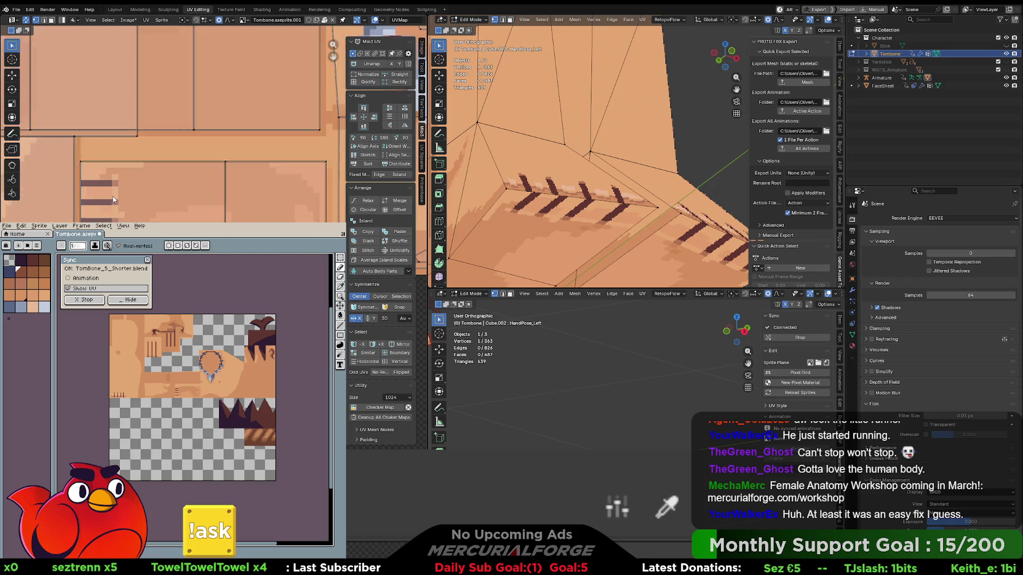
left_click_drag(91, 165, 92, 165)
key("g")
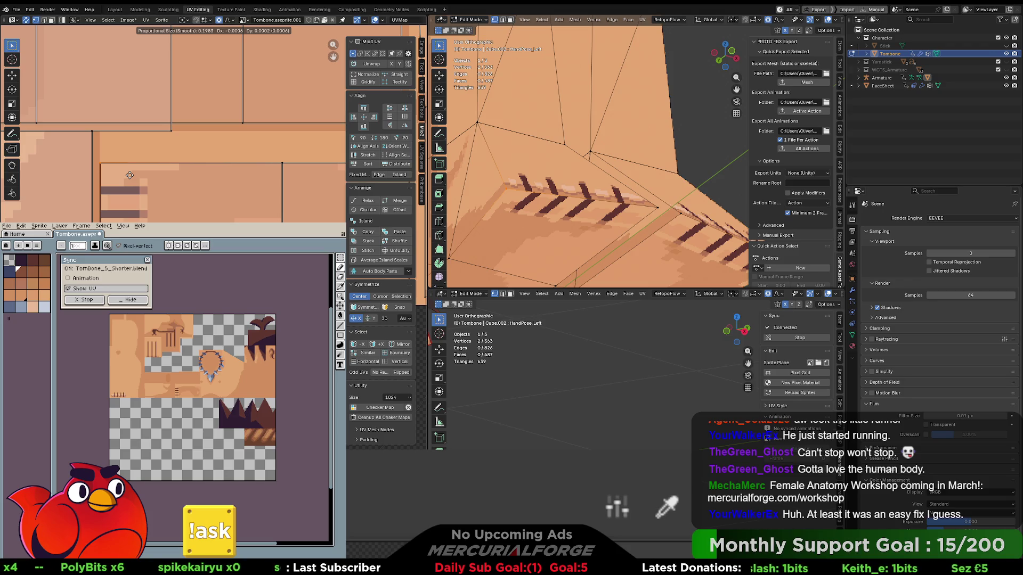
left_click(129, 175)
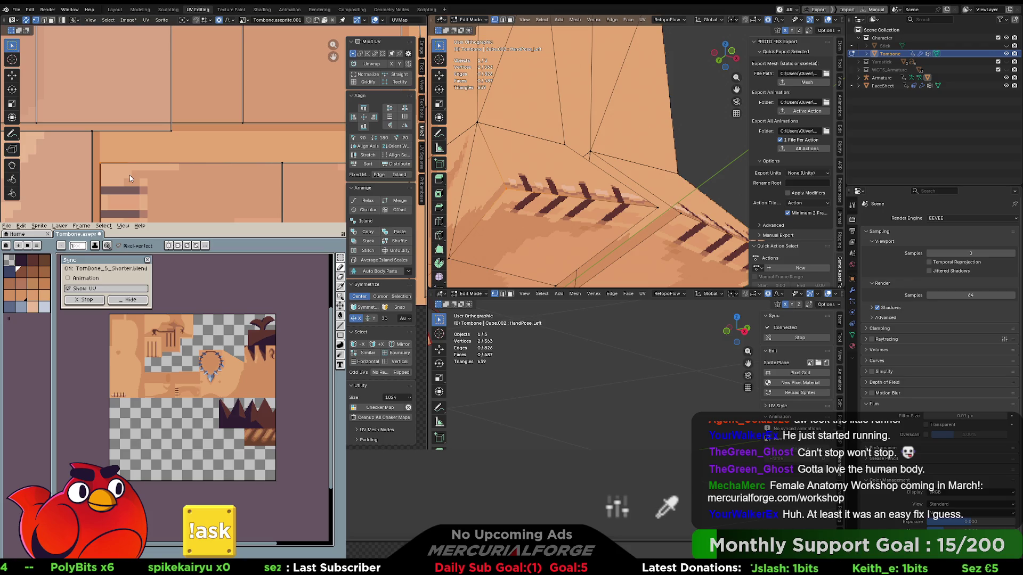
Disable proportional editing and nudge the selected UV edge into place.
left_click(219, 19)
key("g")
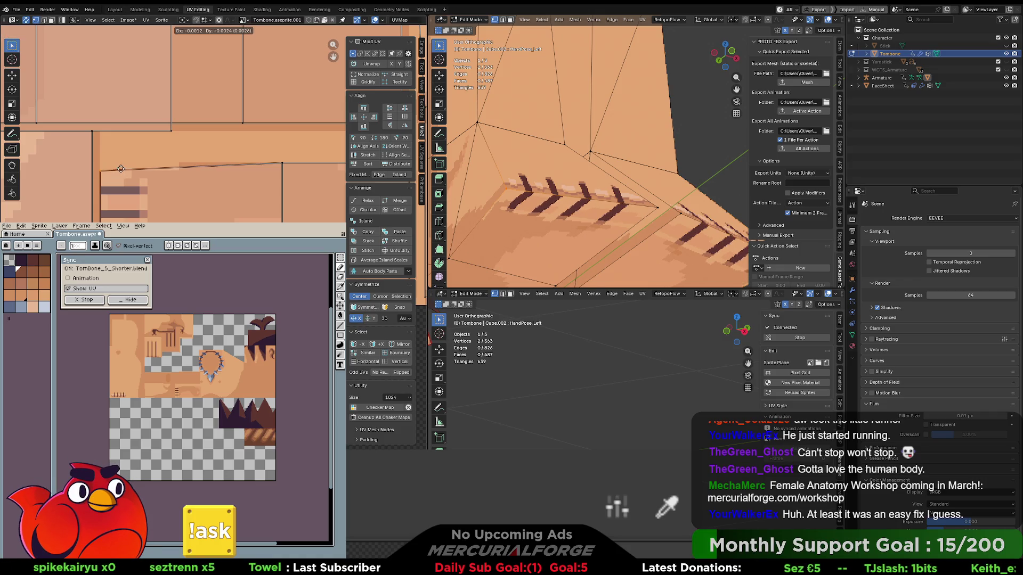
left_click(121, 164)
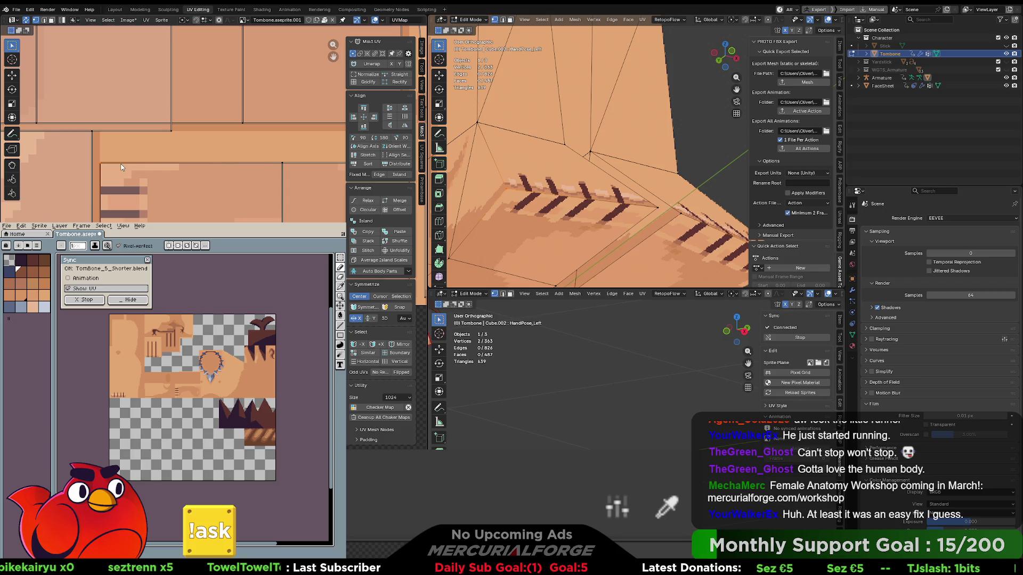
scroll(105, 164, "down", 3)
scroll(176, 122, "up", 5)
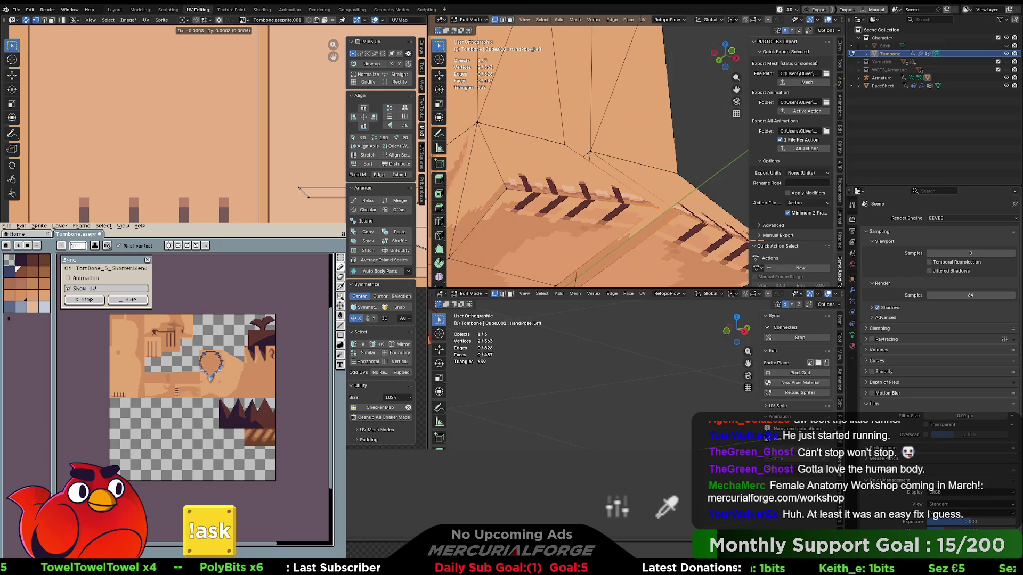
key("Return")
Frame and zoom on the selected UV edges to inspect the striped texture pixels.
scroll(175, 122, "down", 2)
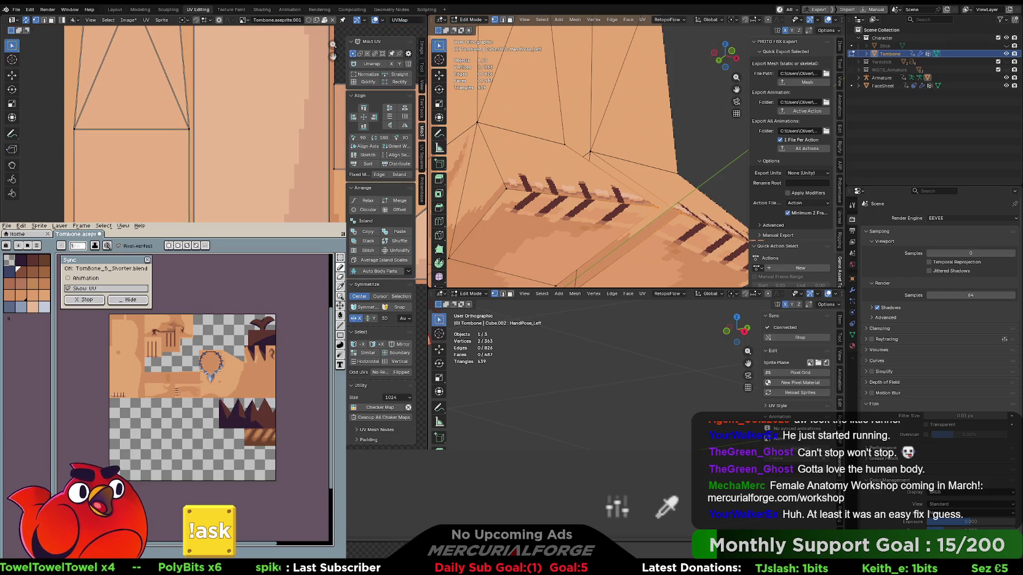
scroll(173, 122, "up", 5)
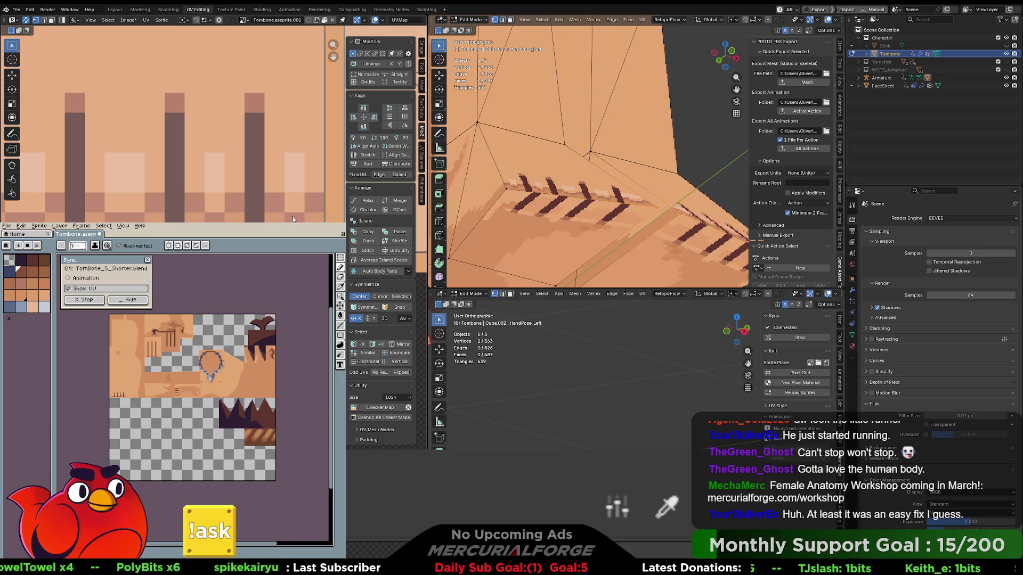
mouse_move(173, 122)
middle_mouse_down()
mouse_move(195, 139)
mouse_move(177, 141)
mouse_move(214, 141)
middle_mouse_up()
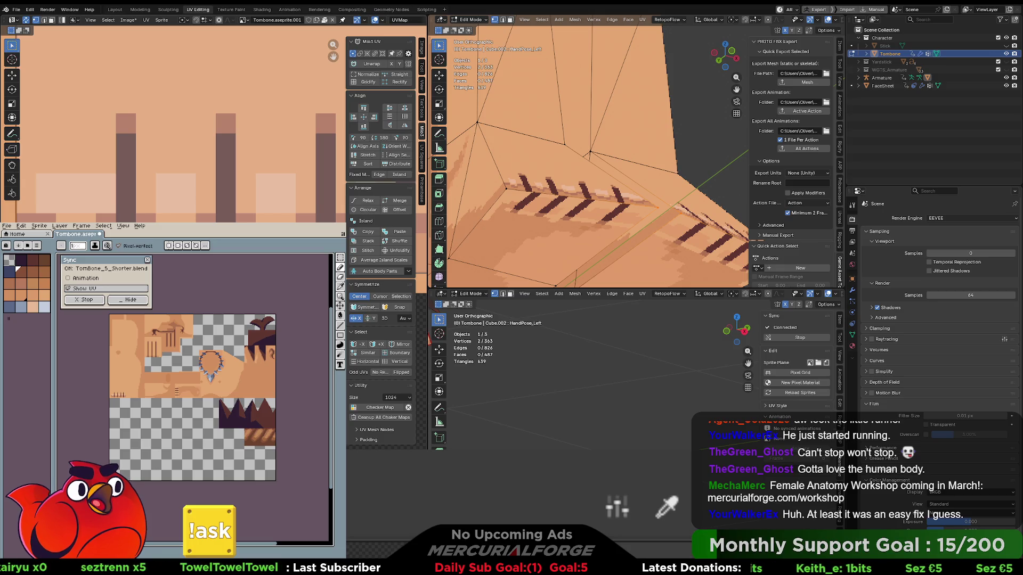
key("KP_Decimal")
key("KP_Add")
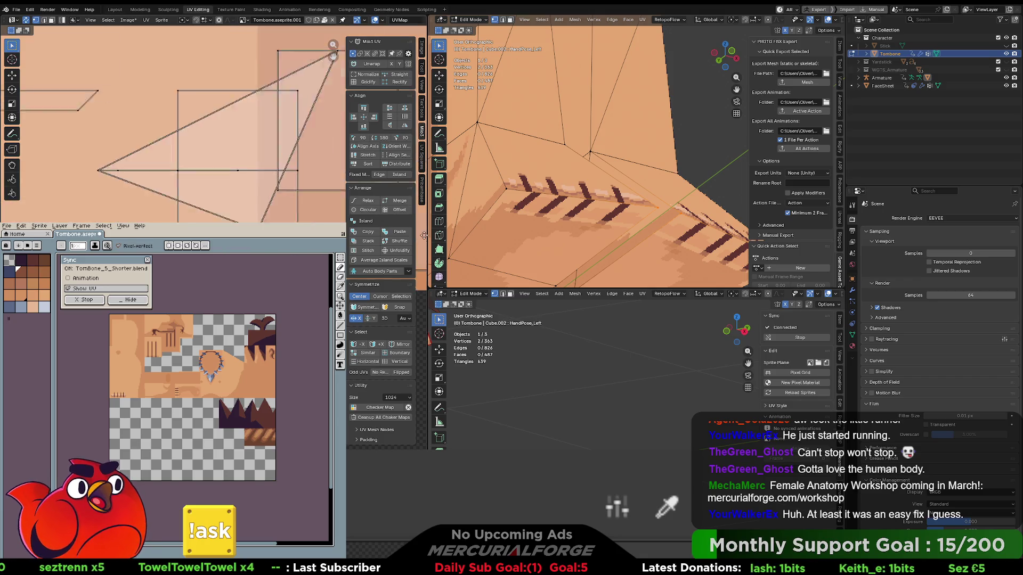
key("KP_Add")
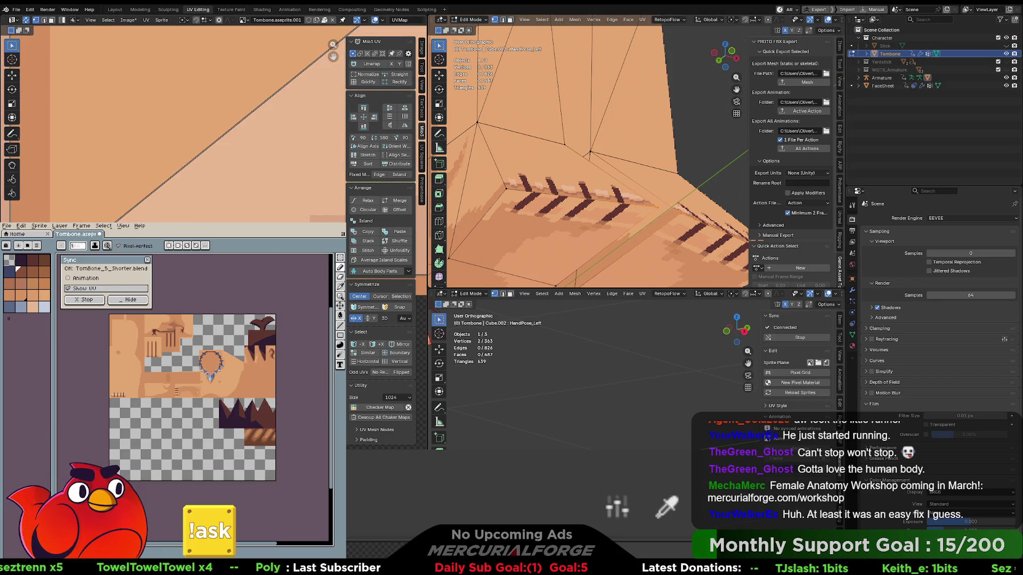
key("KP_Subtract")
key("KP_Subtract")
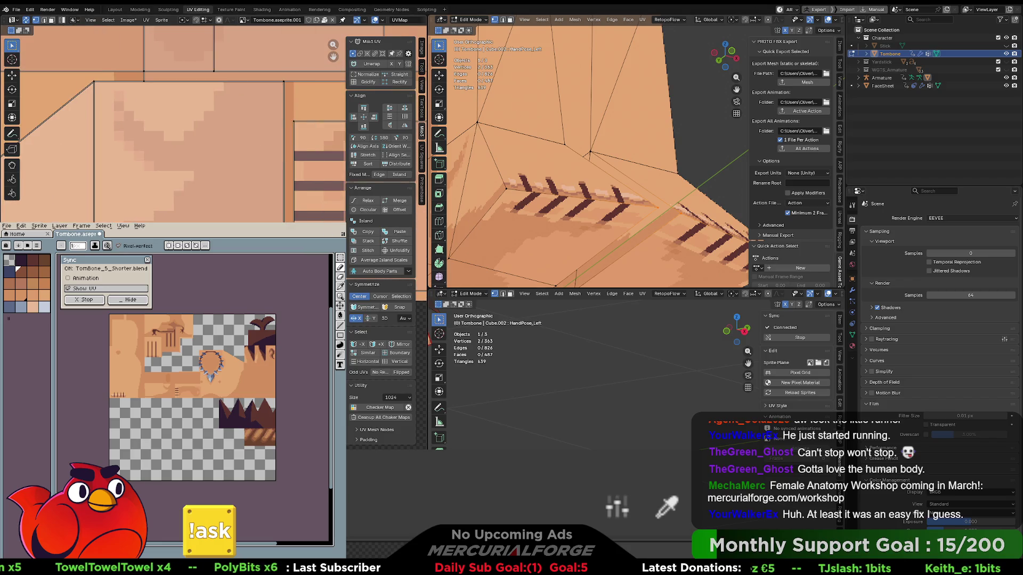
key("KP_Decimal")
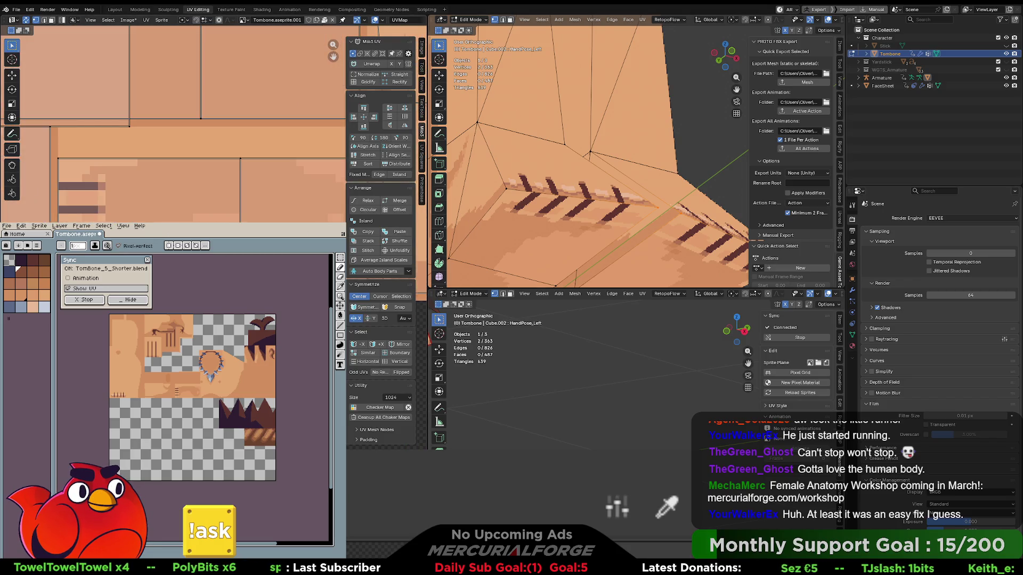
key("KP_Add")
key("KP_Subtract")
key("KP_Add")
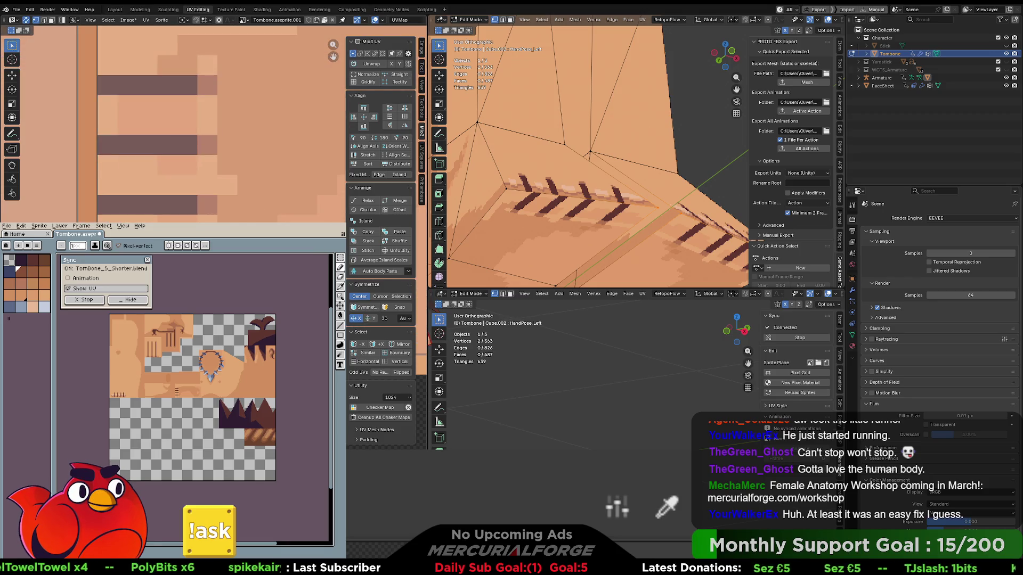
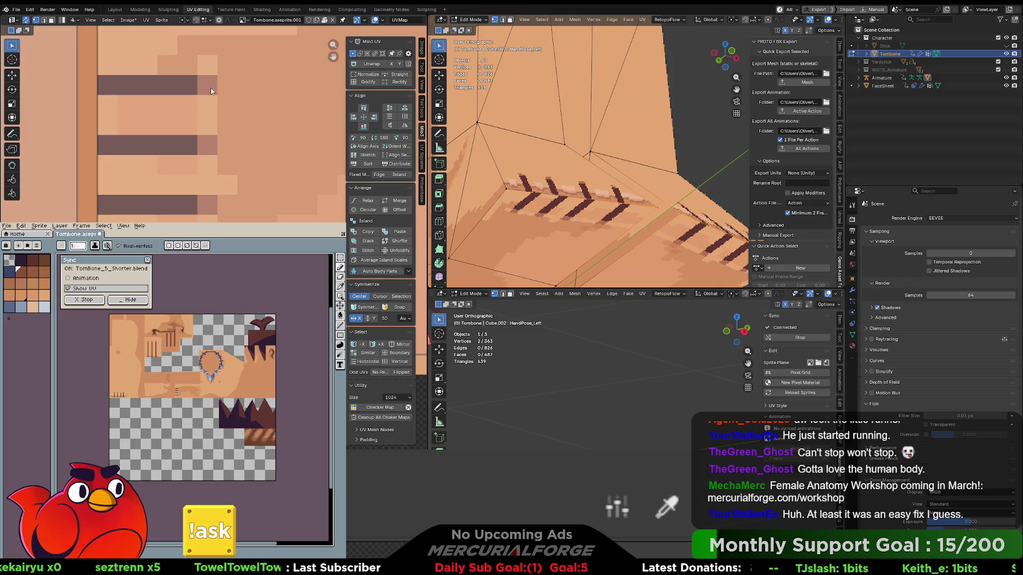
Zoom in on the four dark stripes and draw a rectangular marquee selection around them.
scroll(223, 82, "up", 3)
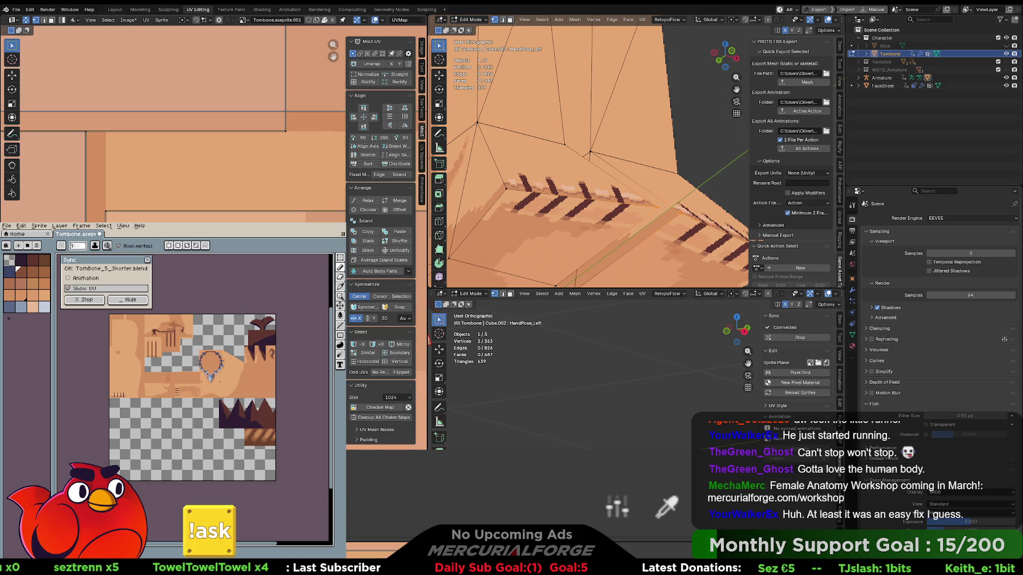
scroll(74, 217, "down", 2)
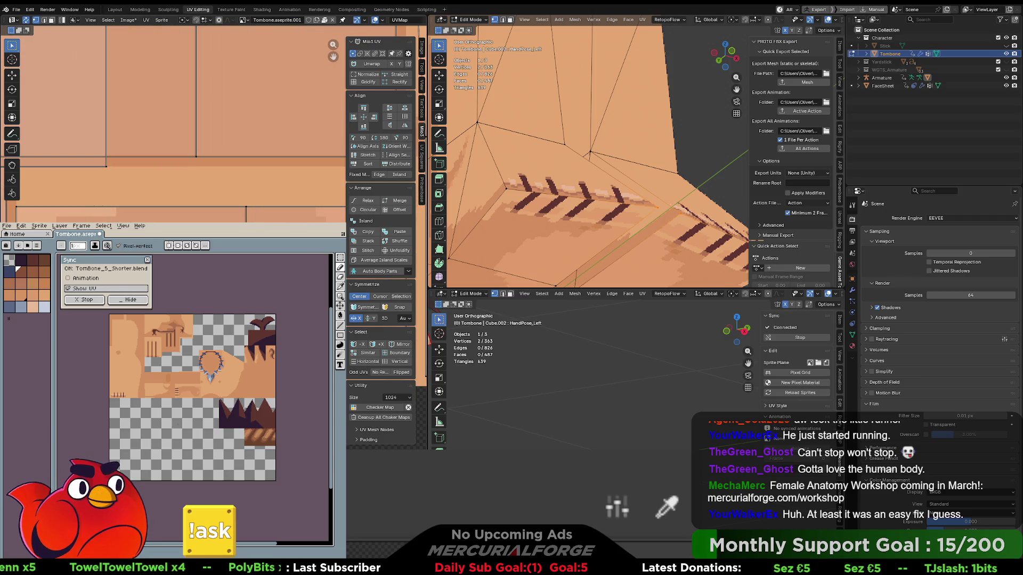
scroll(278, 351, "up", 4)
mouse_move(278, 351)
middle_mouse_down()
mouse_move(191, 367)
mouse_move(224, 364)
middle_mouse_up()
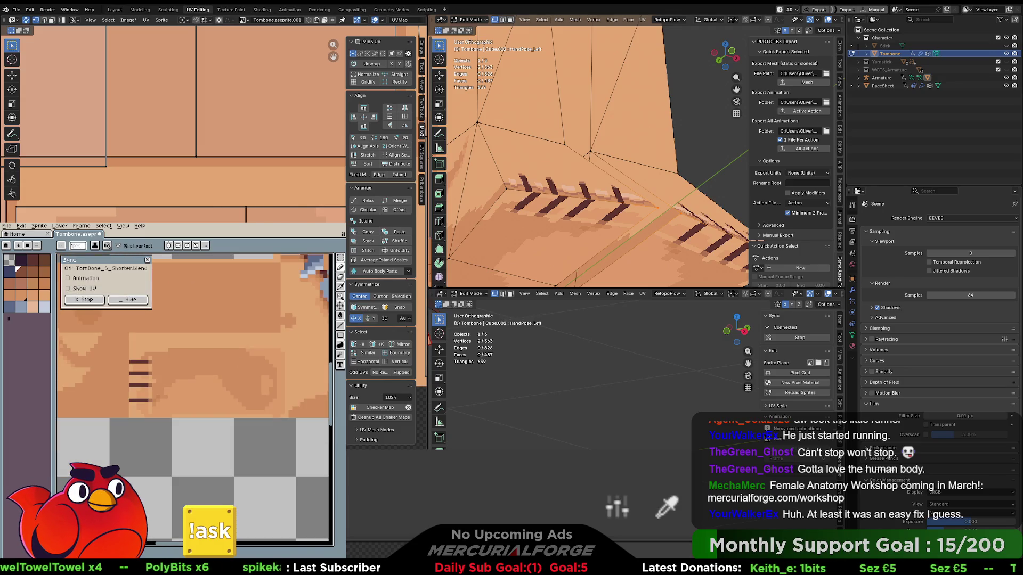
scroll(266, 364, "up", 1)
mouse_move(147, 367)
middle_mouse_down()
mouse_move(256, 377)
mouse_move(216, 381)
middle_mouse_up()
left_click(341, 258)
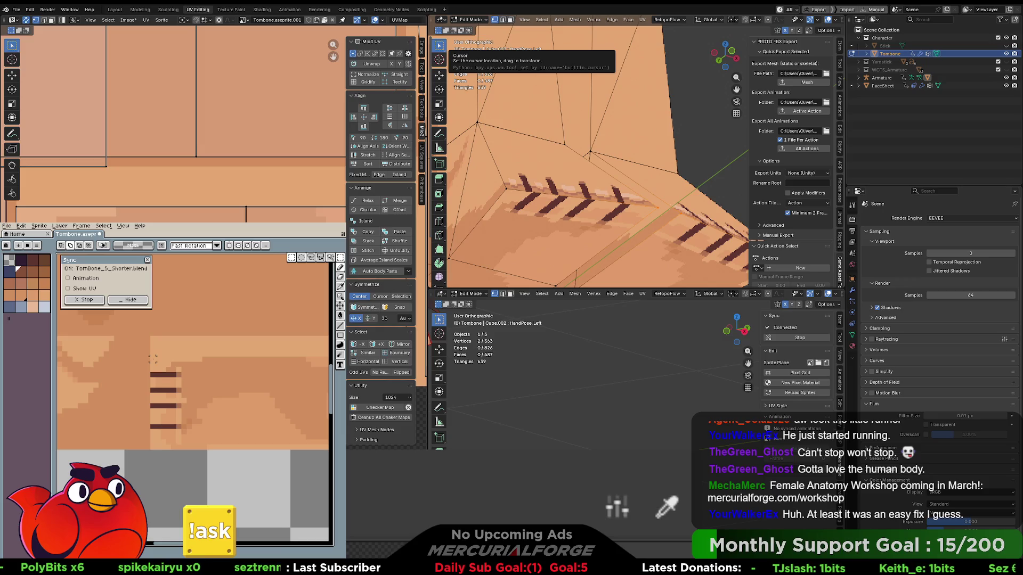
left_click_drag(153, 450, 188, 445)
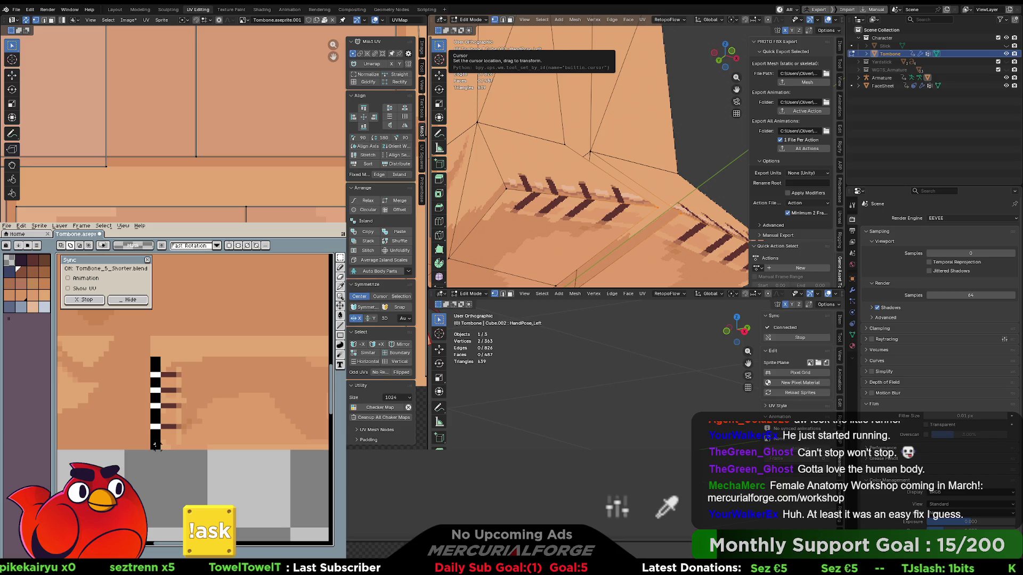
mouse_move(155, 445)
left_mouse_down()
mouse_move(327, 444)
mouse_move(312, 450)
left_mouse_up()
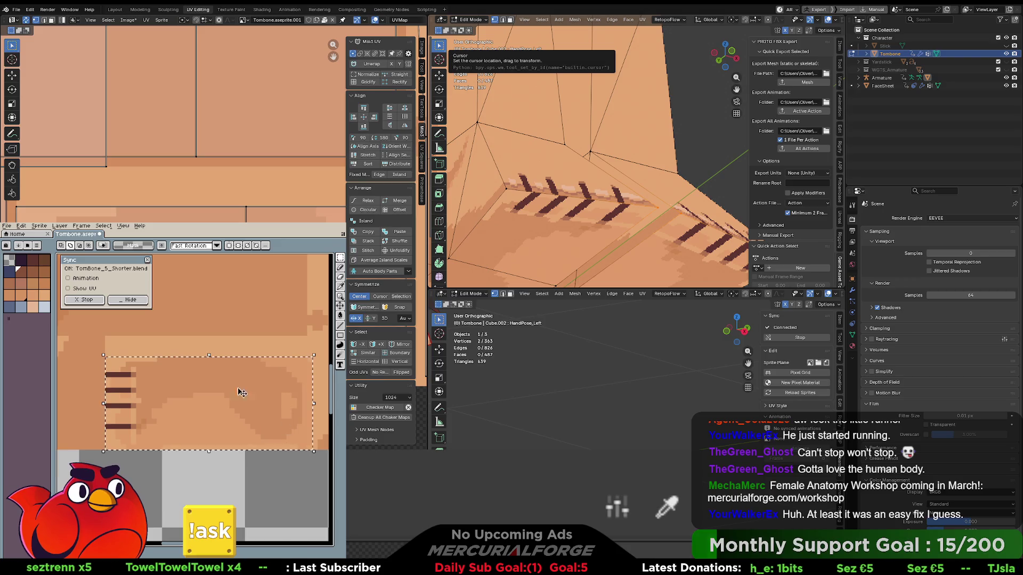
Try moving and stretching the selected striped patch, then cancel and clear the selection.
left_click(213, 358)
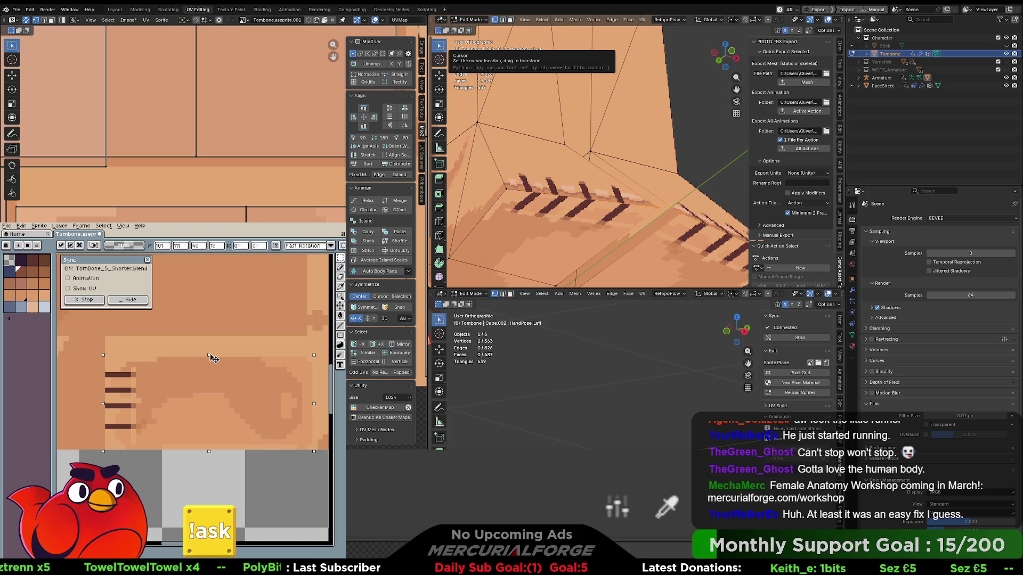
left_click_drag(213, 354, 213, 350)
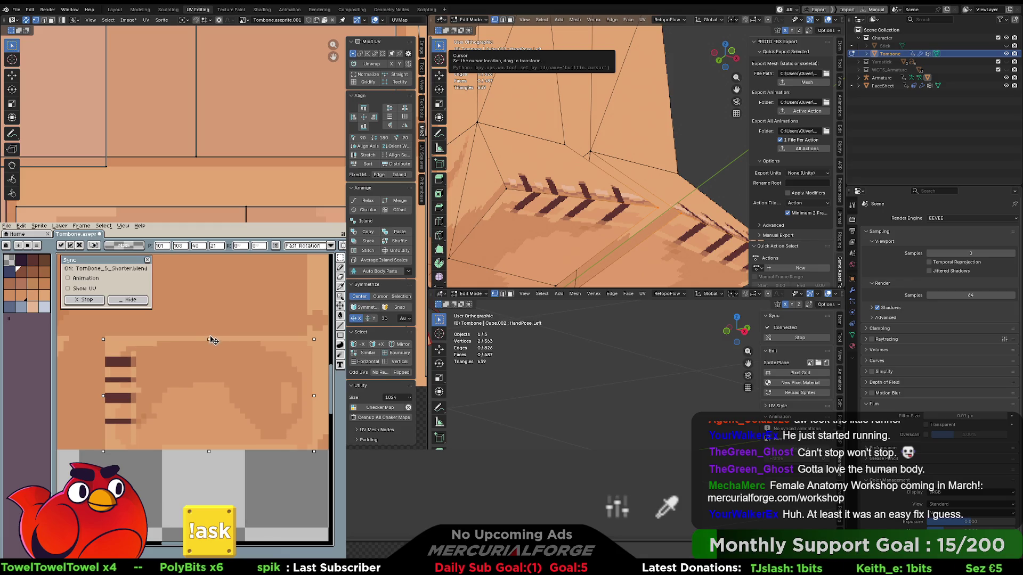
mouse_move(212, 332)
left_mouse_down()
mouse_move(210, 351)
mouse_move(213, 339)
left_mouse_up()
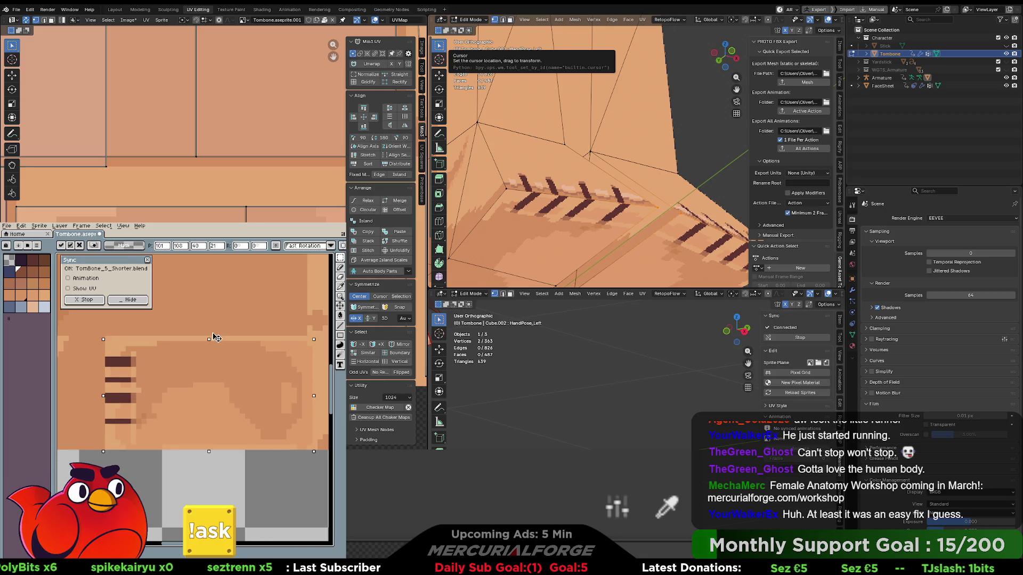
key("Escape")
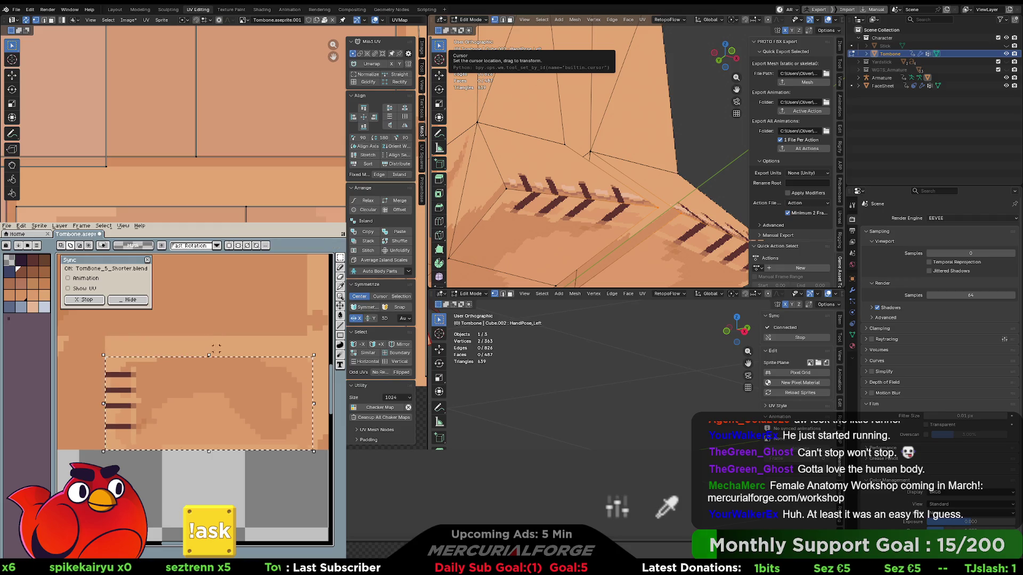
left_click_drag(209, 452, 212, 457)
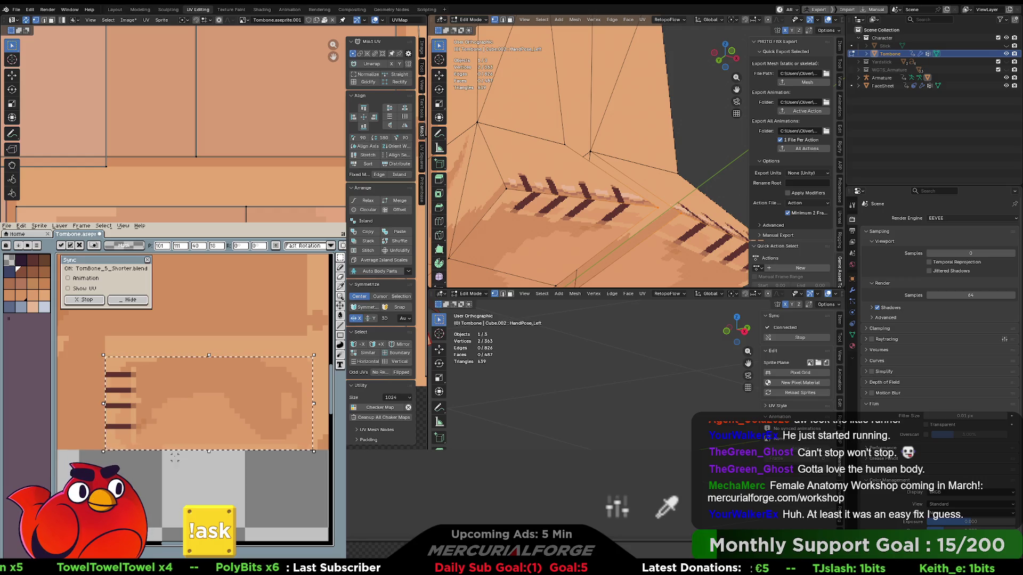
left_click_drag(217, 427, 191, 448)
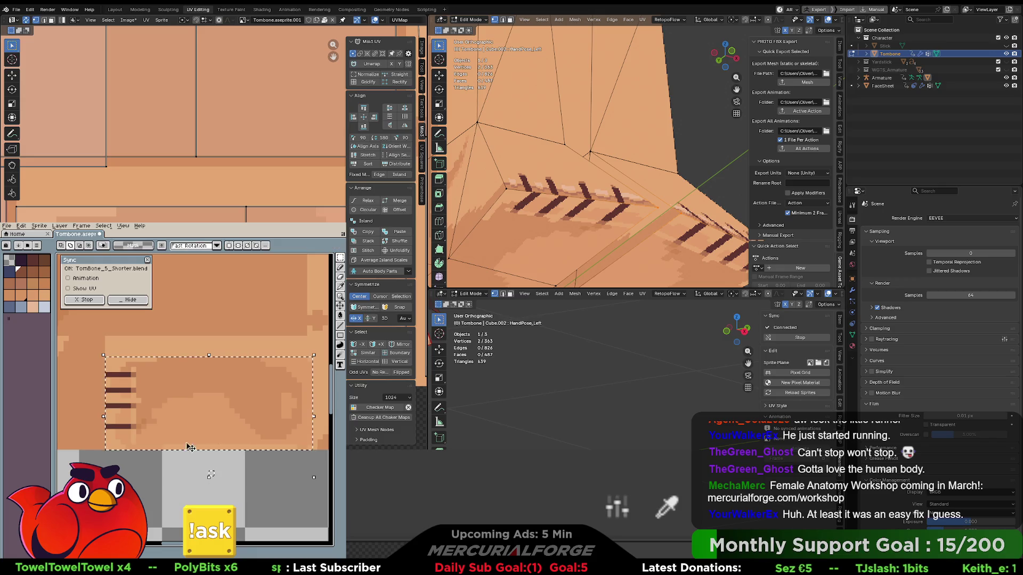
key("ctrl+d")
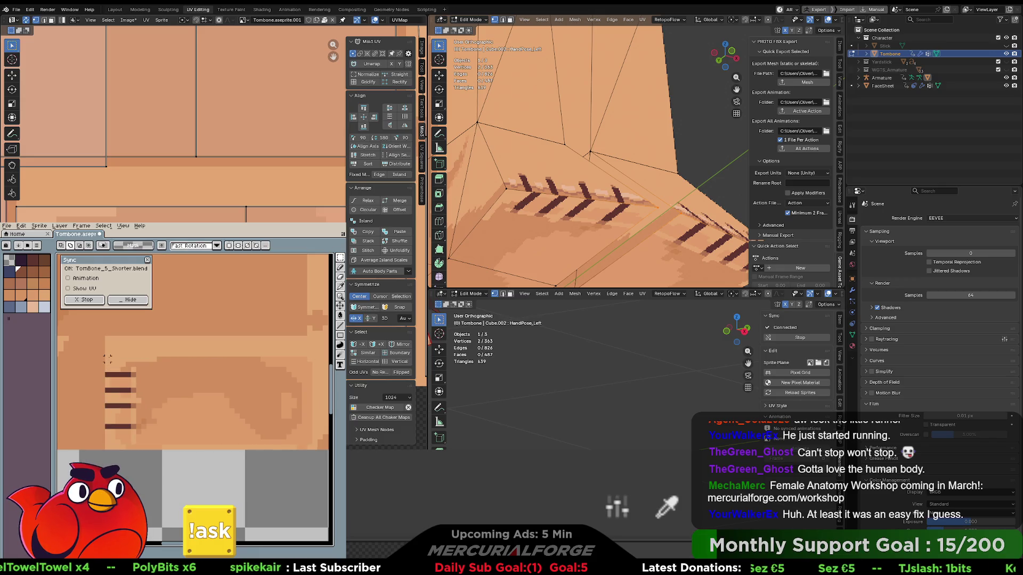
Reselect the stripes, stretch the patch's top edge upward, and commit the taller patch.
left_click_drag(180, 379, 300, 432)
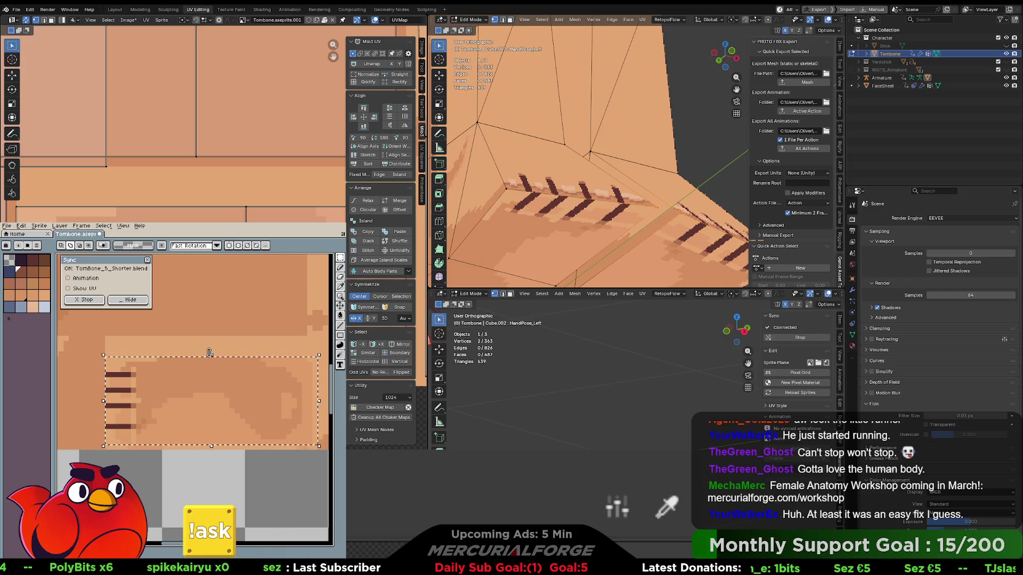
left_click_drag(210, 353, 211, 335)
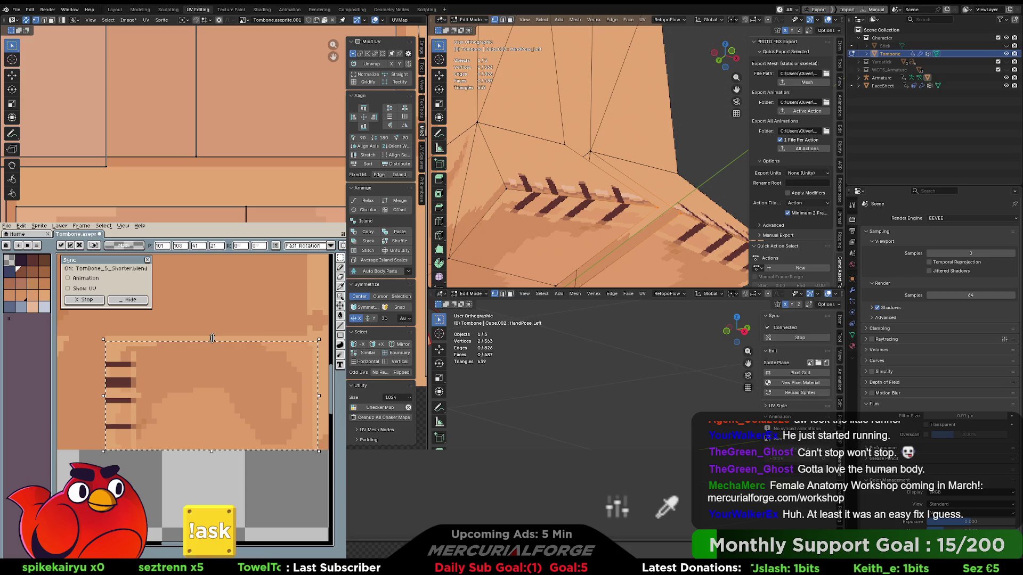
left_click_drag(216, 336, 216, 333)
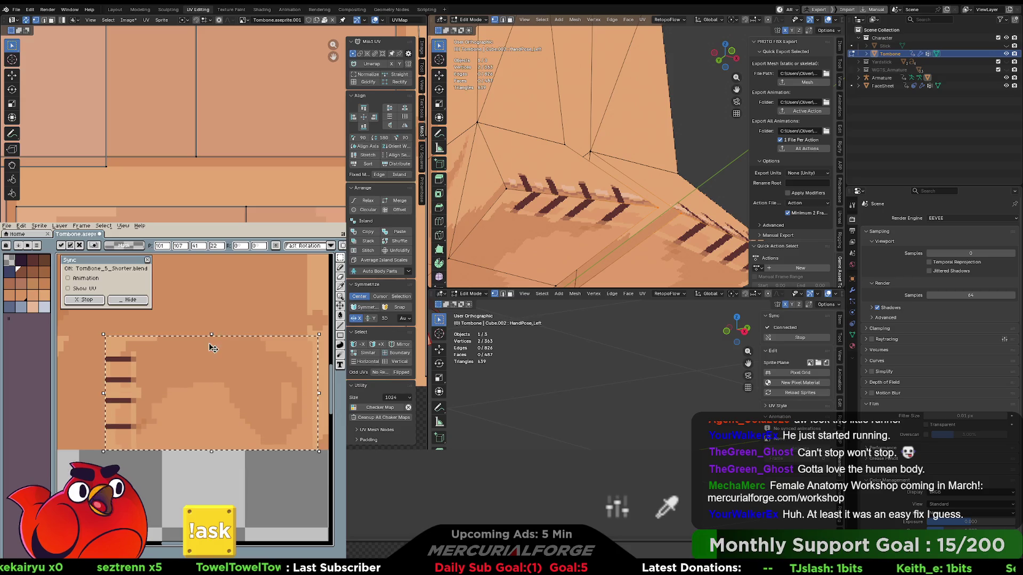
key("ctrl+d")
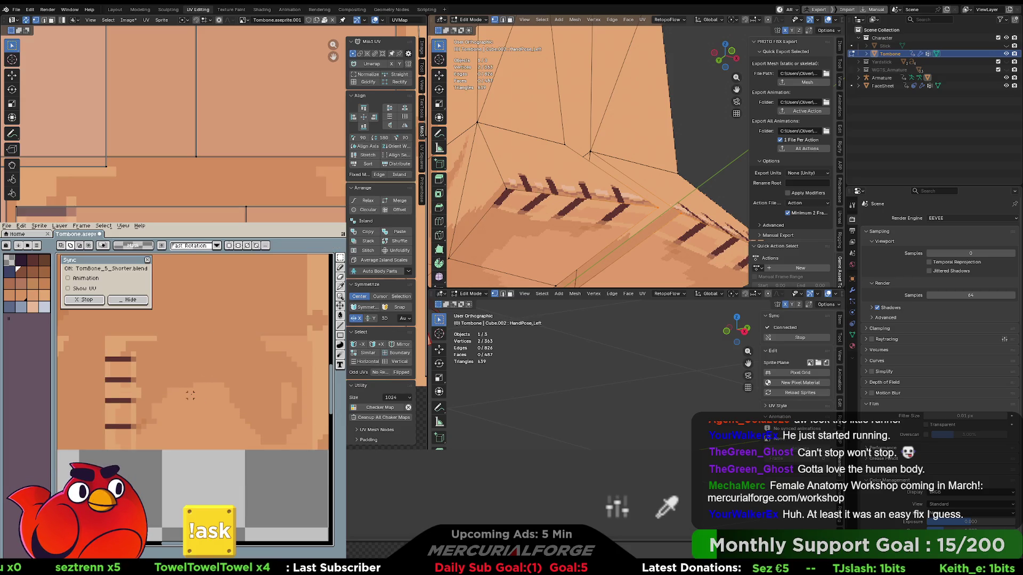
Select the foot's linked UVs and nudge them slightly in the UV Editor with two small moves.
scroll(175, 394, "up", 1)
middle_click_drag(151, 349, 180, 361)
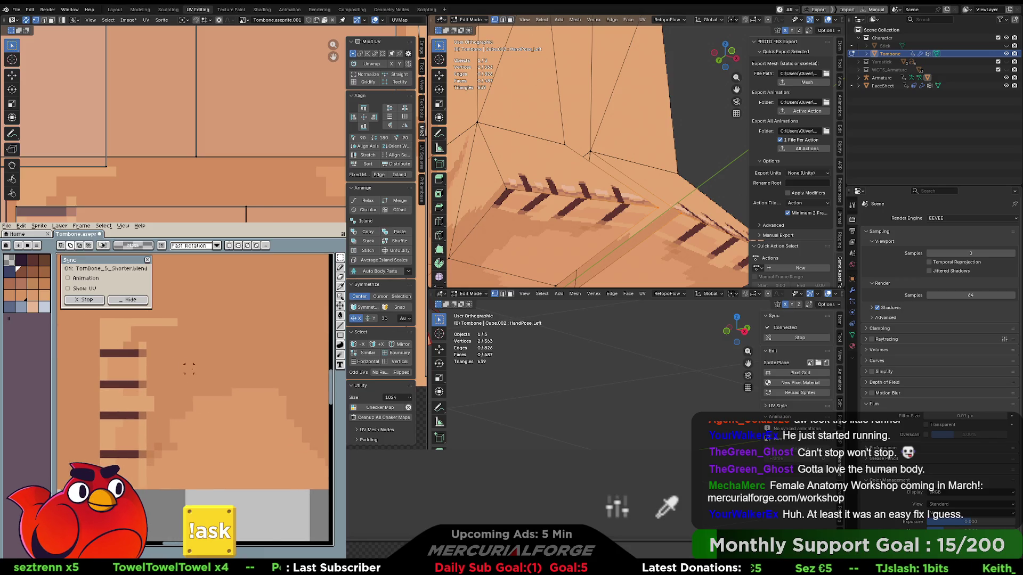
scroll(579, 252, "down", 2)
mouse_move(579, 252)
middle_mouse_down()
mouse_move(525, 174)
mouse_move(616, 228)
mouse_move(510, 208)
middle_mouse_up()
scroll(575, 207, "up", 3)
scroll(510, 208, "up", 2)
scroll(175, 122, "down", 2)
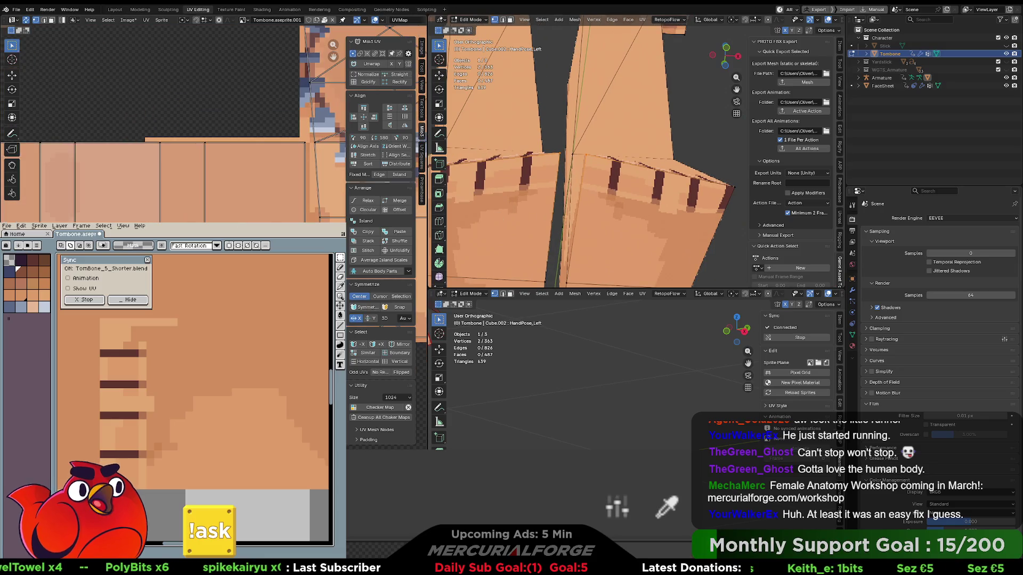
key("ctrl+KP_Add")
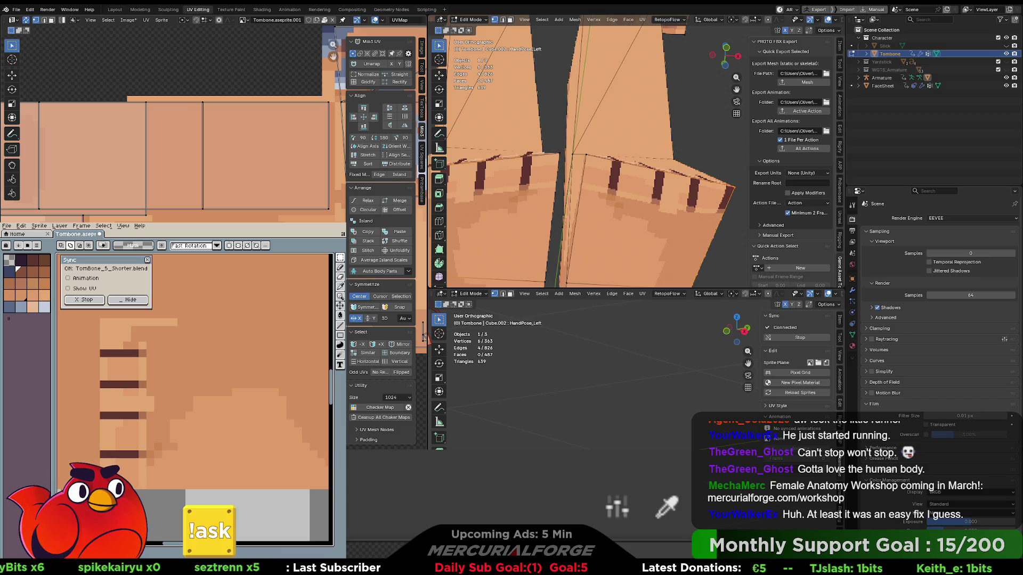
key("g")
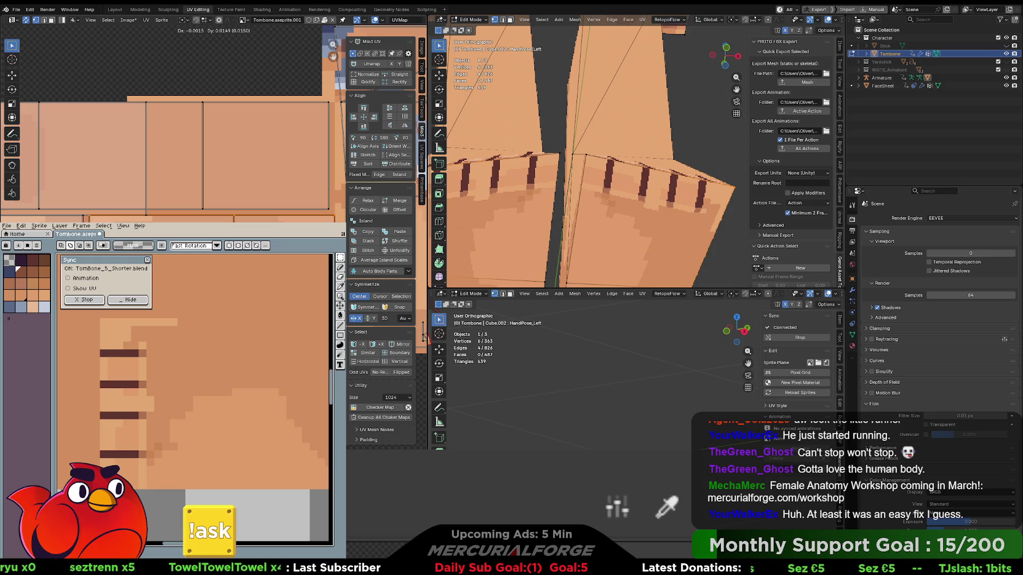
left_click(424, 335)
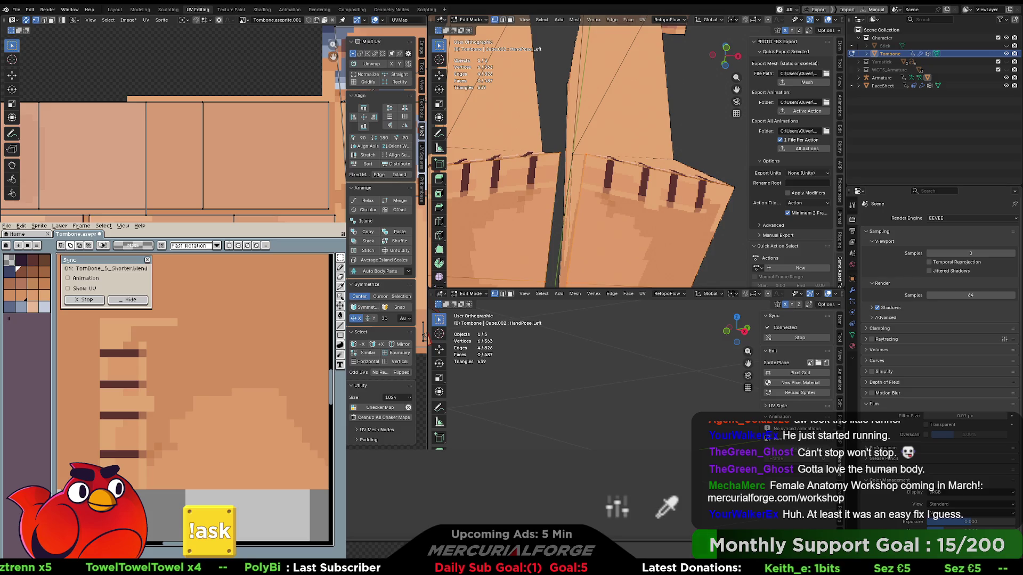
key("g")
left_click(424, 335)
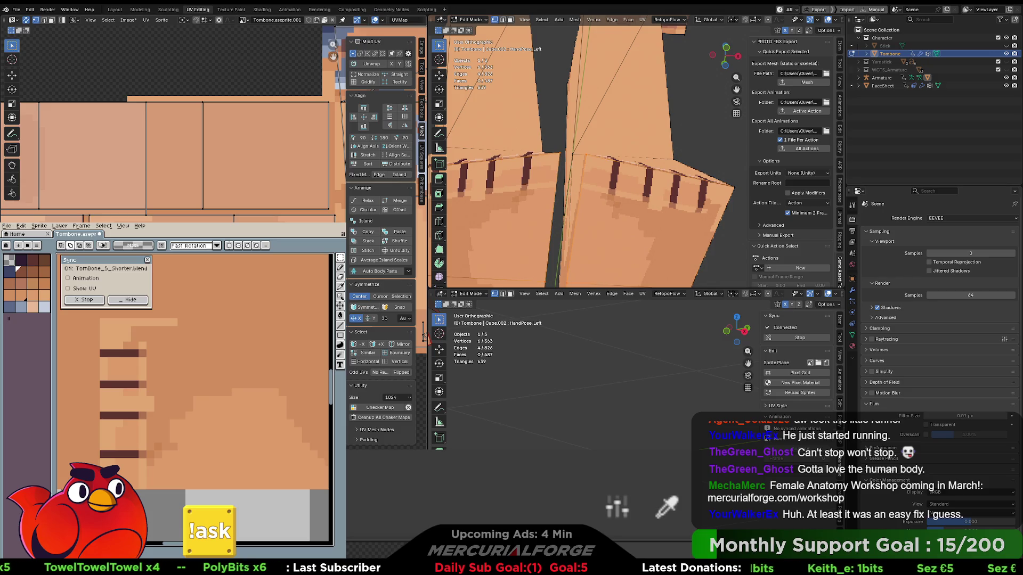
With the Pencil, extend the bottom stripe up a row and paint the row below it skin-coloured.
middle_click_drag(551, 173, 625, 124)
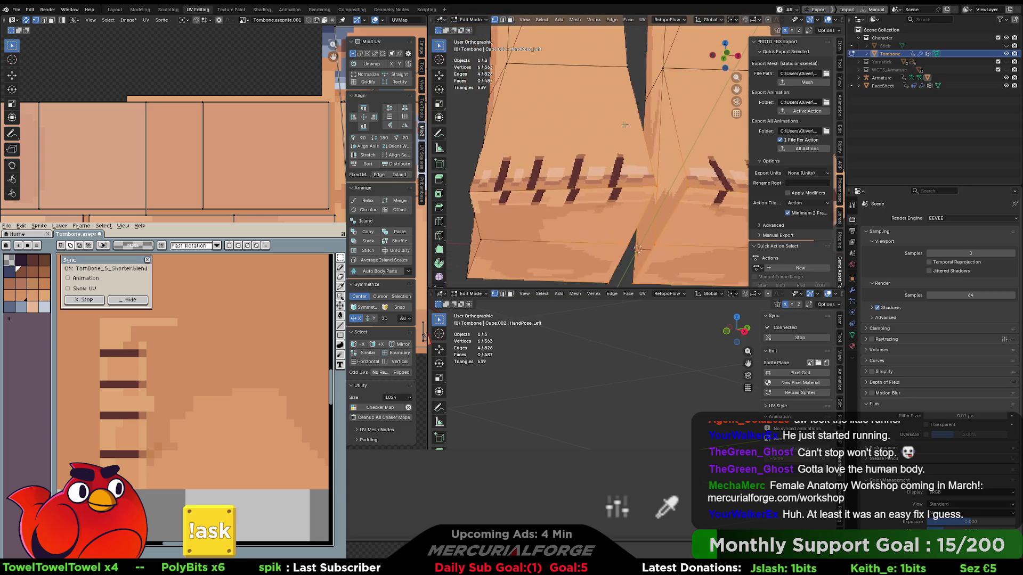
middle_click_drag(576, 179, 598, 166, "shift")
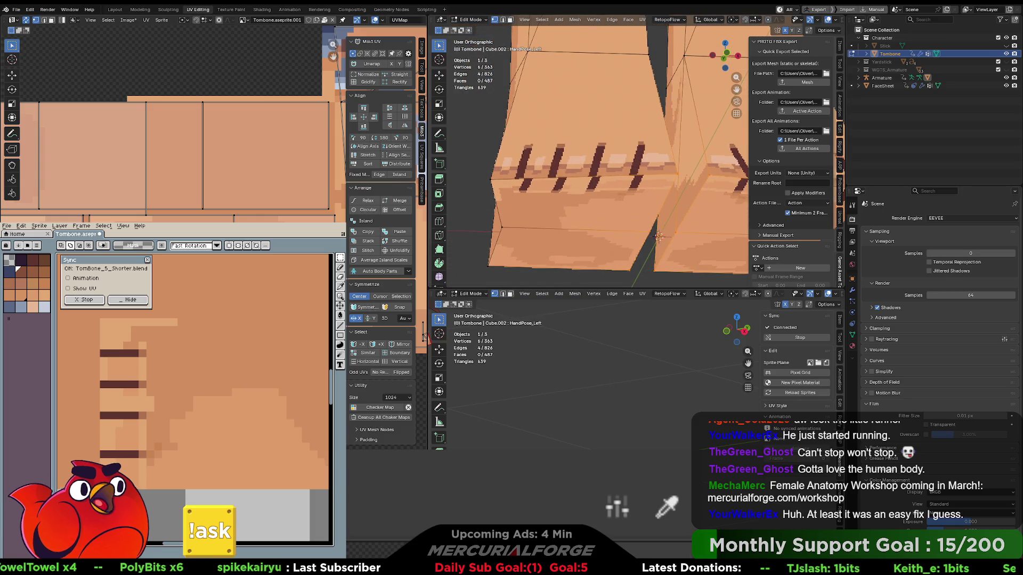
scroll(133, 423, "up", 1)
key("b")
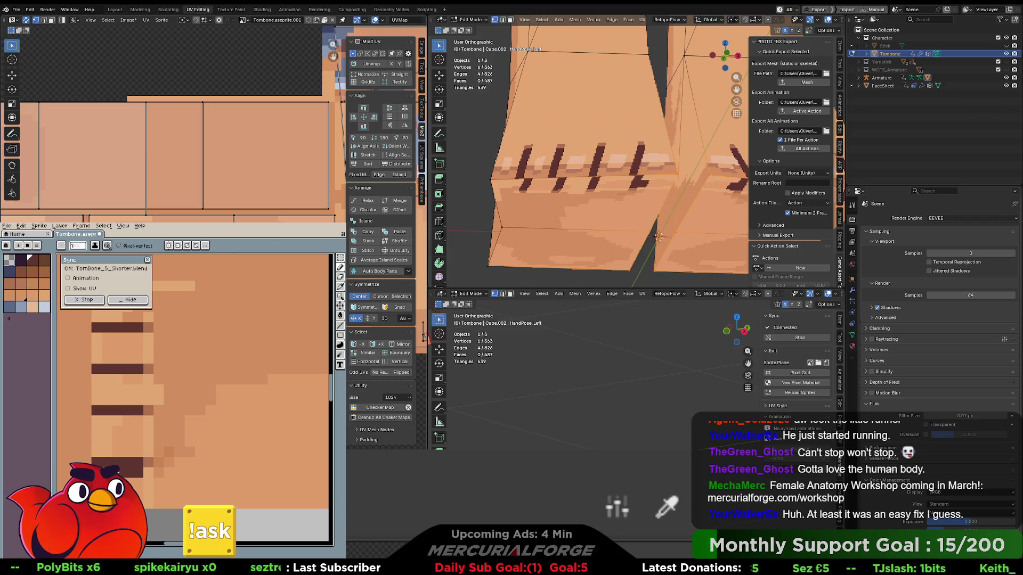
left_click(139, 452)
left_click_drag(139, 453, 100, 455)
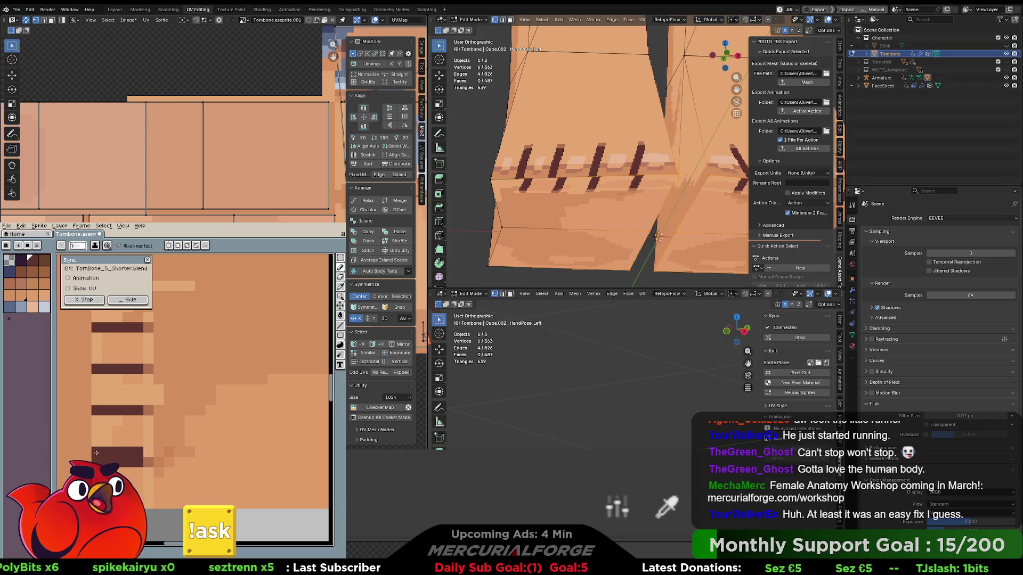
left_click(138, 464, "alt")
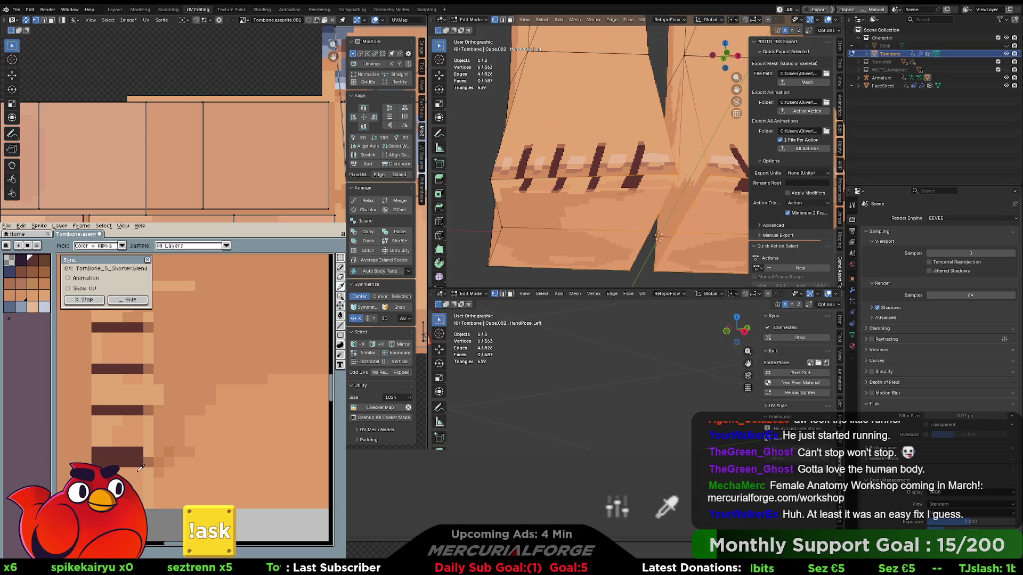
left_click_drag(138, 461, 95, 462)
left_click(101, 461, "alt")
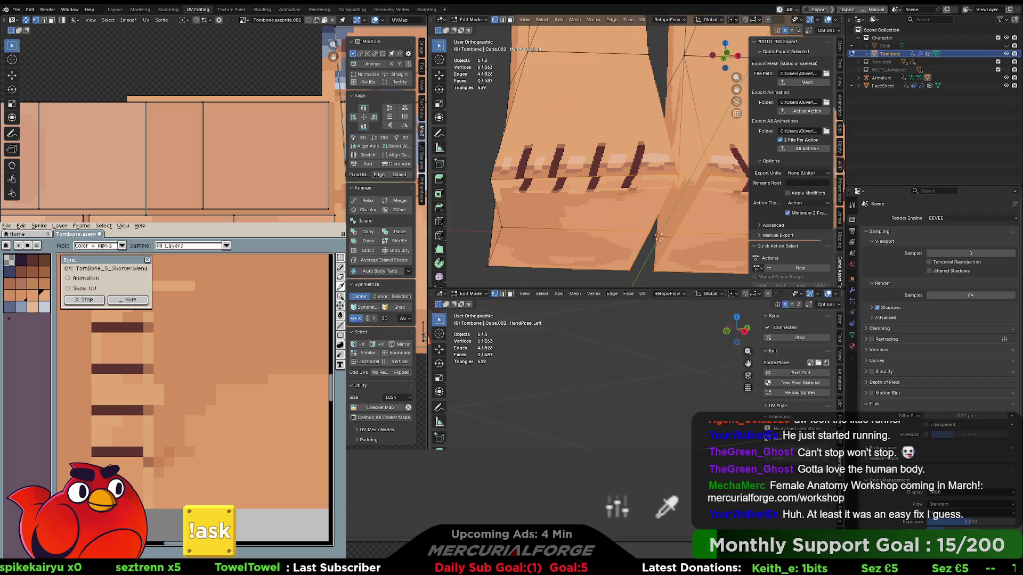
left_click(148, 451)
key("ctrl+z")
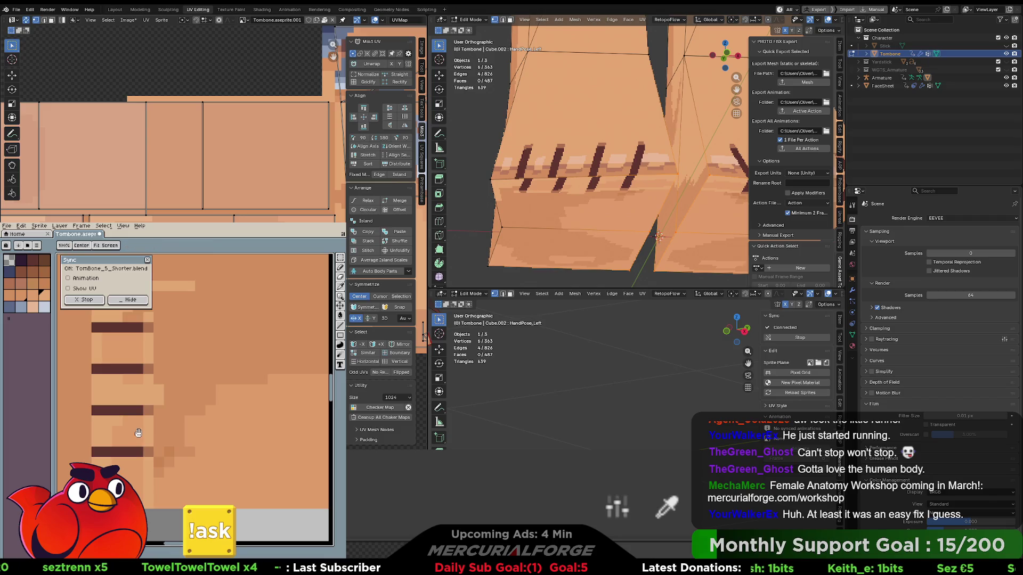
Thicken and lengthen the third dark stripe, then repaint its lower row in the light skin colour.
middle_click_drag(156, 464, 160, 493)
left_click(143, 440)
left_click(133, 440, "alt")
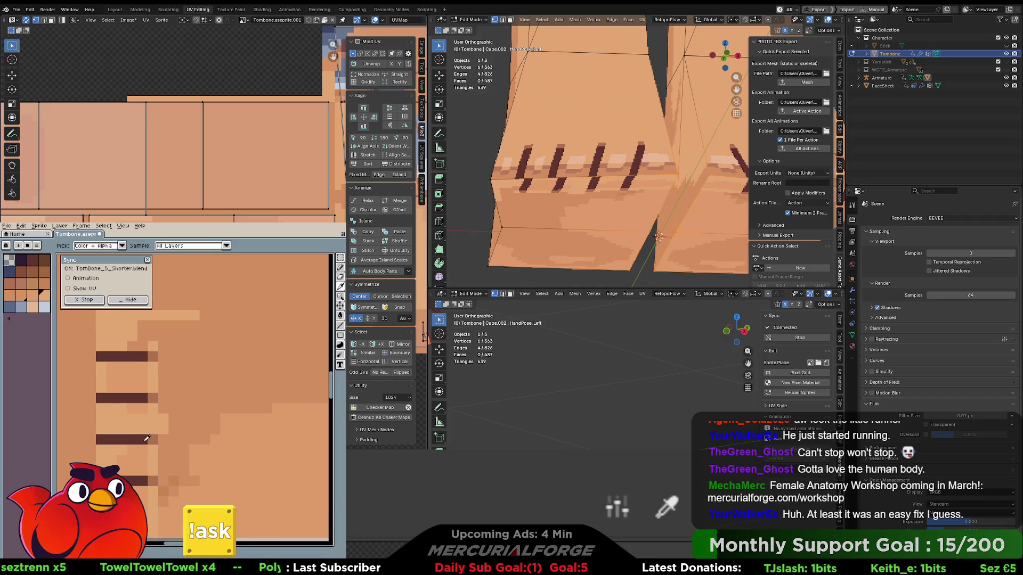
left_click_drag(143, 440, 143, 429)
left_click(96, 430, "shift")
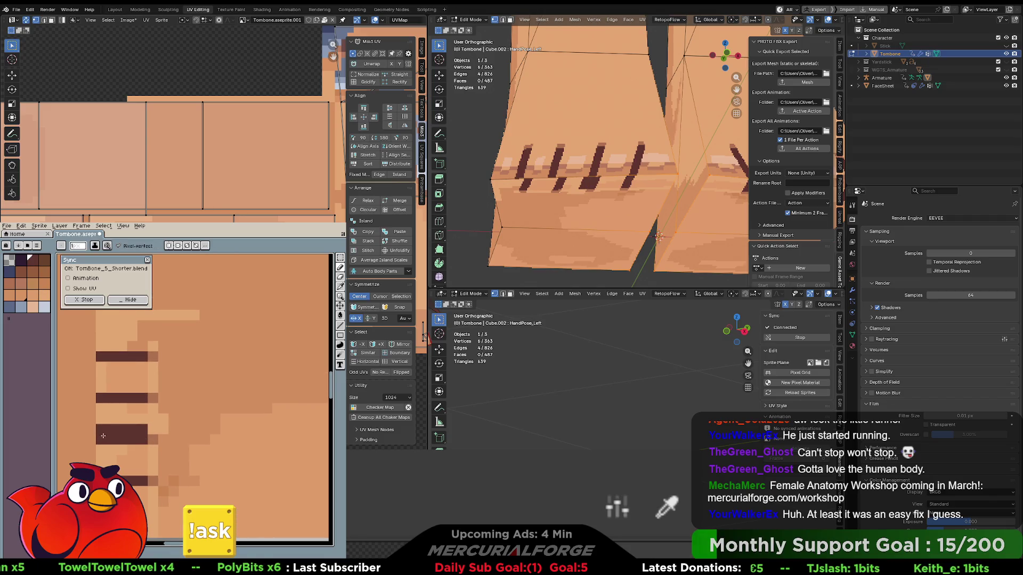
left_click(112, 449, "alt")
left_click(141, 440)
left_click_drag(142, 440, 97, 440)
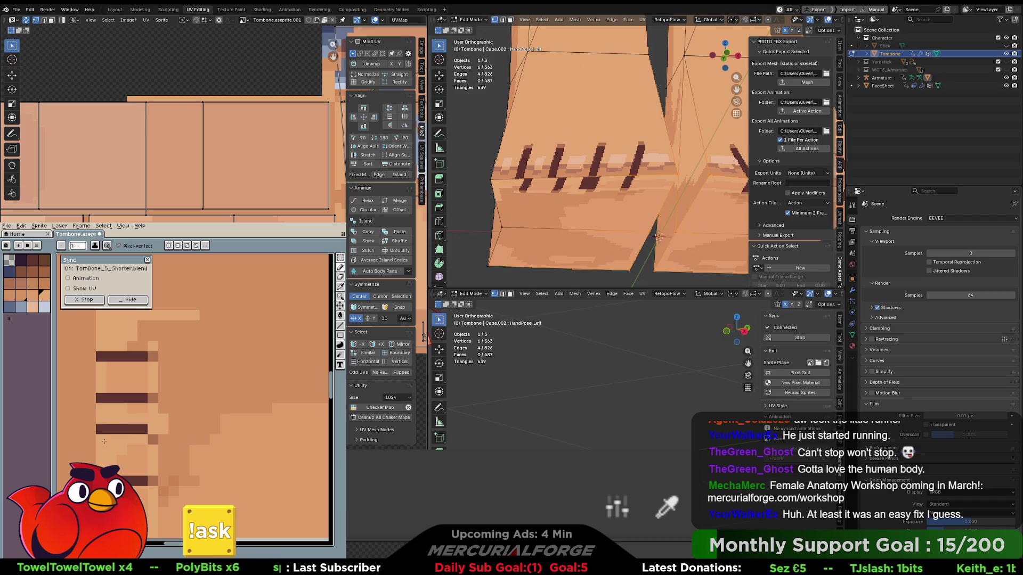
scroll(174, 438, "down", 2)
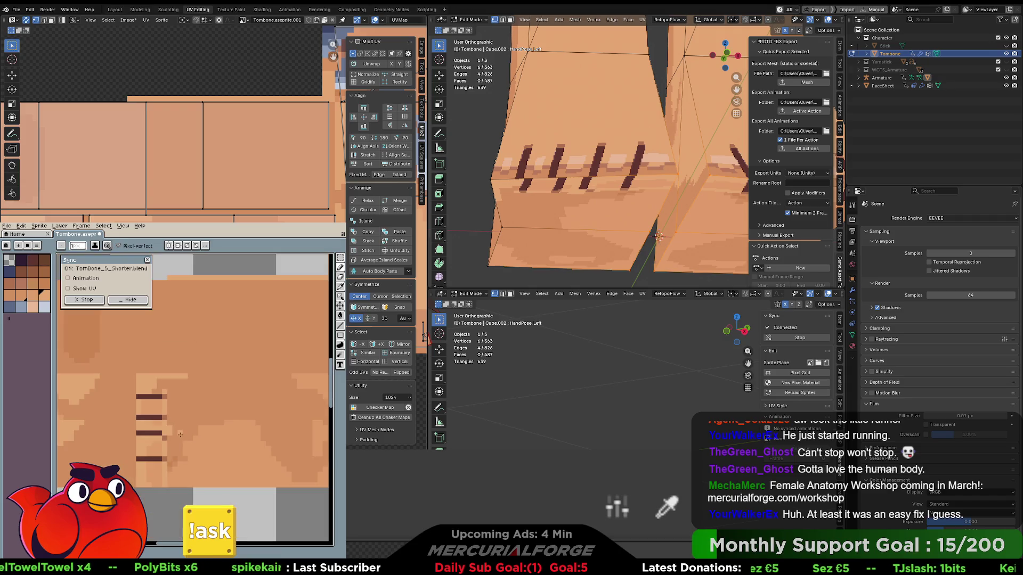
In Aseprite, shift the bottom dark stripe down with the Move tool.
key("v")
key("Down")
key("Down")
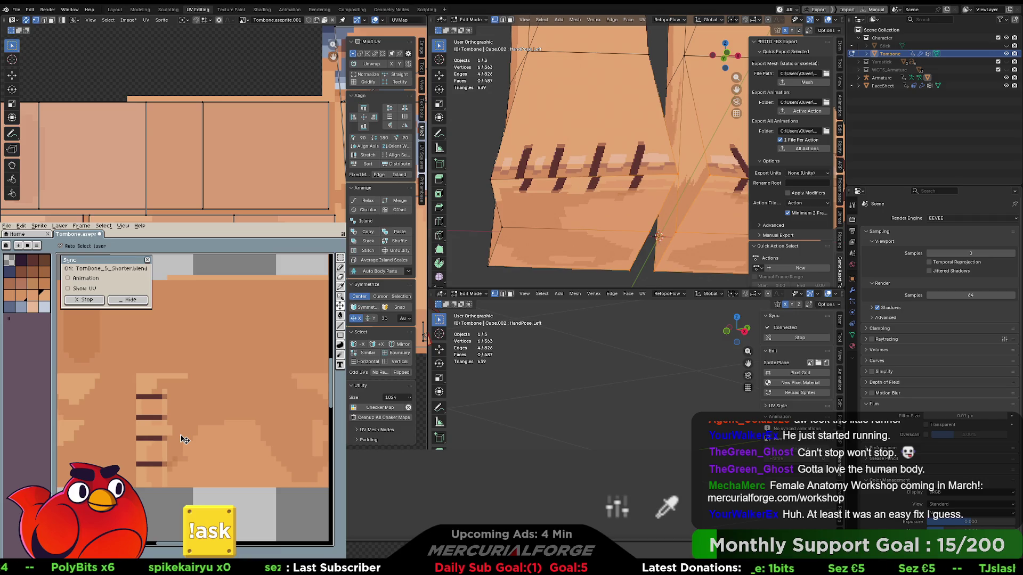
key("b")
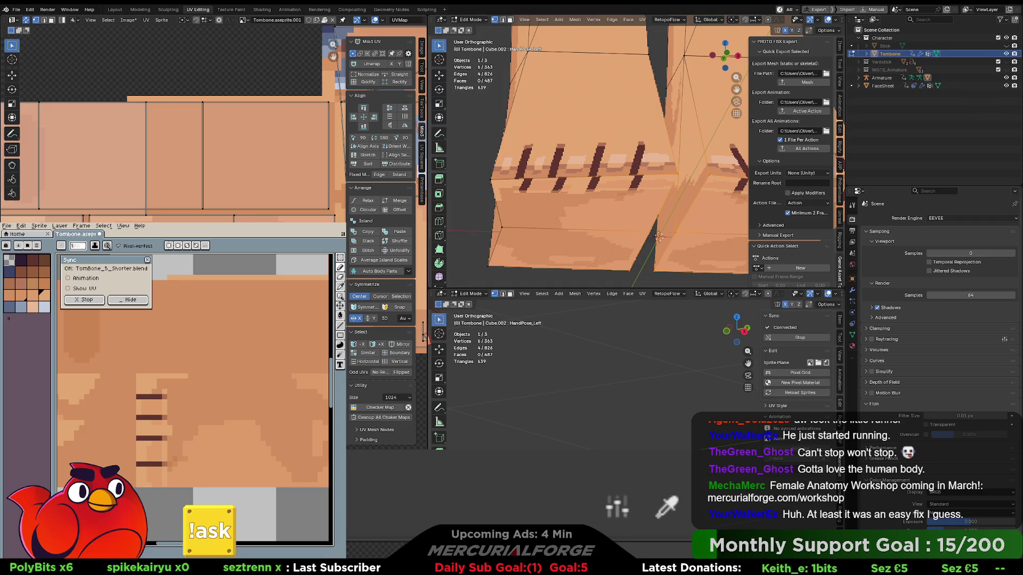
Nudge the selected UVs around the stripe area with a few small moves.
middle_click_drag(294, 221, 276, 223)
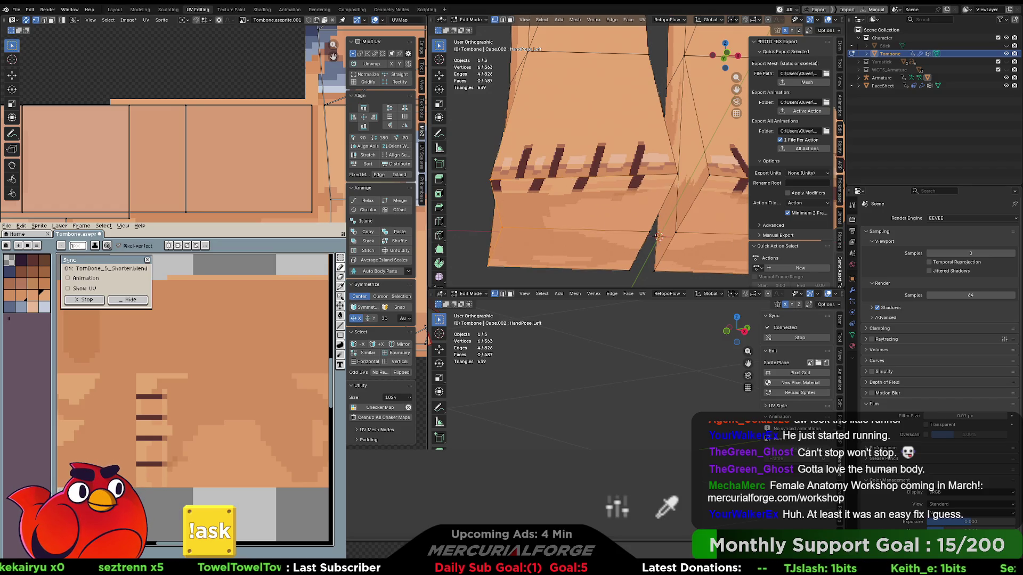
key("g")
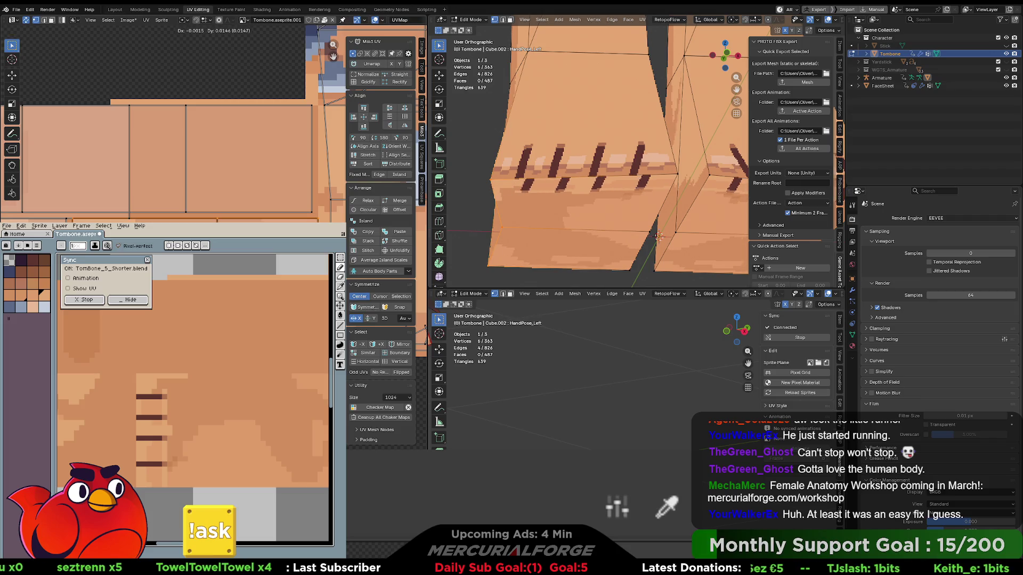
key("Return")
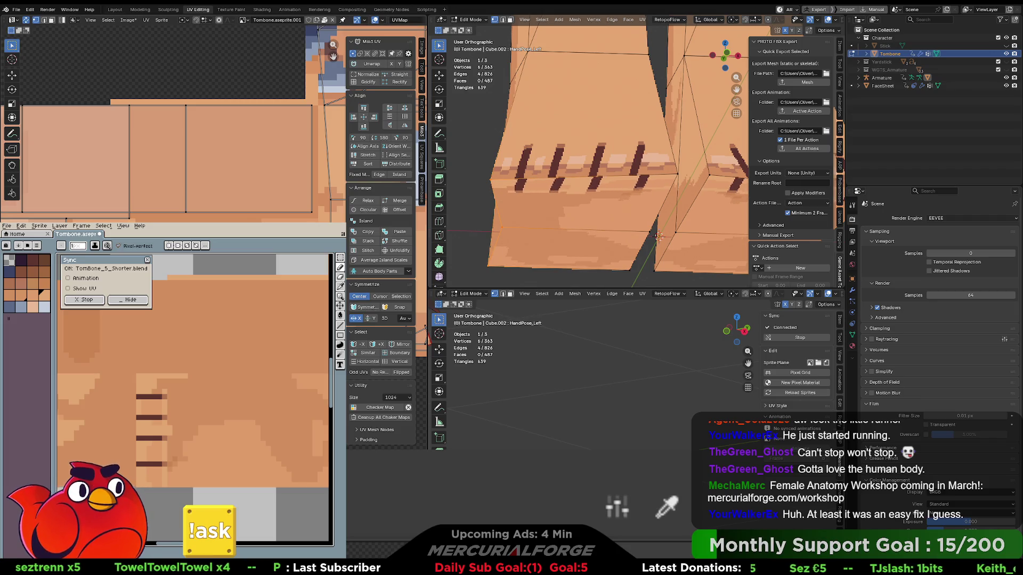
key("g")
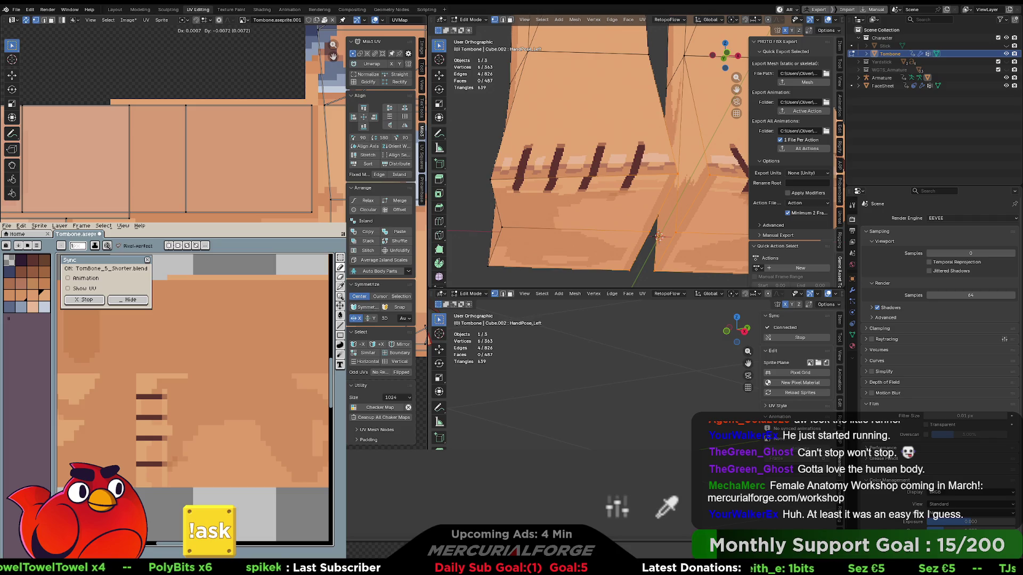
key("Return")
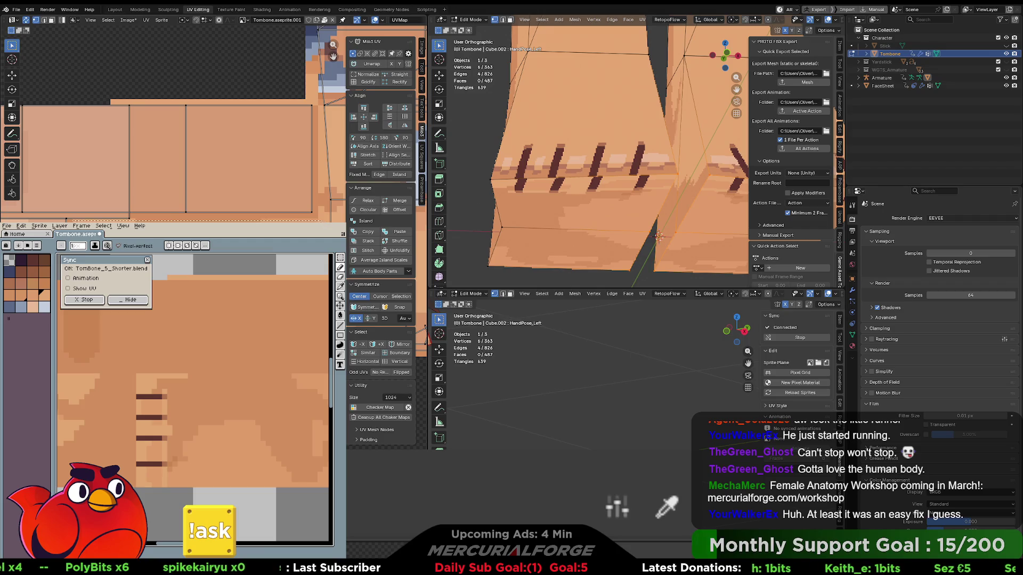
key("g")
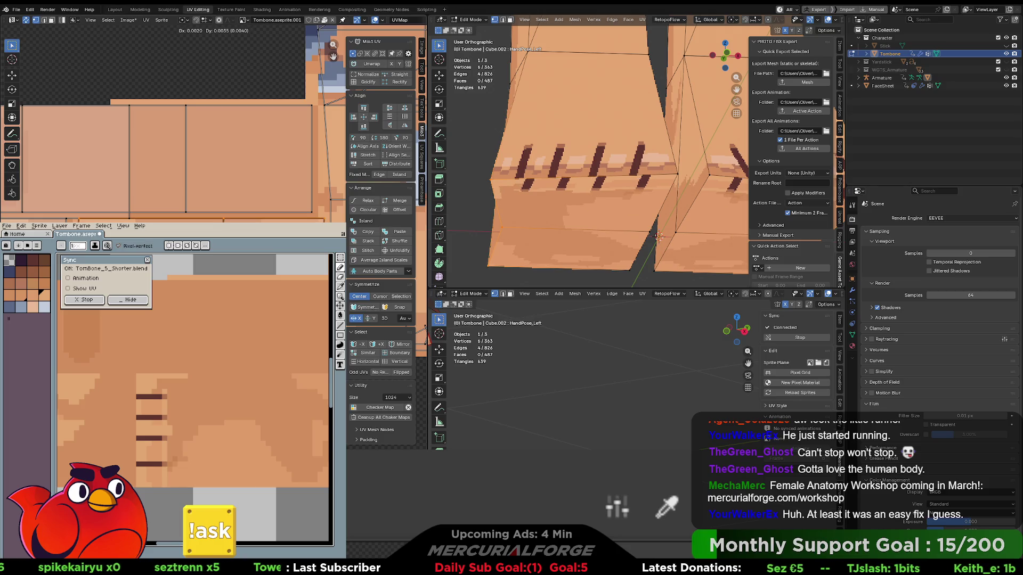
key("Escape")
Select the two seam faces and their connected UV island, then clear the selection.
key("a")
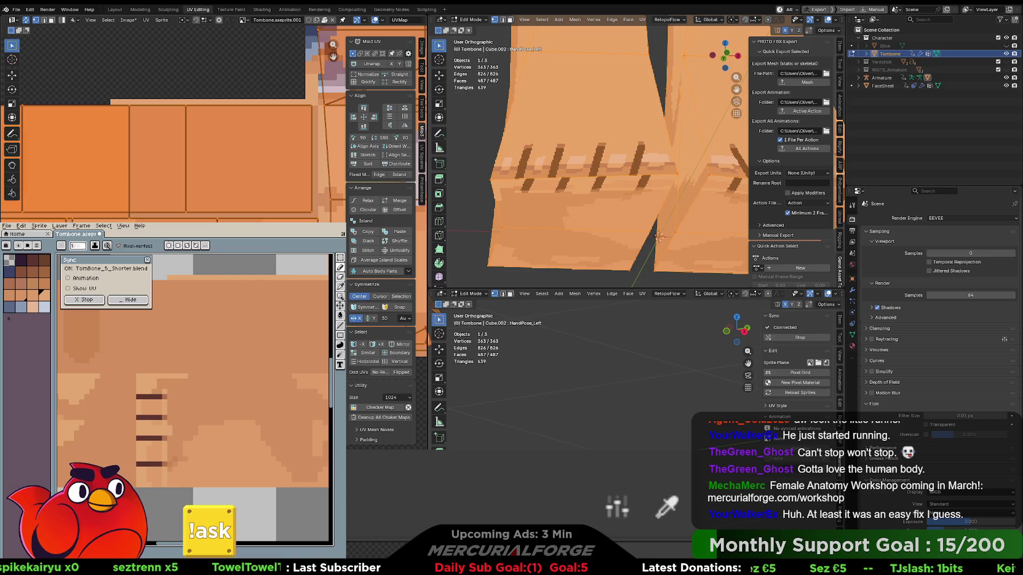
left_click(659, 236)
key("g")
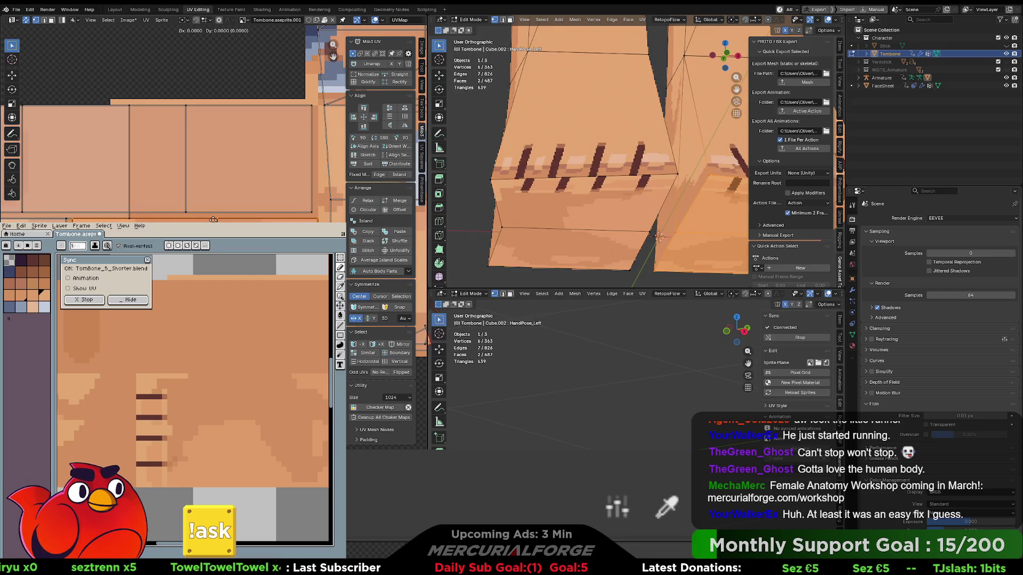
key("Escape")
left_click(322, 219)
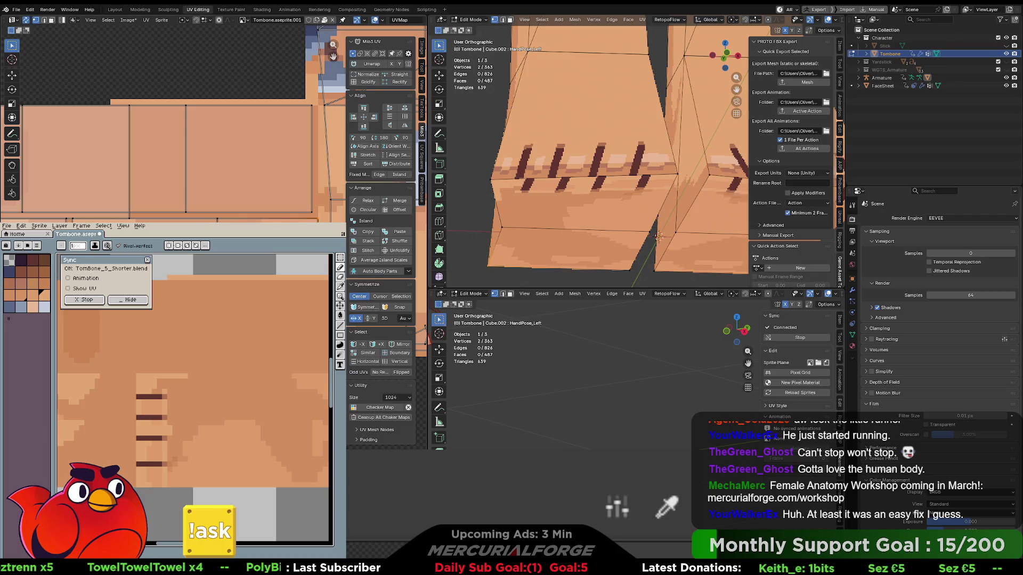
left_click(318, 219)
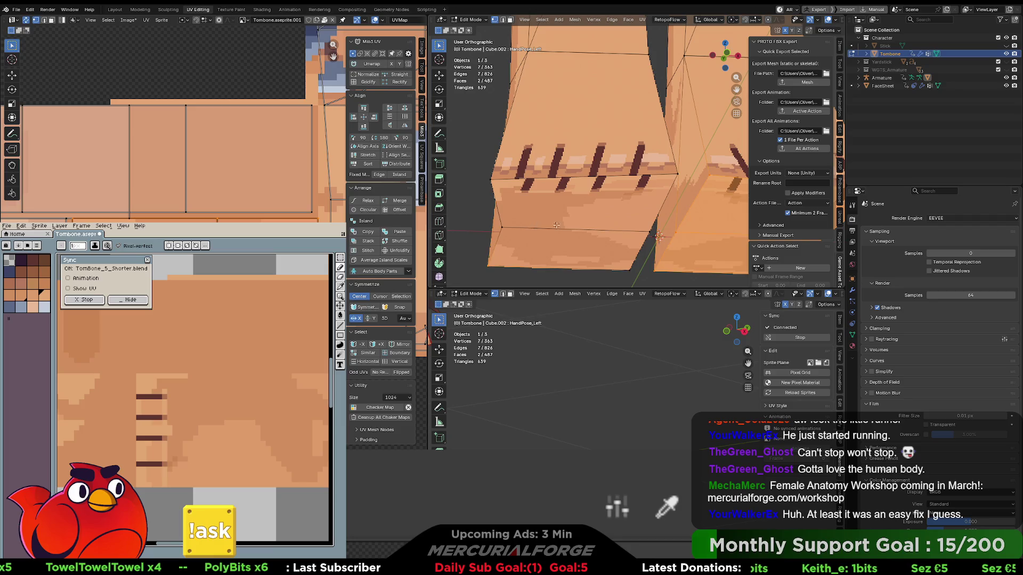
key("ctrl+l")
left_click(636, 339)
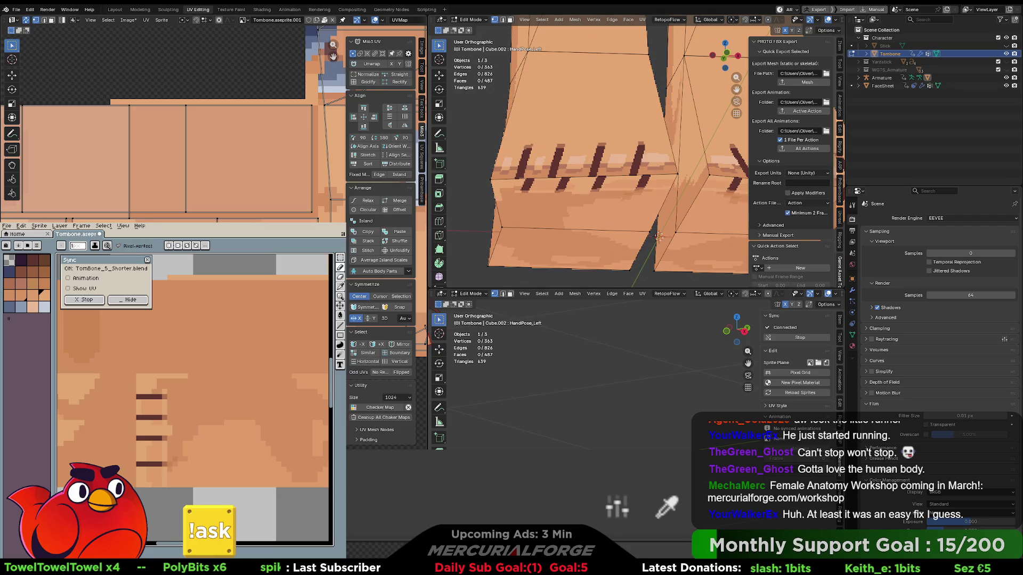
Select four faces of the right block, move their UVs, then adjust a single UV point.
left_click(145, 215)
left_click(145, 217, "shift")
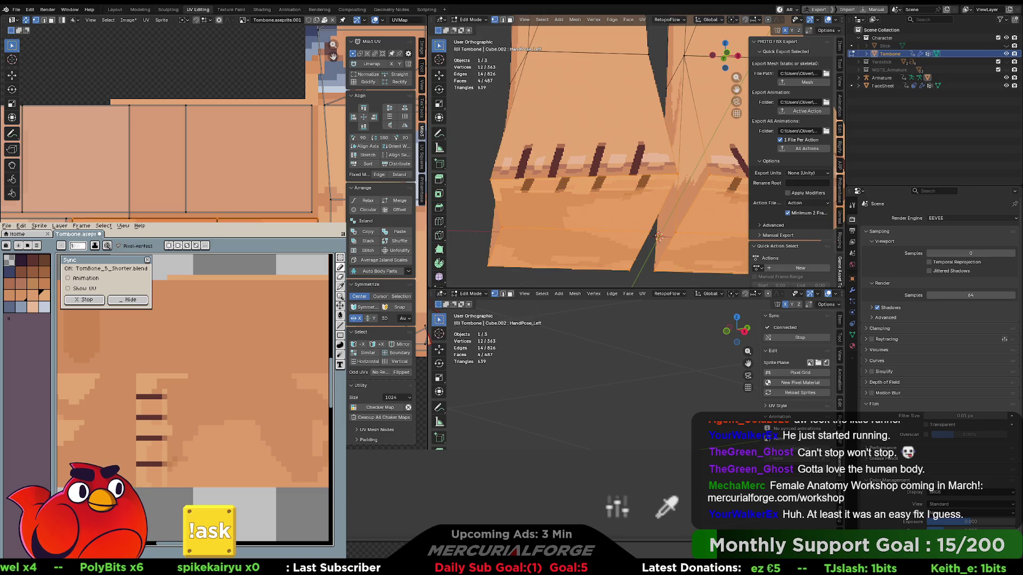
key("g")
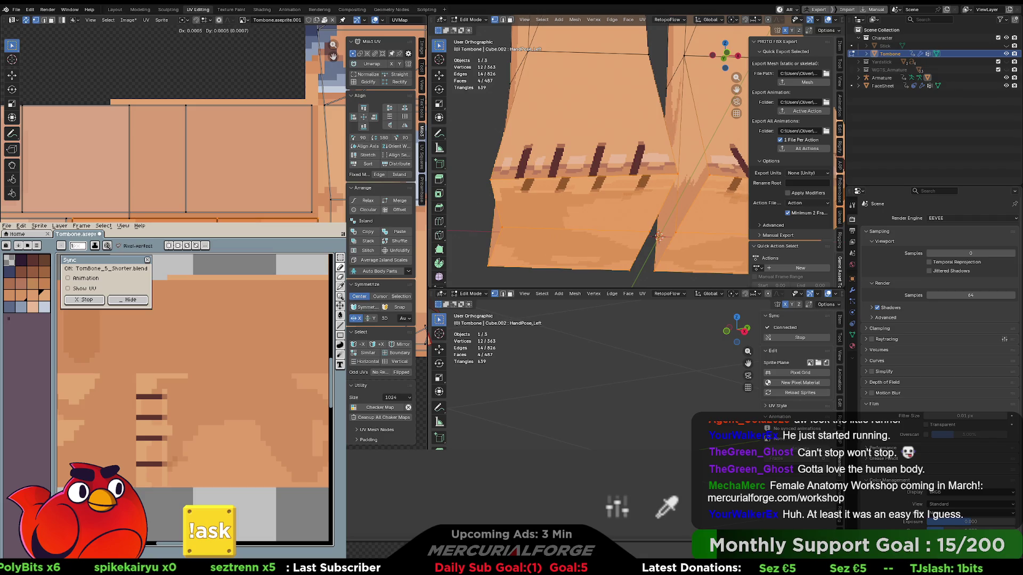
key("Return")
left_click(659, 236)
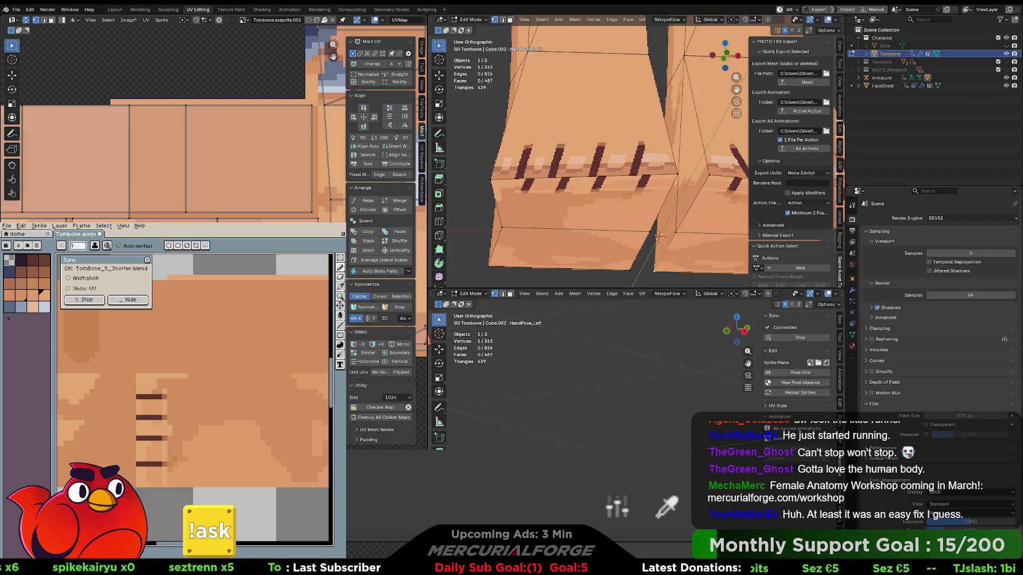
key("g")
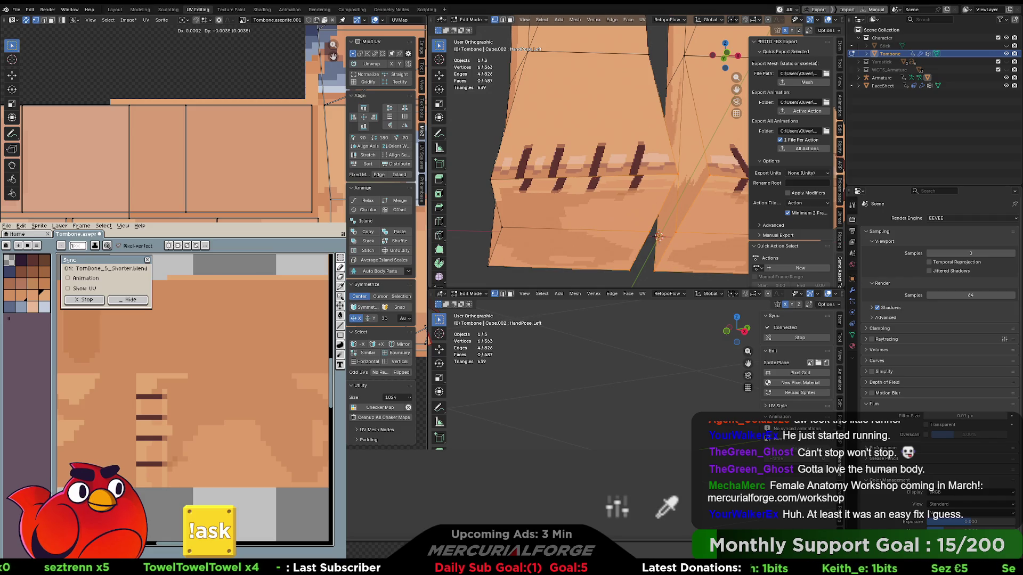
key("Return")
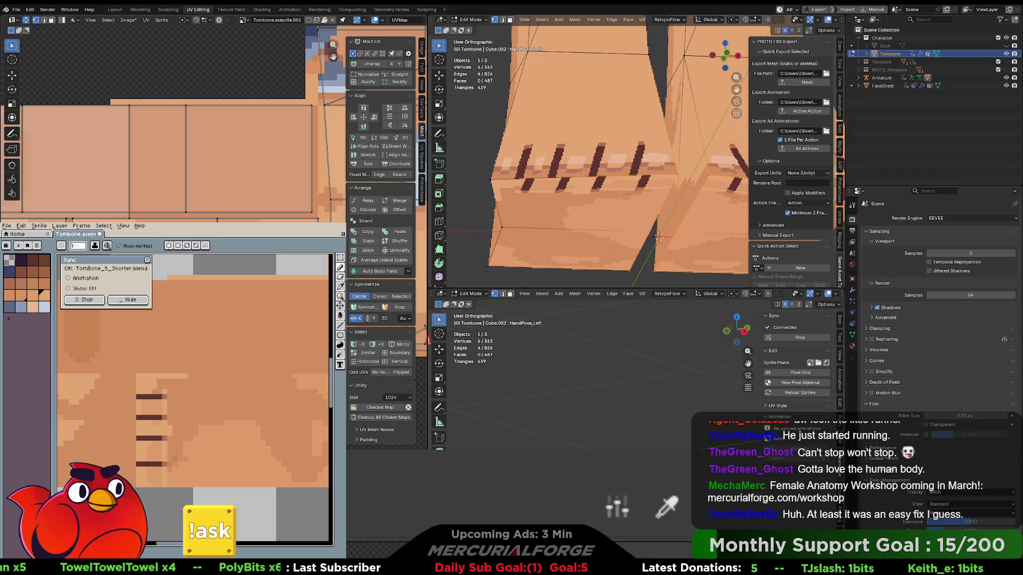
Grow the selection back to four faces and straighten their UVs with Mio3 UV Align.
key("ctrl+KP_Add")
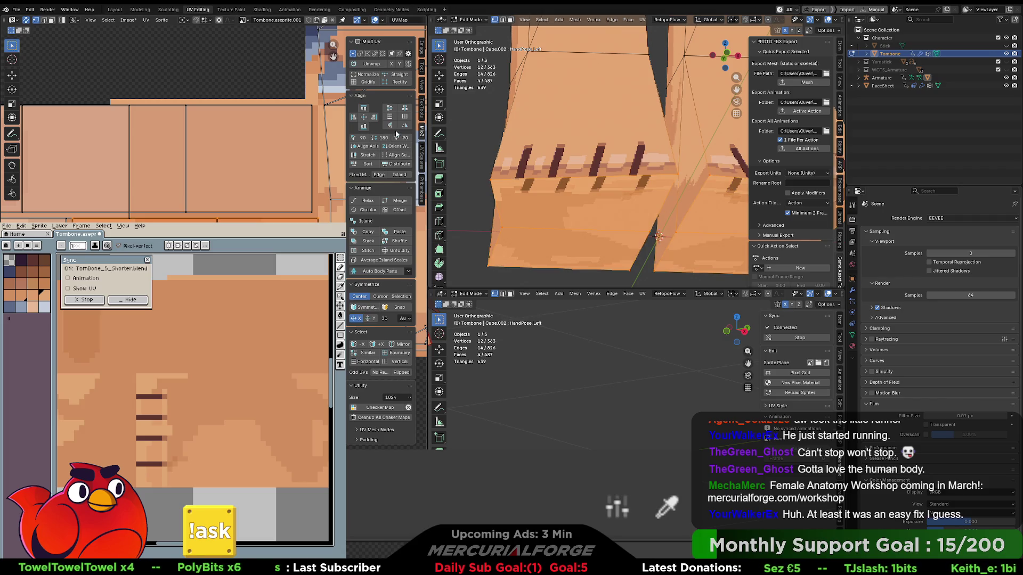
left_click(390, 127)
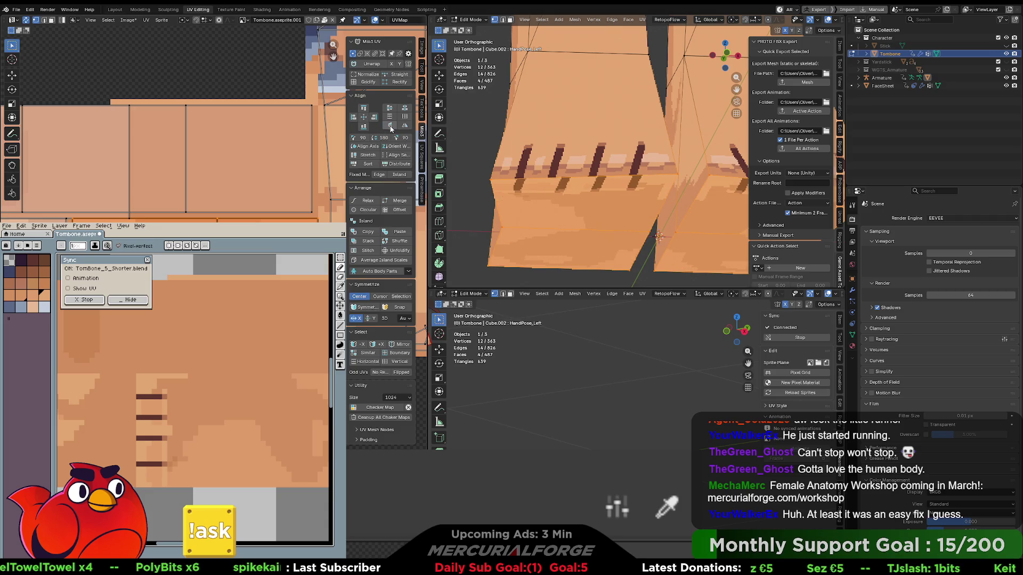
left_click(659, 236)
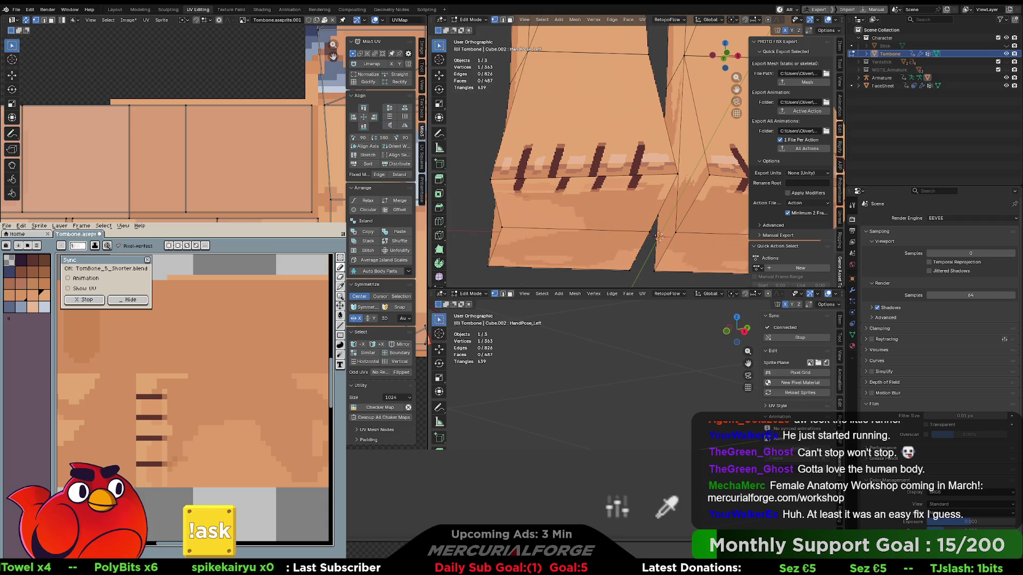
key("g")
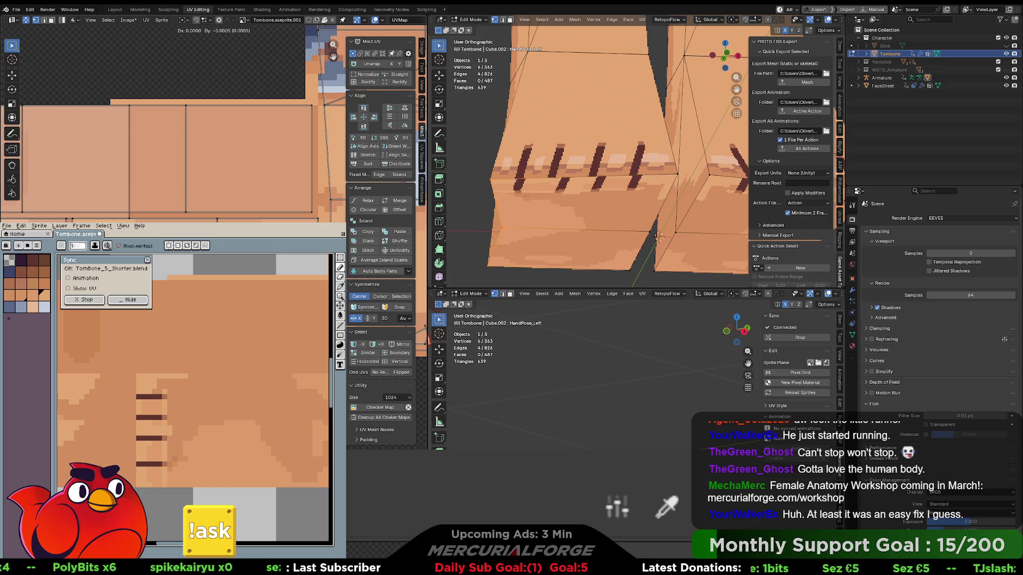
key("Escape")
key("ctrl+l")
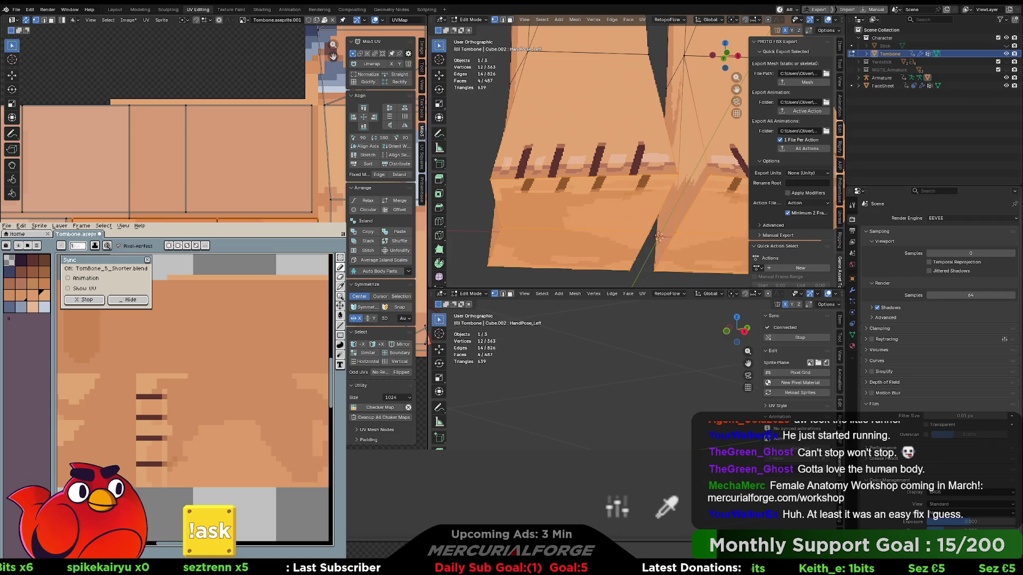
middle_click_drag(213, 160, 213, 74)
Select the left hand's UV points and move them so the knuckle wrinkles sit across the fist.
scroll(170, 123, "up", 5)
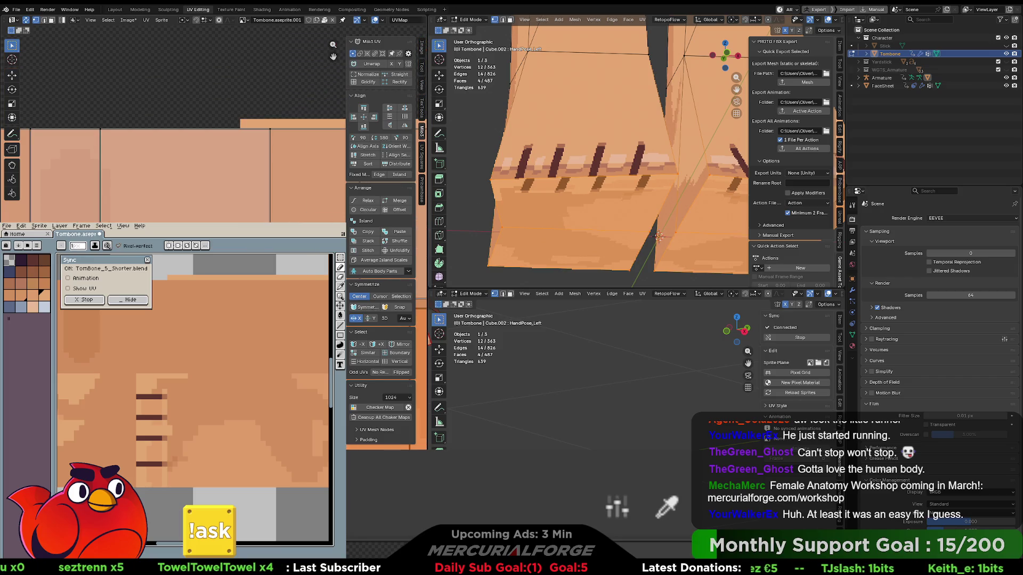
scroll(173, 122, "down", 4)
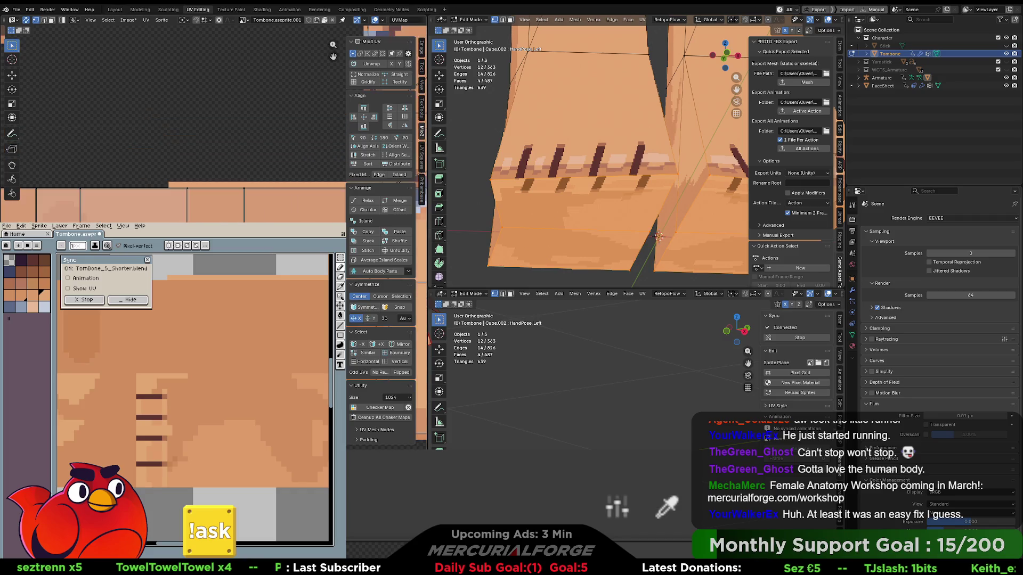
scroll(173, 122, "down", 3)
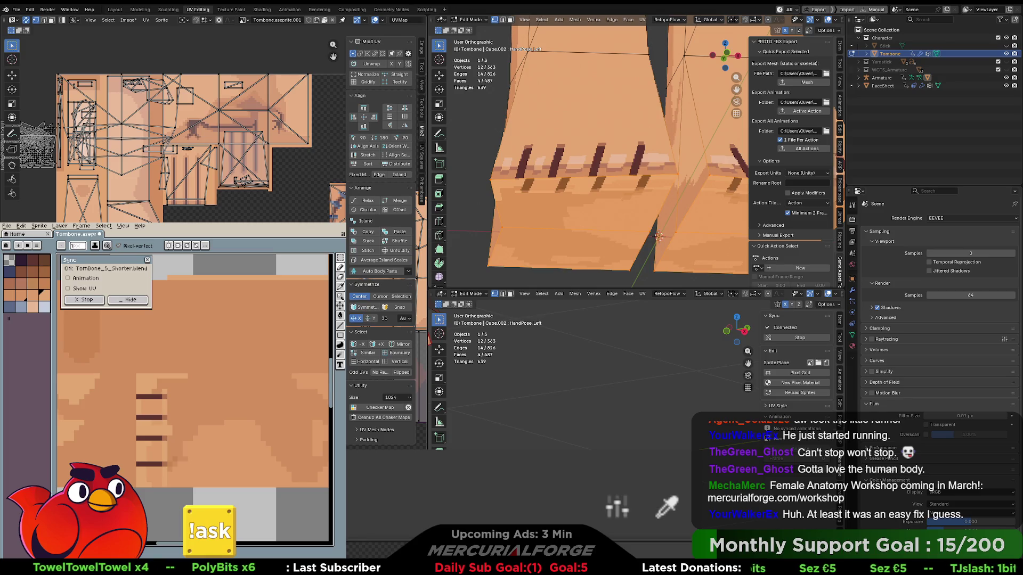
middle_click_drag(173, 122, 132, 120)
scroll(144, 120, "up", 6)
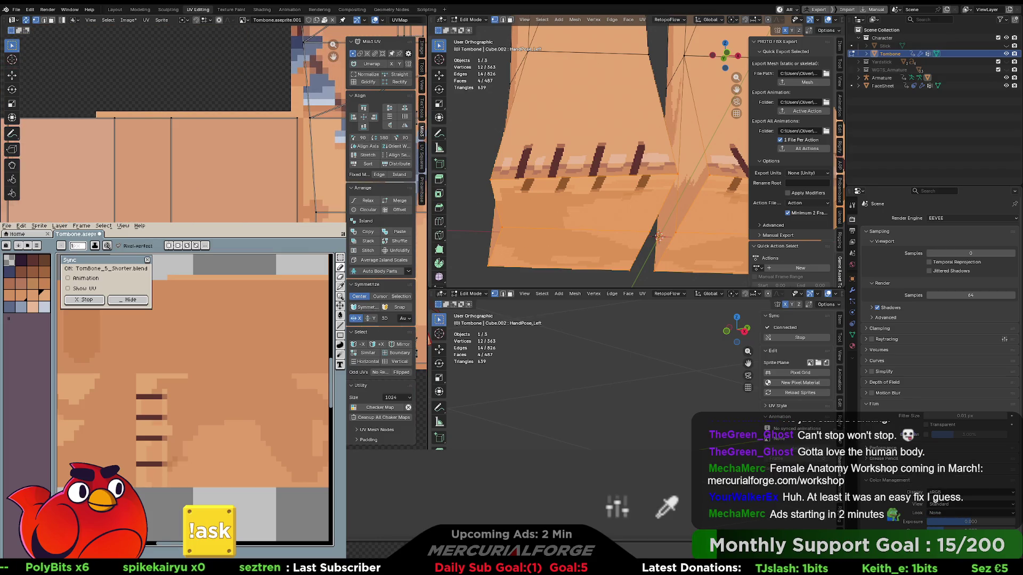
left_click(143, 118)
key("g")
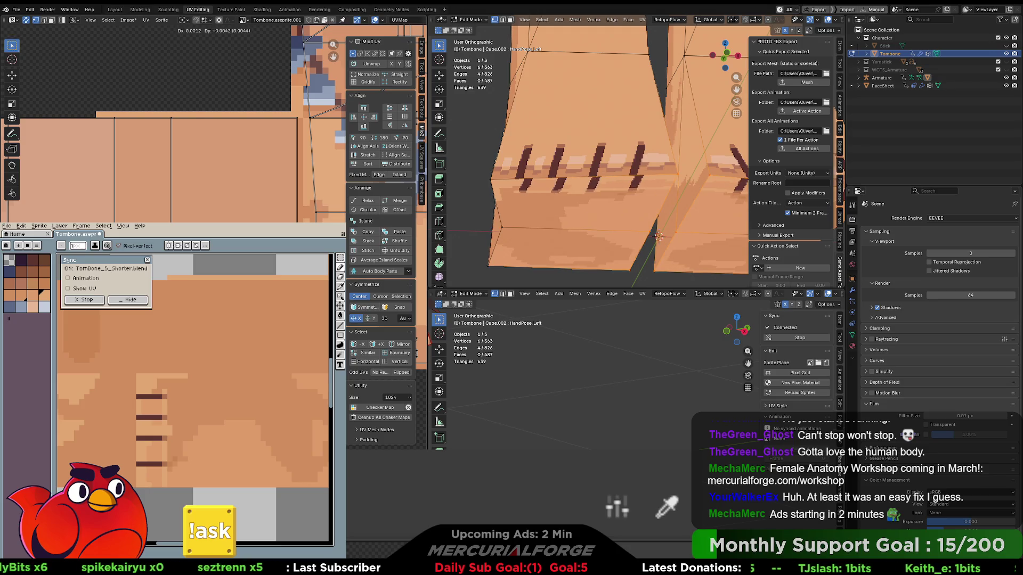
key("Return")
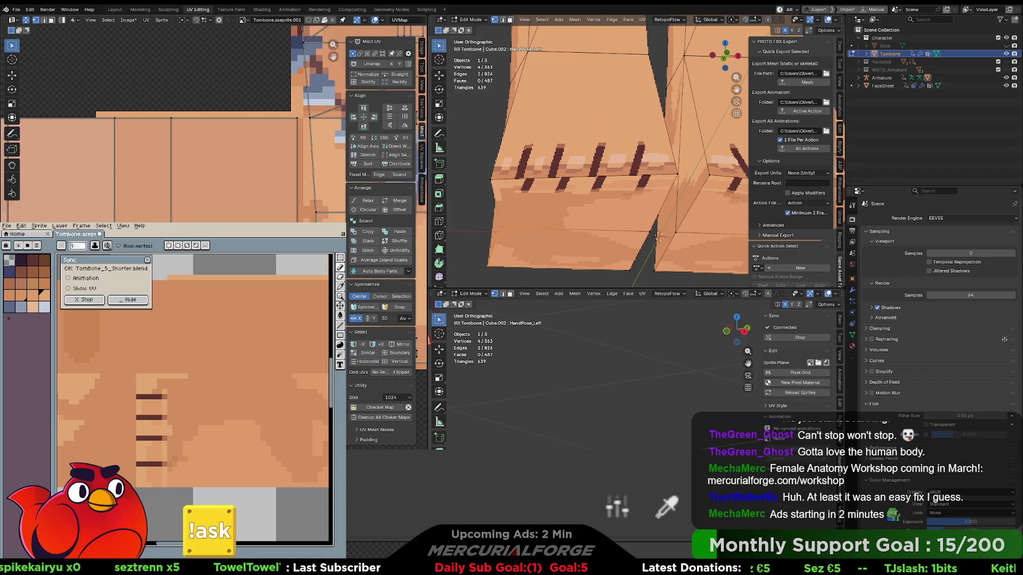
key("g")
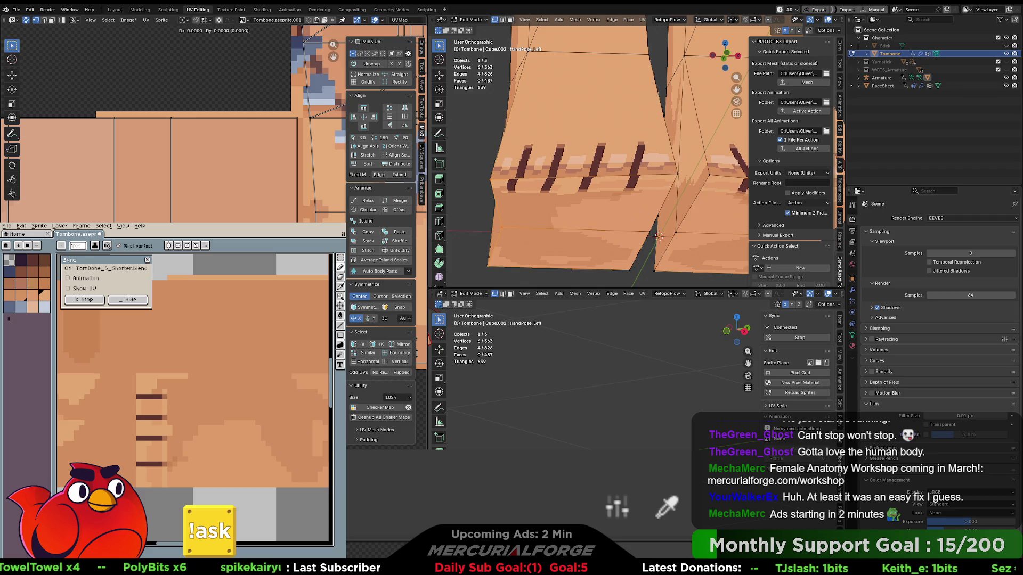
key("Escape")
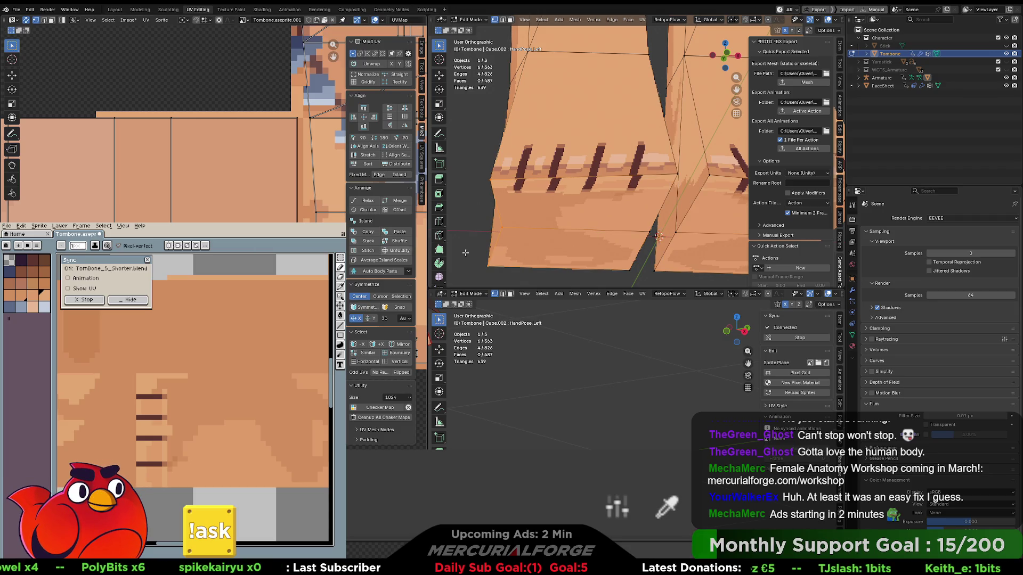
Bring up the interaction-mode pie menu with Ctrl+Tab.
scroll(533, 213, "down", 3)
key("Tab")
key("Tab")
key("ctrl+Tab")
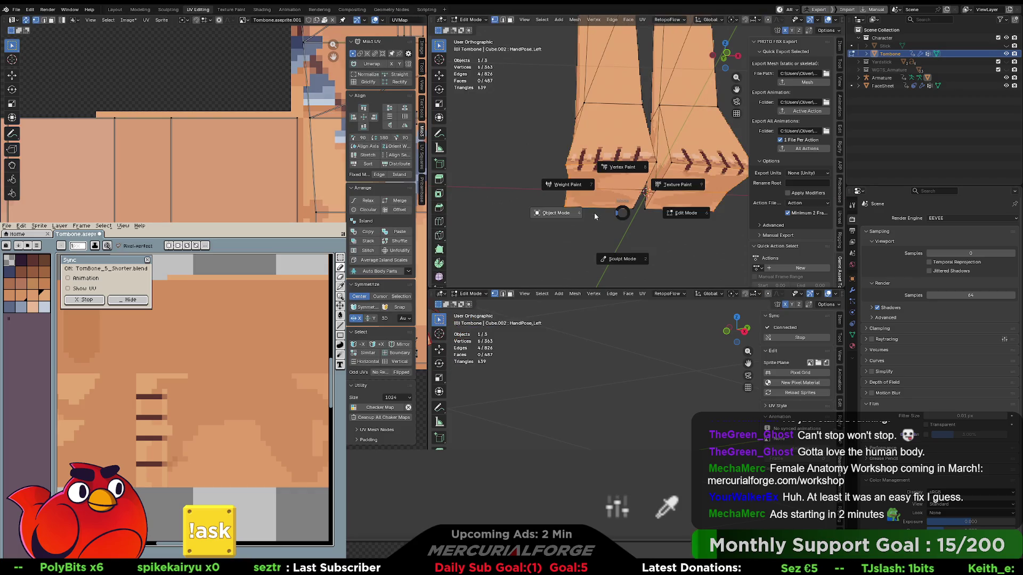
Switch the hand back to Object Mode and zoom and orbit in on its knuckles.
left_click(594, 213)
scroll(647, 219, "down", 3)
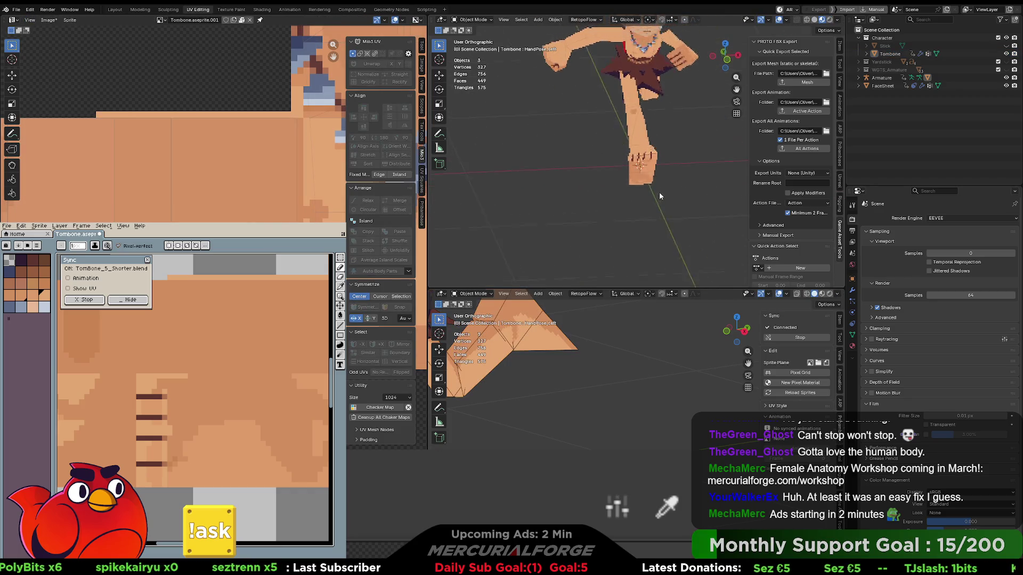
scroll(660, 210, "up", 4)
mouse_move(625, 194)
middle_mouse_down()
mouse_move(627, 204)
mouse_move(628, 178)
middle_mouse_up()
scroll(627, 178, "up", 3)
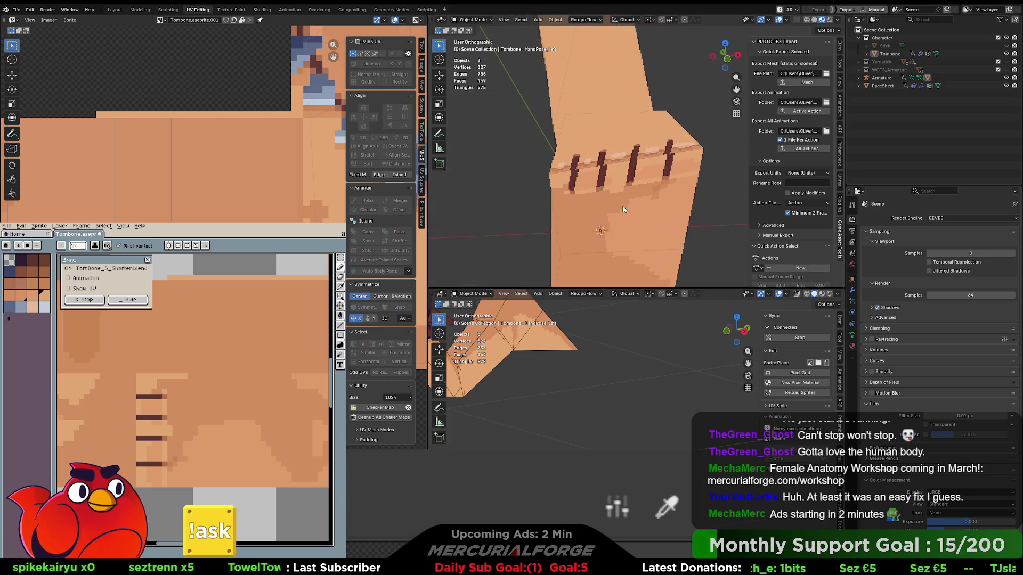
scroll(623, 209, "up", 4)
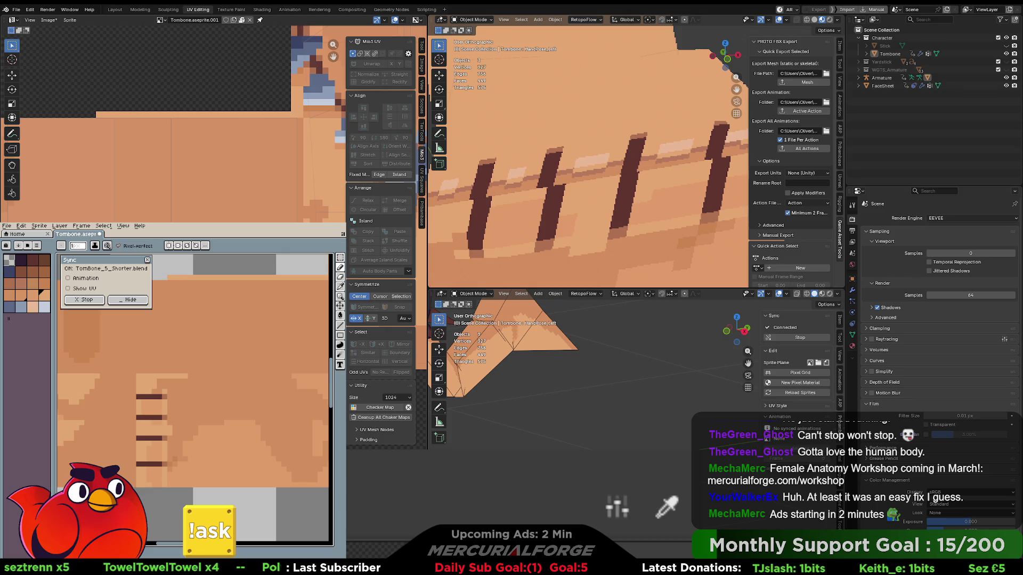
scroll(123, 431, "up", 2)
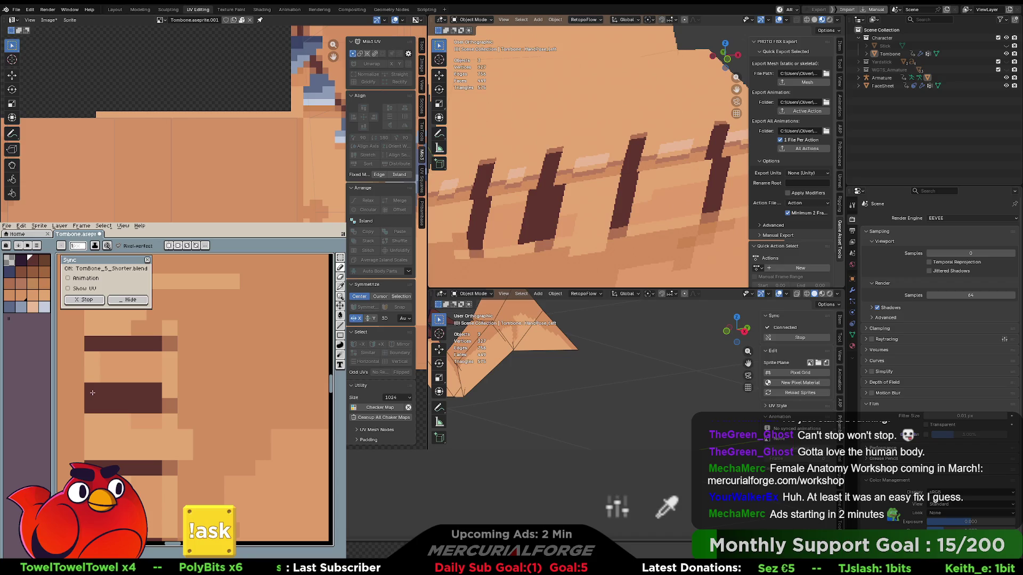
Move a dark knuckle stripe down in the texture and check the fist up close.
left_click_drag(92, 393, 96, 397, "ctrl")
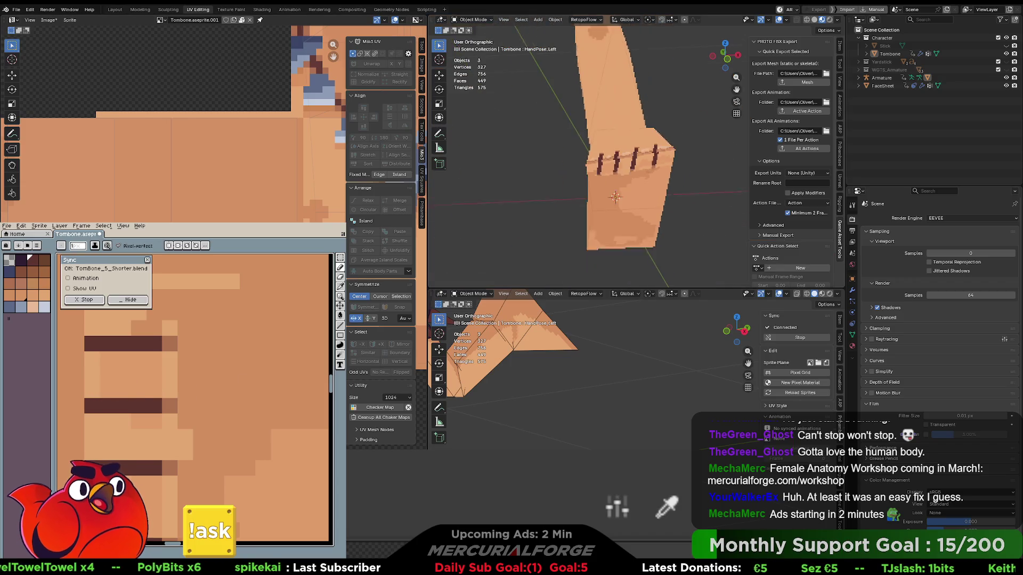
scroll(186, 403, "down", 2)
scroll(186, 403, "down", 2)
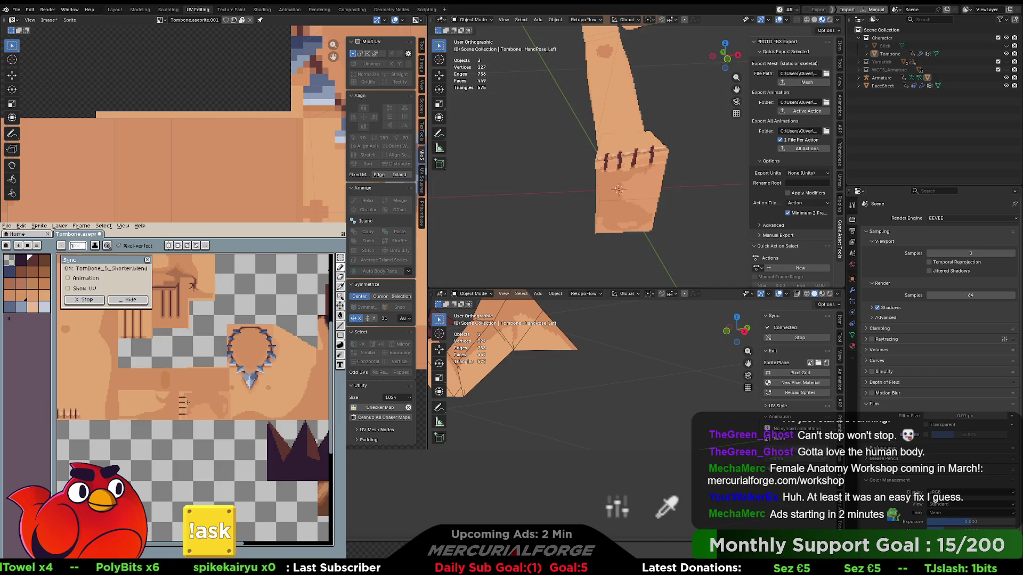
scroll(186, 404, "up", 4)
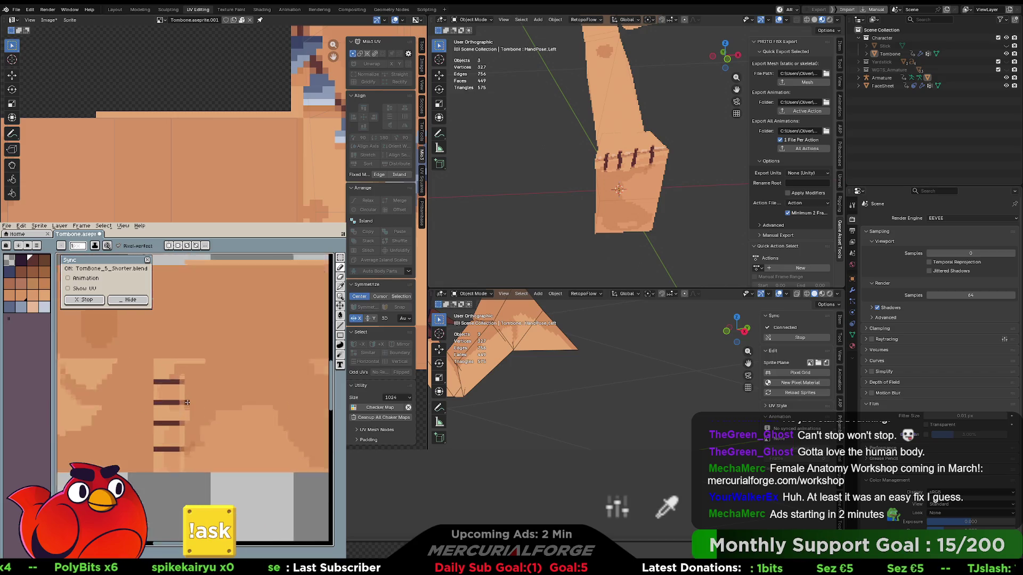
scroll(187, 403, "down", 2)
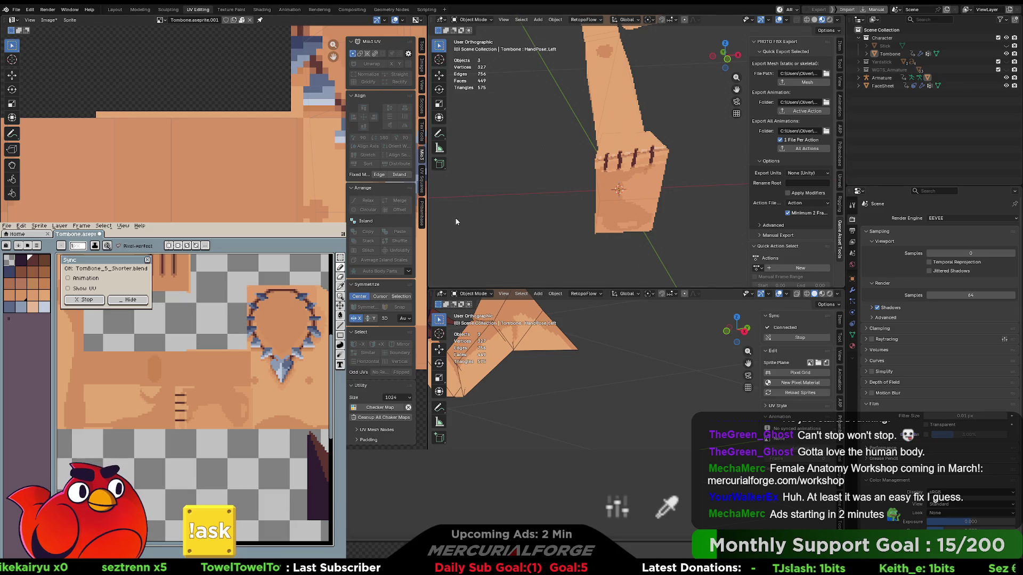
scroll(456, 222, "down", 5)
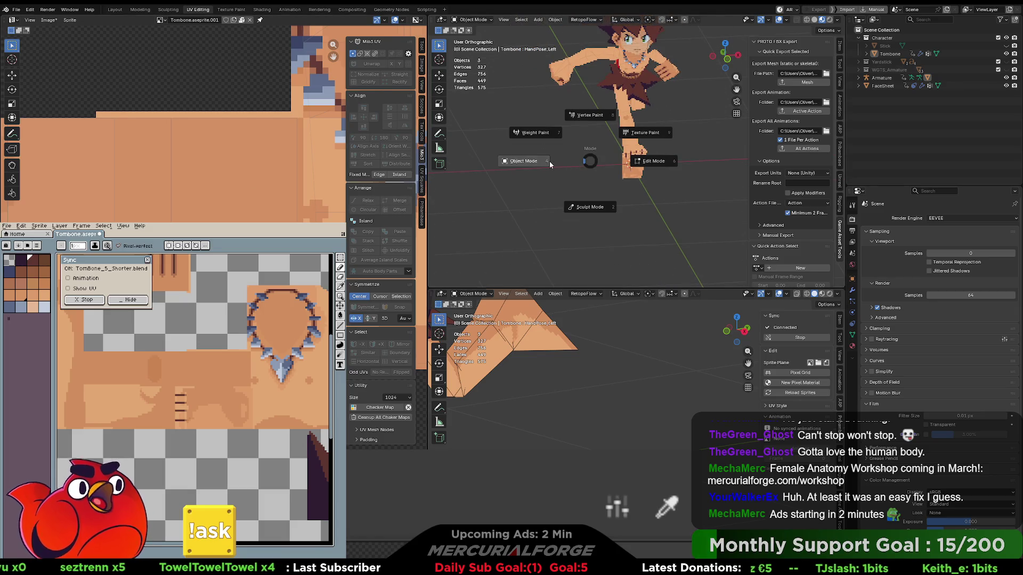
left_click(168, 10)
In the Modeling workspace, turn on the rig's CONTROLLERS shapes and return to Object Mode.
left_click(139, 10)
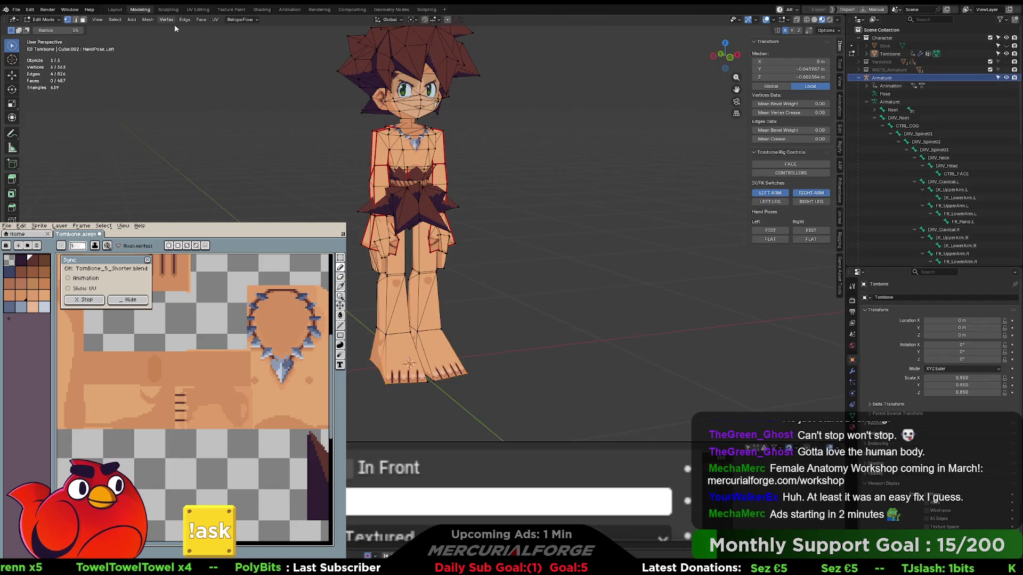
mouse_move(509, 178)
middle_mouse_down()
mouse_move(547, 161)
mouse_move(695, 161)
mouse_move(494, 159)
mouse_move(539, 120)
mouse_move(565, 184)
mouse_move(699, 171)
mouse_move(544, 170)
mouse_move(558, 160)
mouse_move(509, 213)
mouse_move(383, 216)
mouse_move(420, 217)
middle_mouse_up()
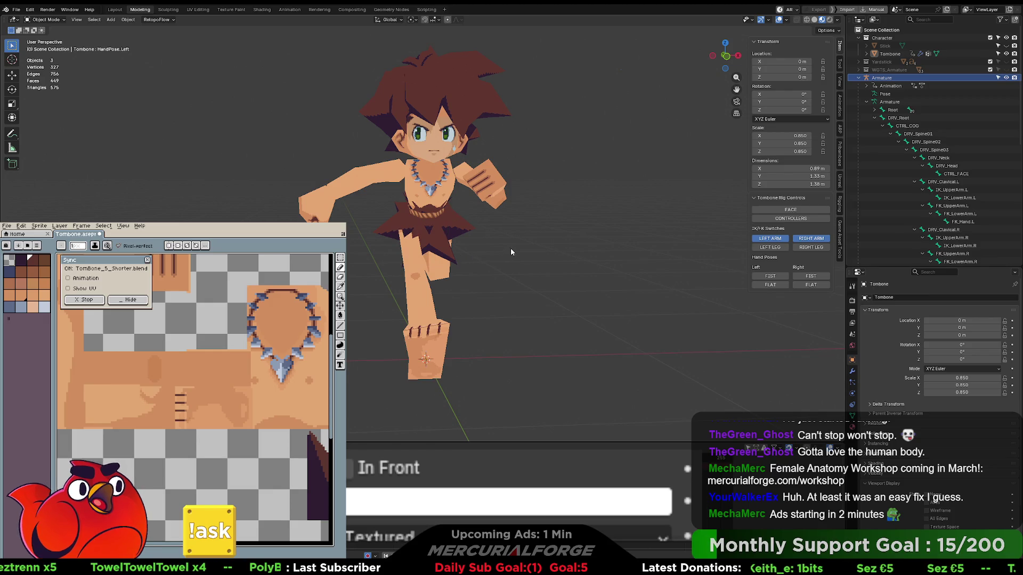
key("ctrl+Tab")
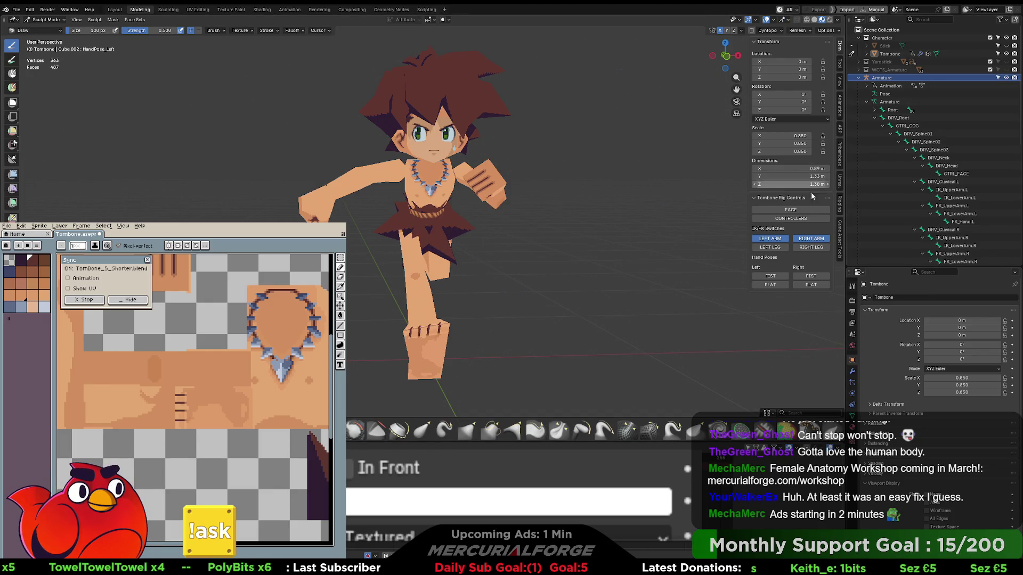
left_click(807, 219)
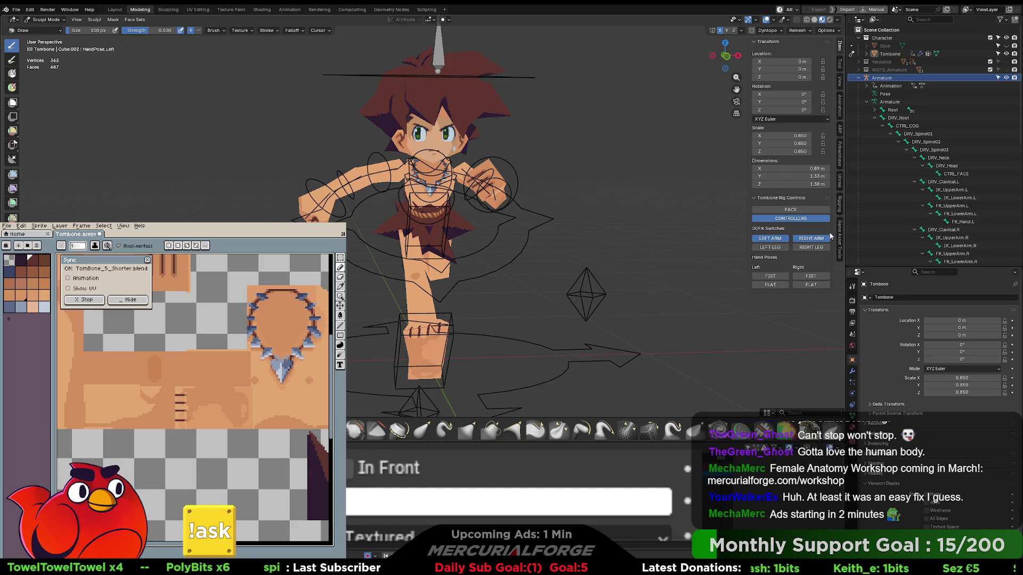
key("ctrl+Tab")
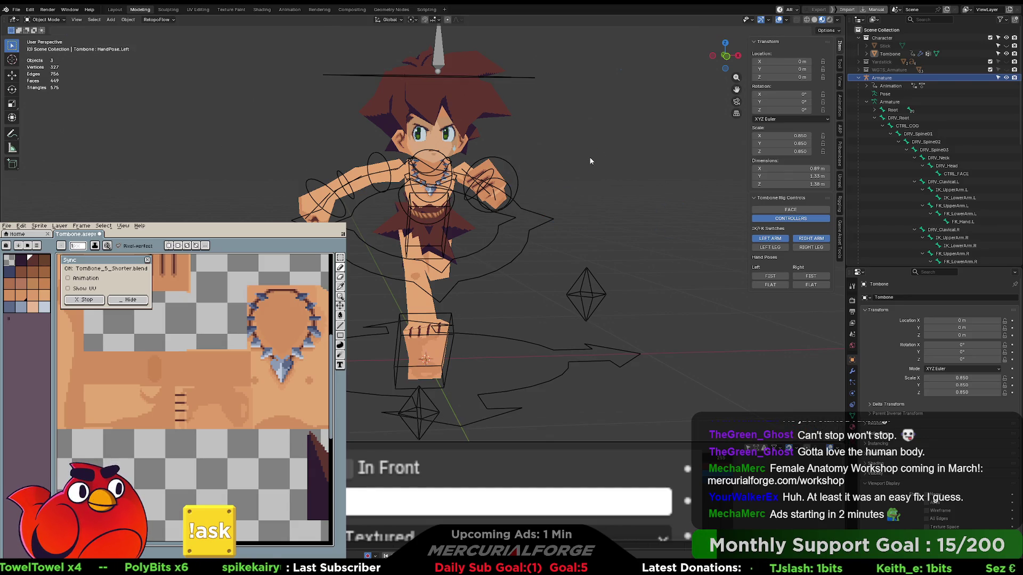
Select the Tombone mesh together with its Armature, then switch over to Unreal Engine.
left_click(466, 120)
middle_click_drag(483, 158, 515, 187)
left_click(508, 197, "shift")
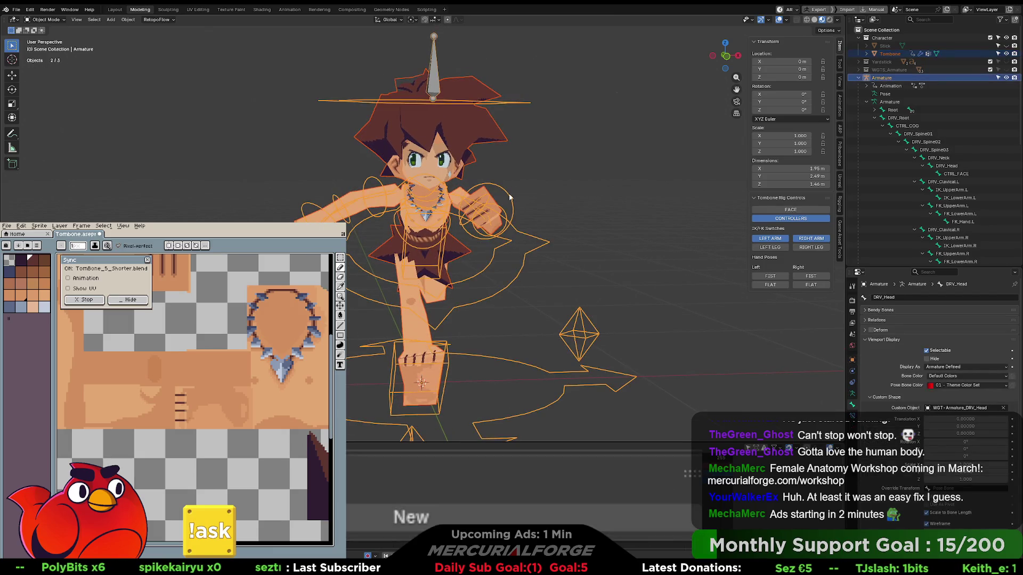
scroll(814, 168, "down", 8, "ctrl")
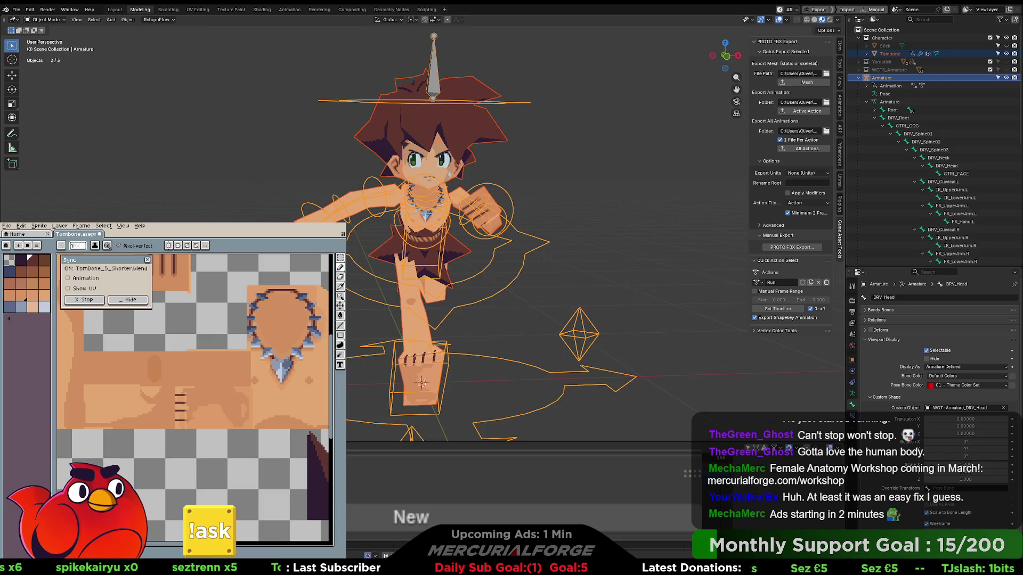
key("alt+Tab")
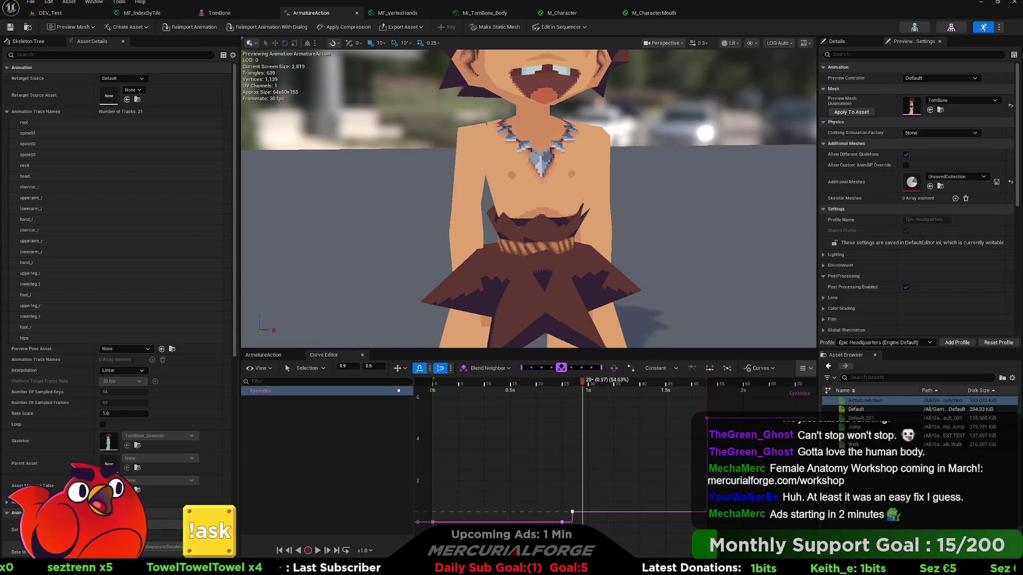
key("ctrl+space")
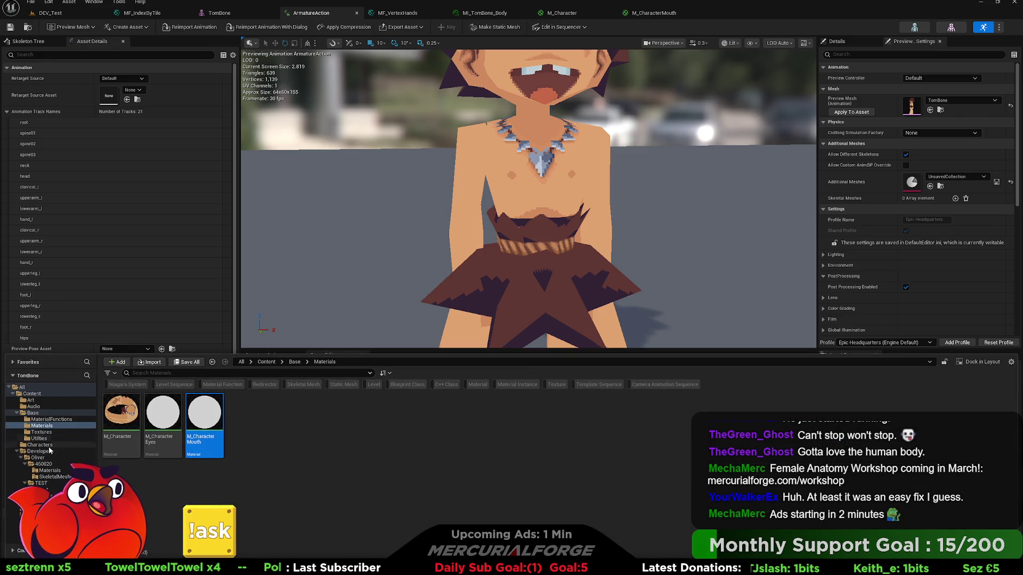
left_click(46, 464)
left_click(47, 478)
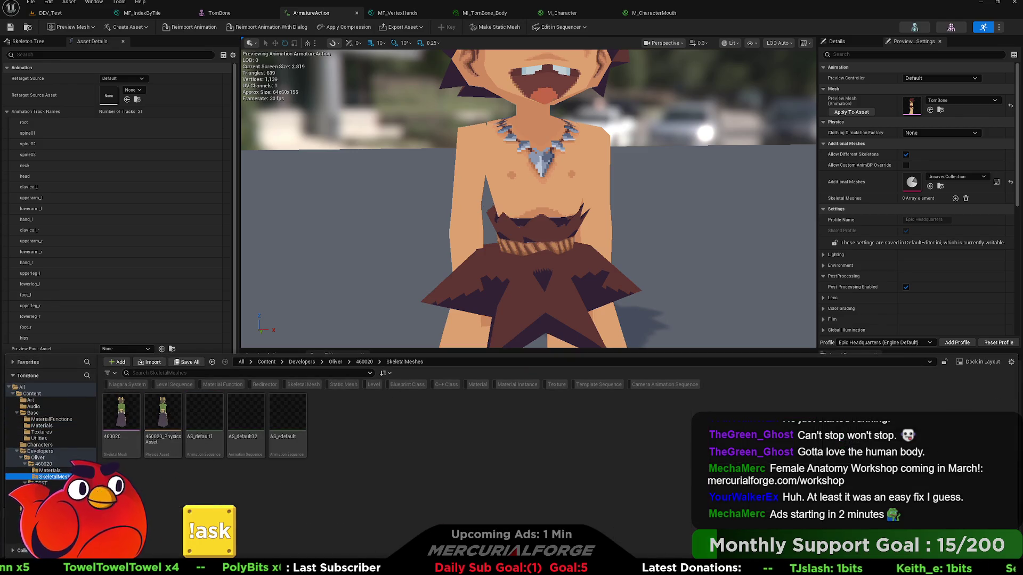
left_click(45, 489)
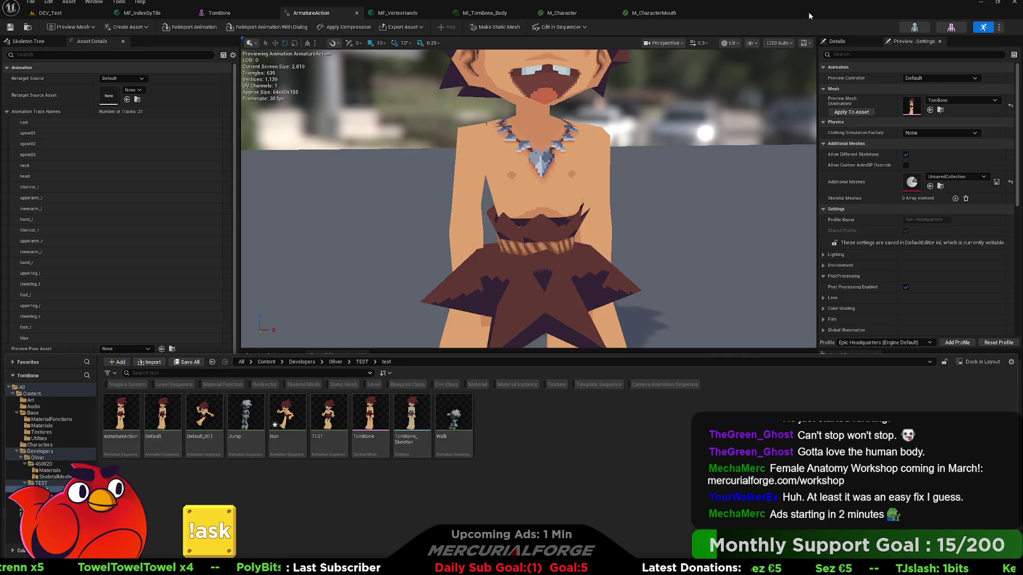
scroll(883, 301, "down", 8)
scroll(884, 302, "down", 1)
left_click(609, 321)
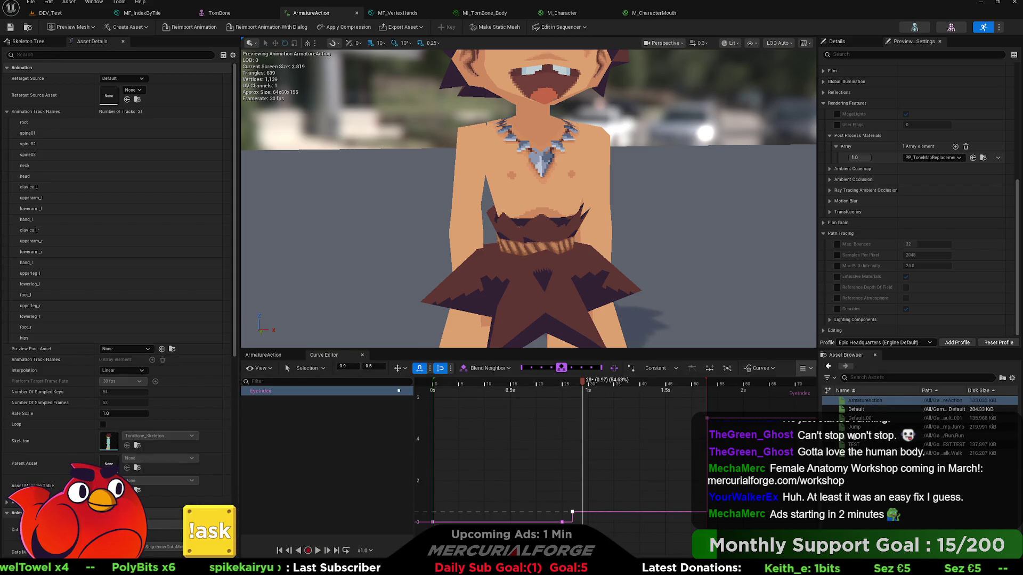
left_click(863, 436)
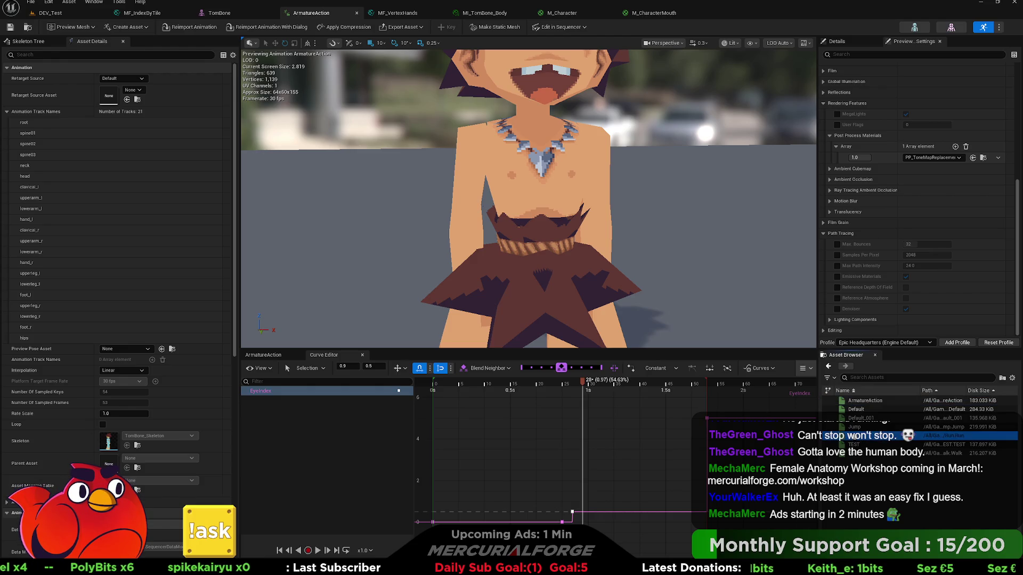
Open and play the Run animation on the character in Unreal, then return to Blender.
double_click(863, 435)
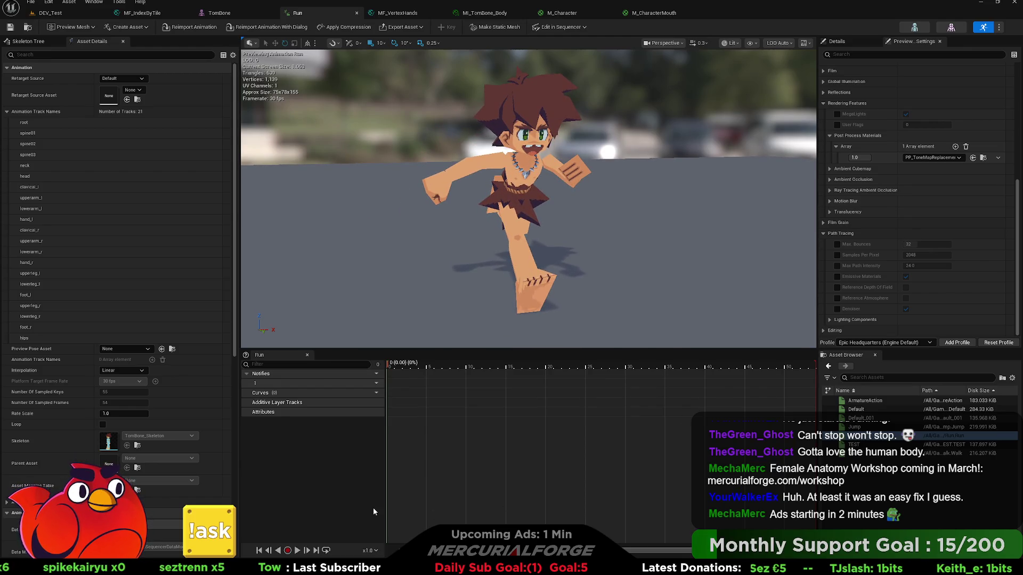
left_click(299, 551)
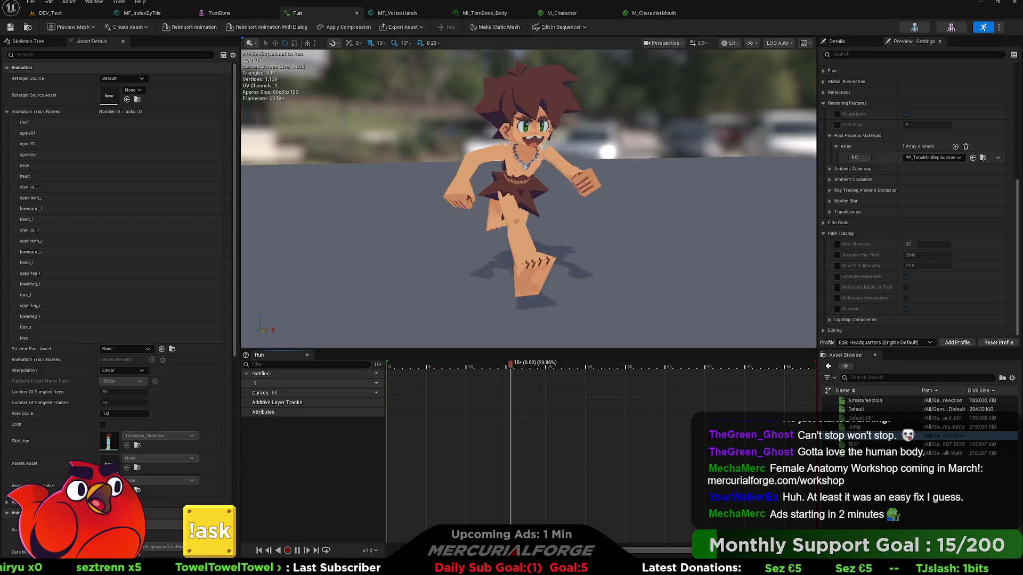
key("alt+Tab")
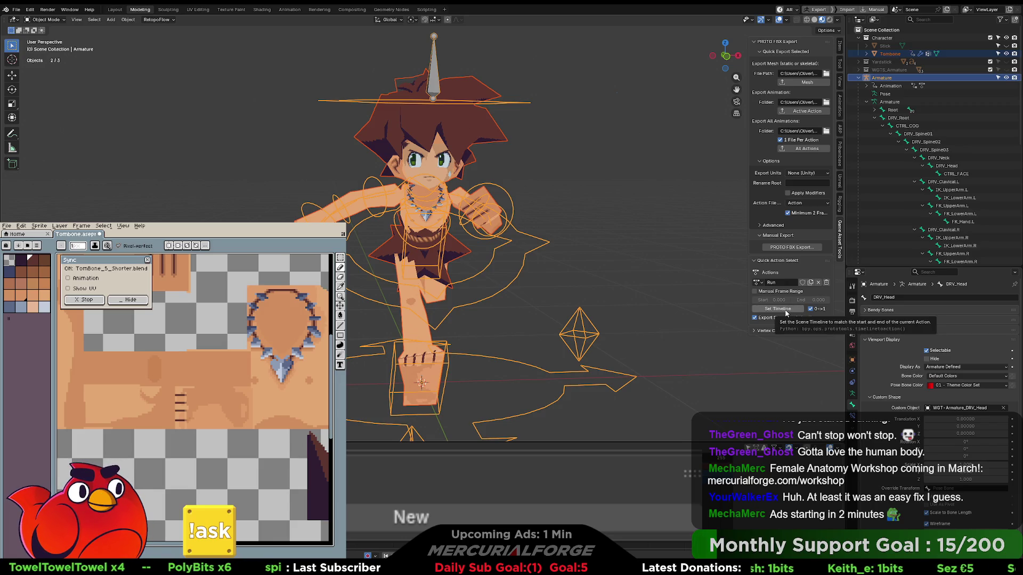
Give the Run action a manual export frame range, editing its end frame.
left_click(785, 313)
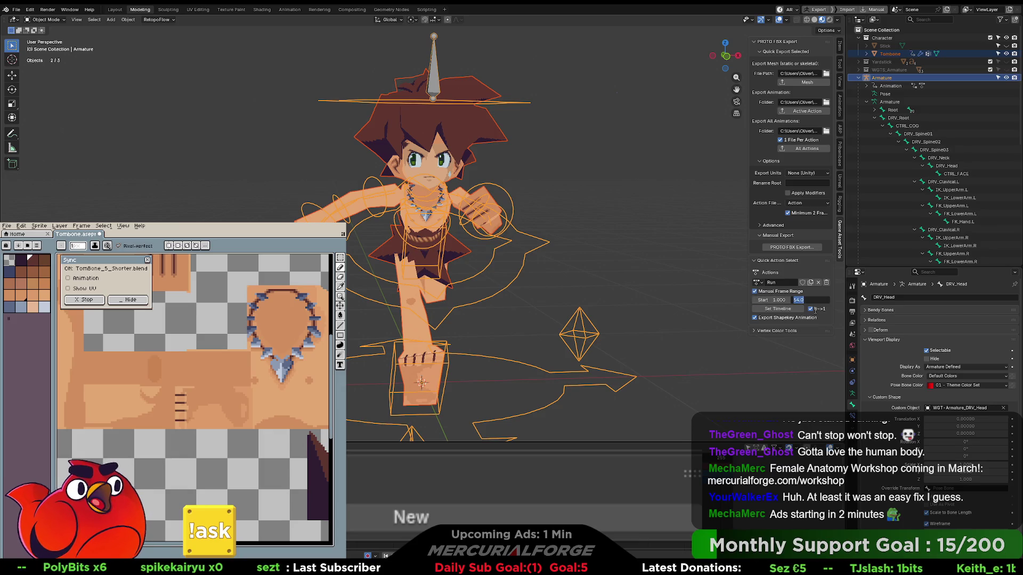
key("Escape")
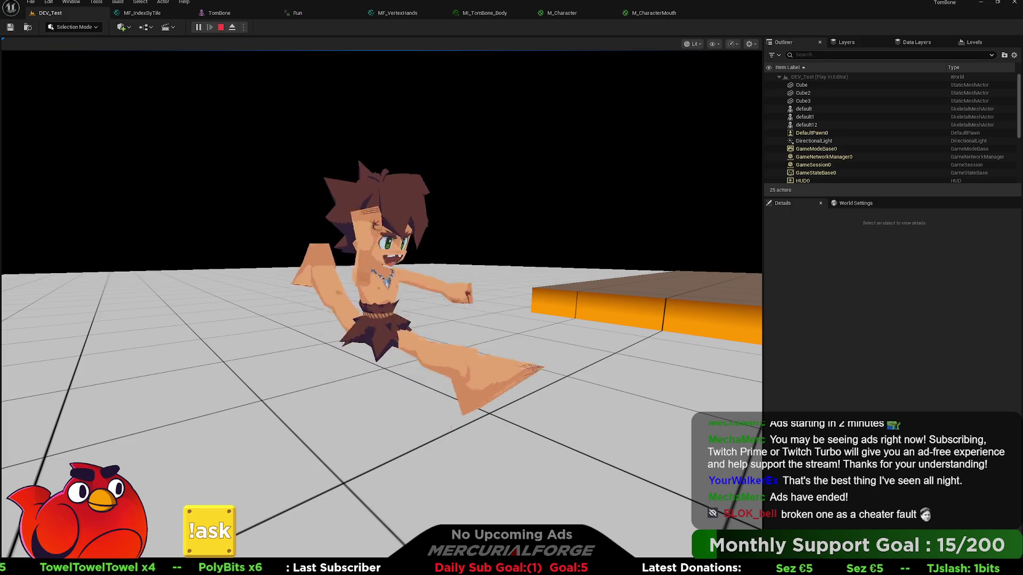
Restart Play-In-Editor, run the character back and forth with W and S, then stop and deselect TomBone2.
key("Escape")
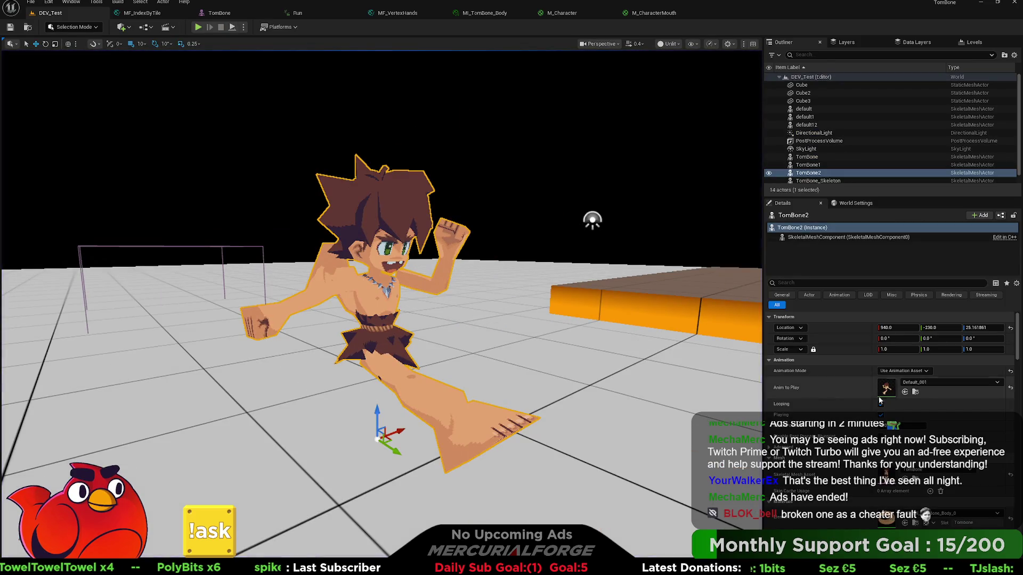
left_click(195, 28)
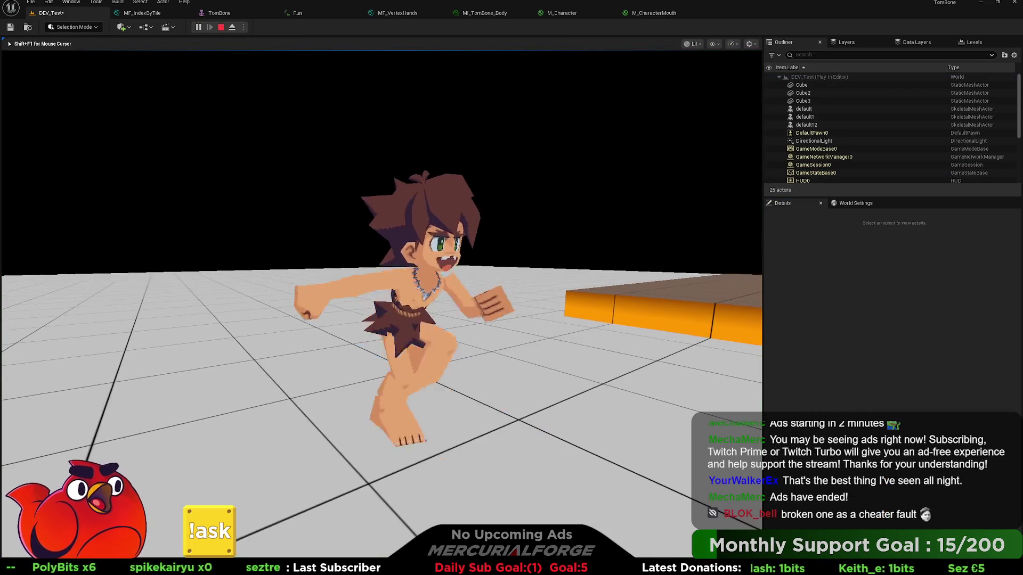
key("s")
key("w")
key("w")
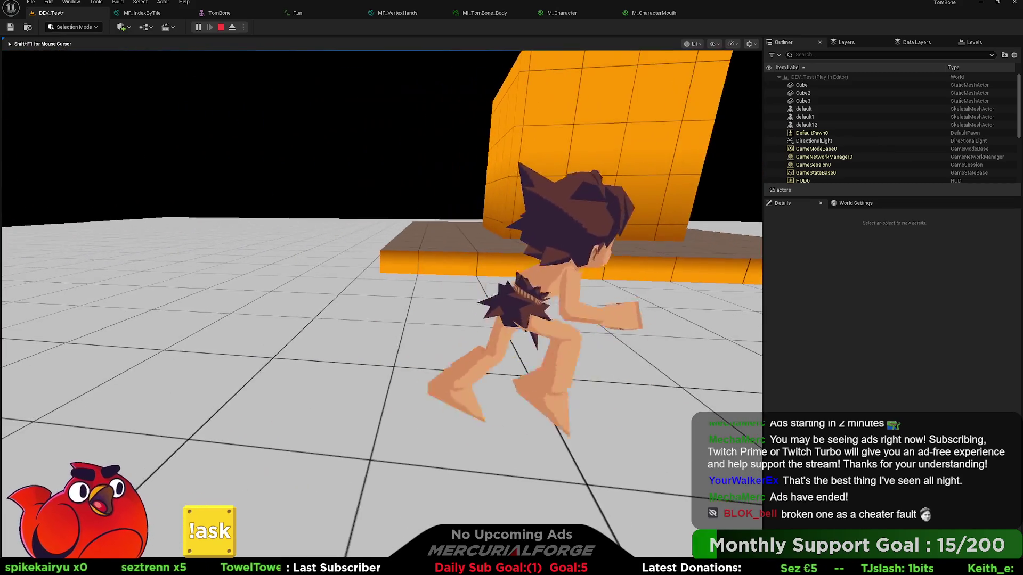
key("s")
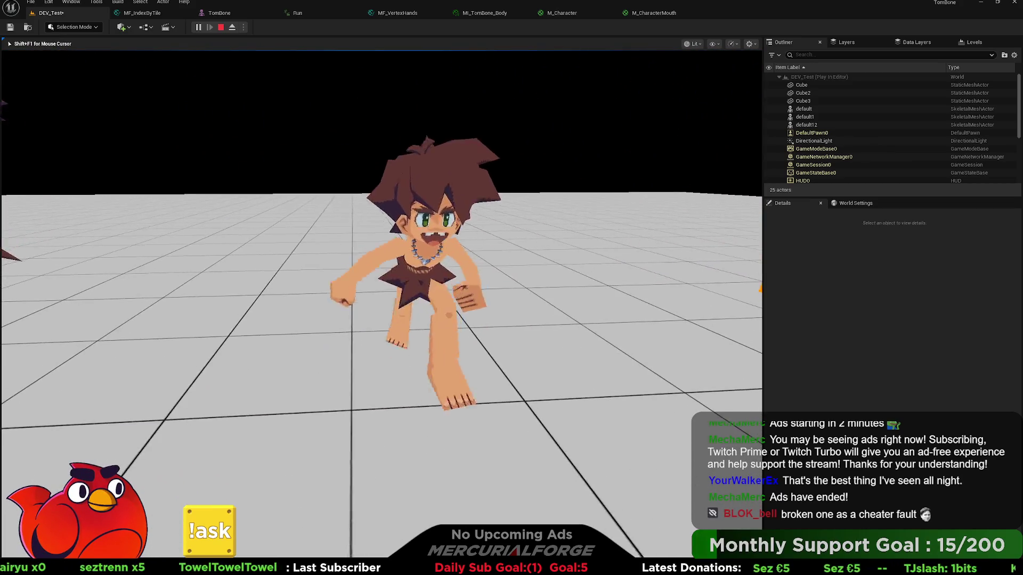
key("s")
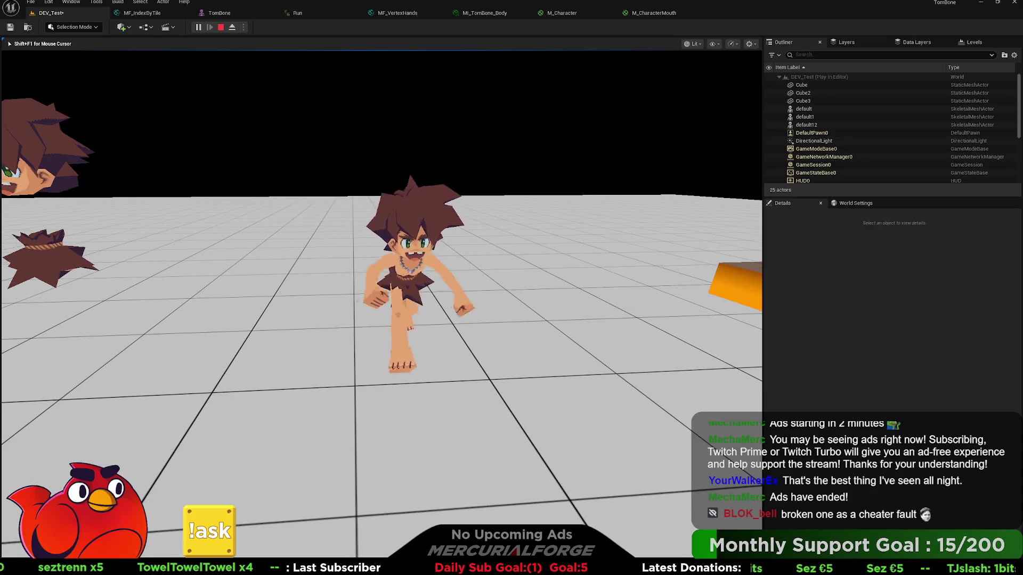
key("w")
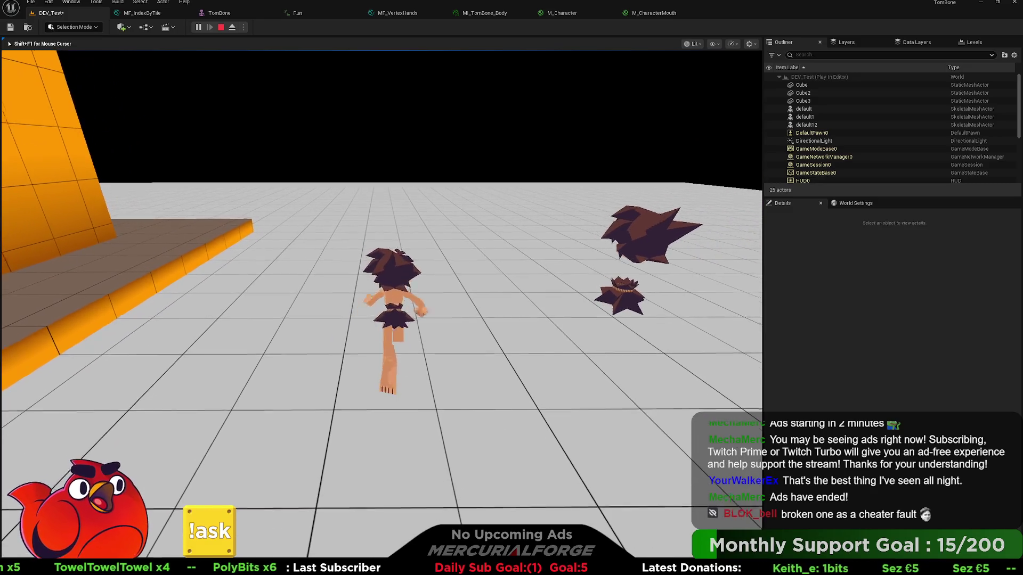
key("Escape")
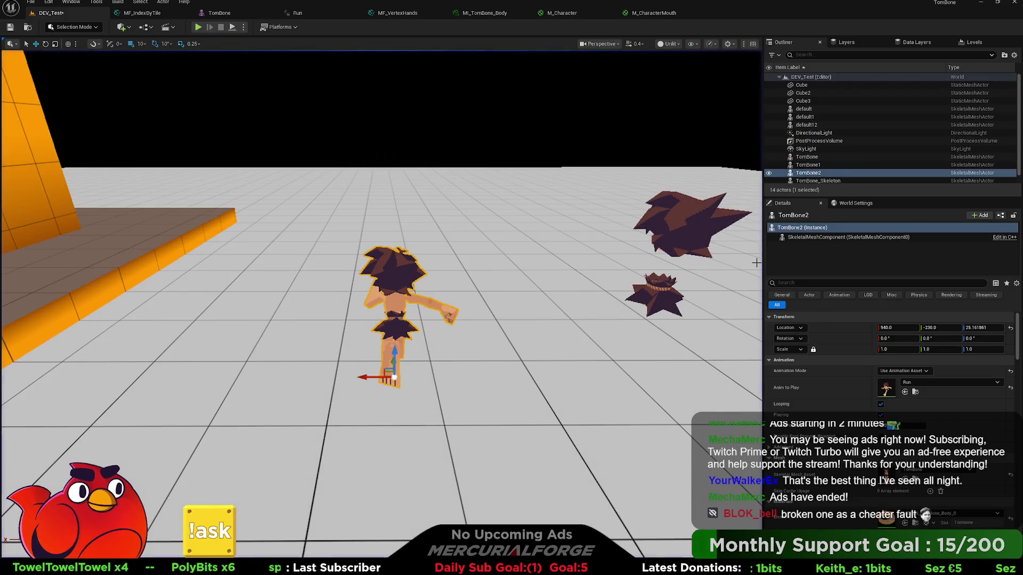
key("Escape")
Orbit the level view toward the orange block and platform.
mouse_move(449, 210)
right_mouse_down()
mouse_move(405, 211)
mouse_move(463, 210)
mouse_move(400, 211)
mouse_move(495, 212)
mouse_move(463, 210)
right_mouse_up()
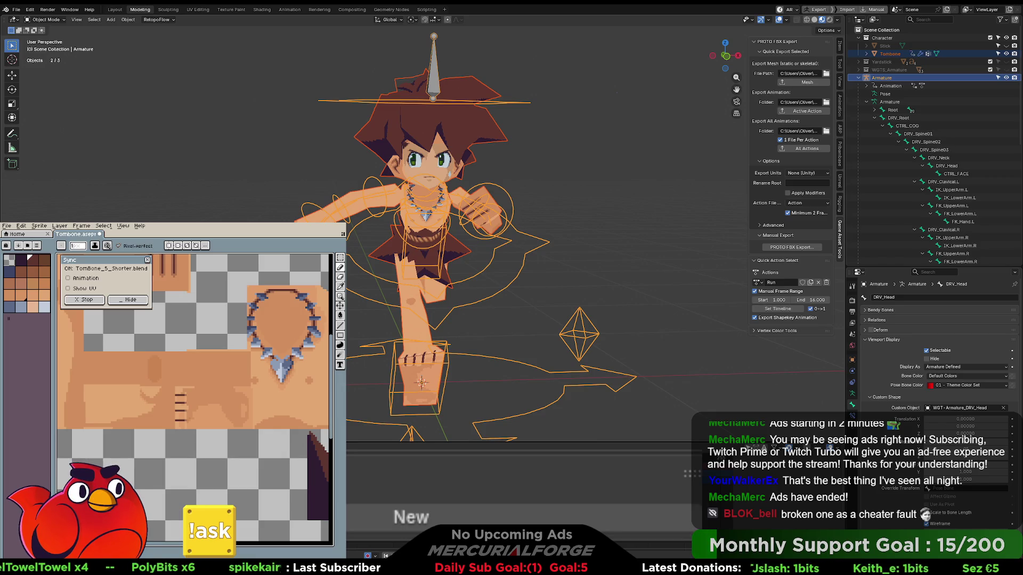
Browse the test folder, orbit and fly around both characters, then bring up the Run animation preview.
key("alt+Tab")
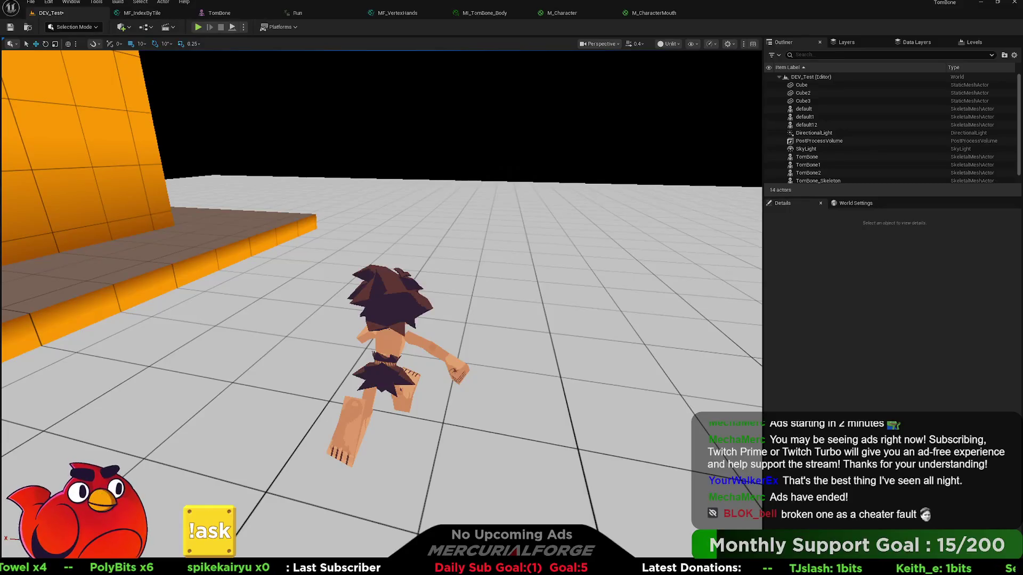
key("ctrl+space")
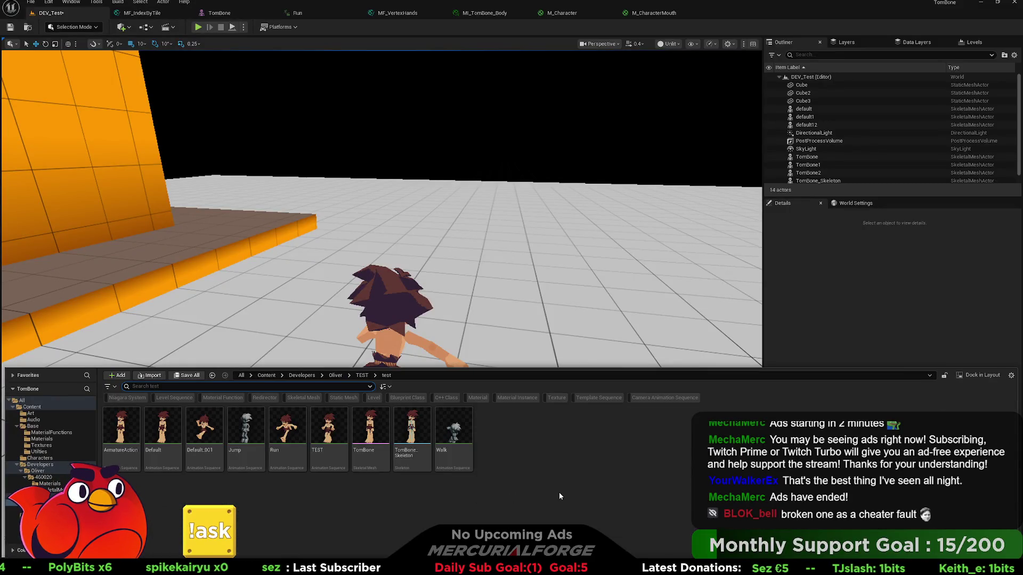
left_click_drag(406, 299, 656, 303, "alt")
mouse_move(492, 160)
left_mouse_down("alt")
mouse_move(692, 155)
mouse_move(377, 195)
left_mouse_up("alt")
mouse_move(377, 196)
right_mouse_down()
mouse_move(304, 210)
mouse_move(520, 192)
mouse_move(235, 118)
mouse_move(442, 185)
mouse_move(631, 197)
right_mouse_up()
left_click(570, 16)
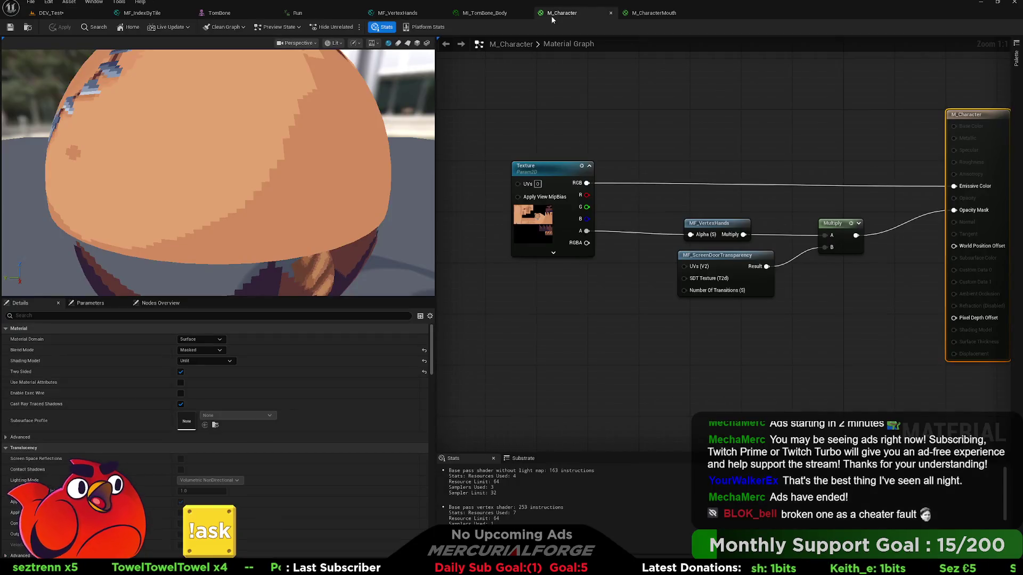
left_click(322, 16)
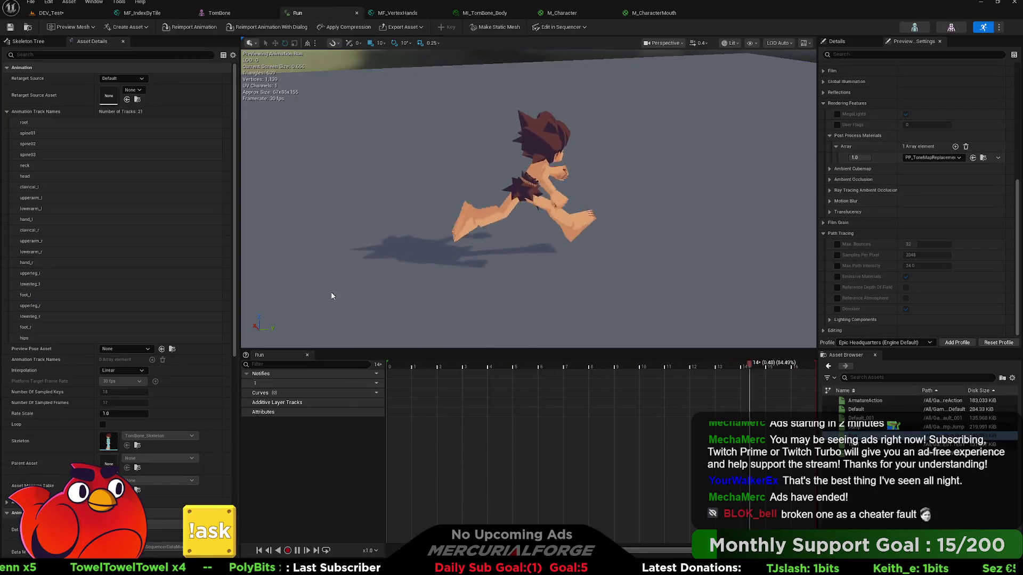
Set the Run animation's Rate Scale to 2.0, then 1.5, while watching the running character.
scroll(161, 368, "down", 2)
left_click(116, 389)
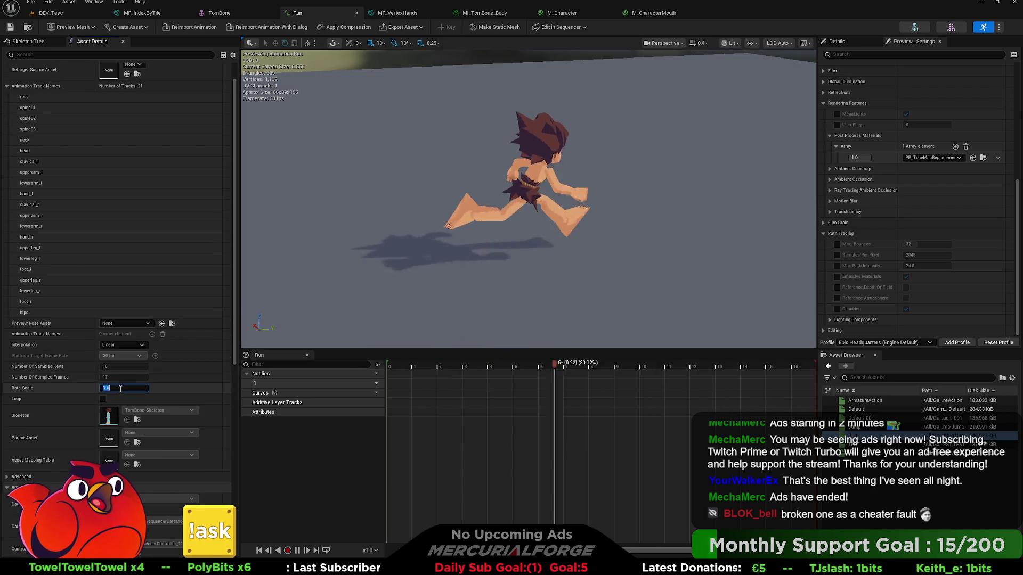
type("2")
key("Return")
mouse_move(294, 214)
left_mouse_down()
mouse_move(277, 199)
mouse_move(296, 179)
mouse_move(319, 192)
mouse_move(303, 202)
mouse_move(330, 213)
mouse_move(349, 311)
left_mouse_up()
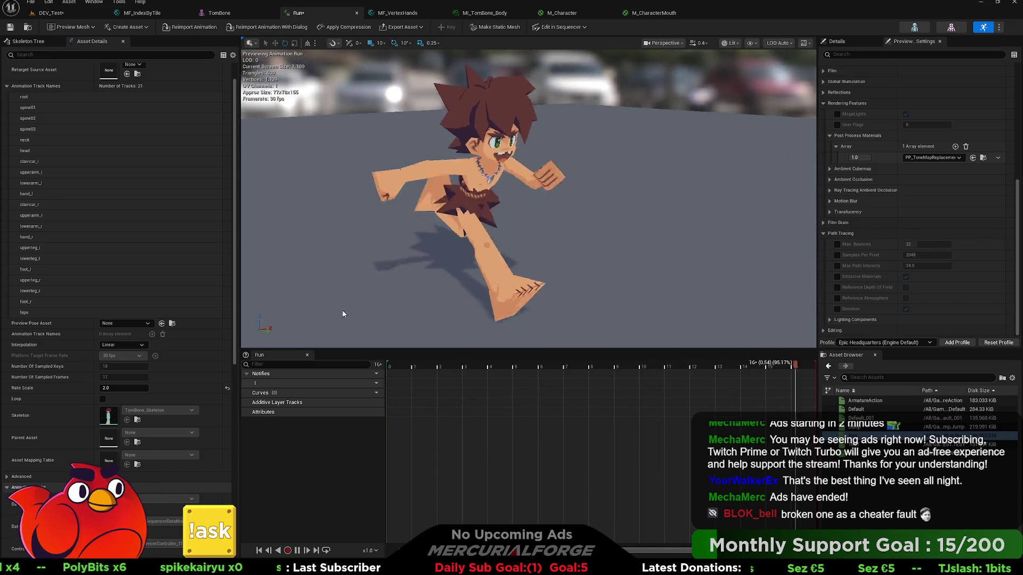
left_click(124, 387)
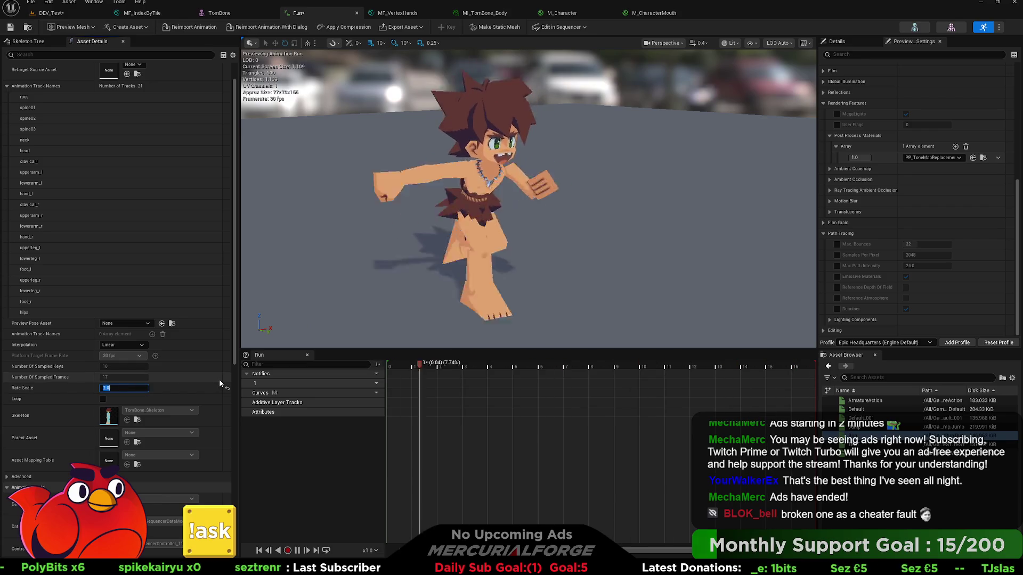
type("1.5")
key("Return")
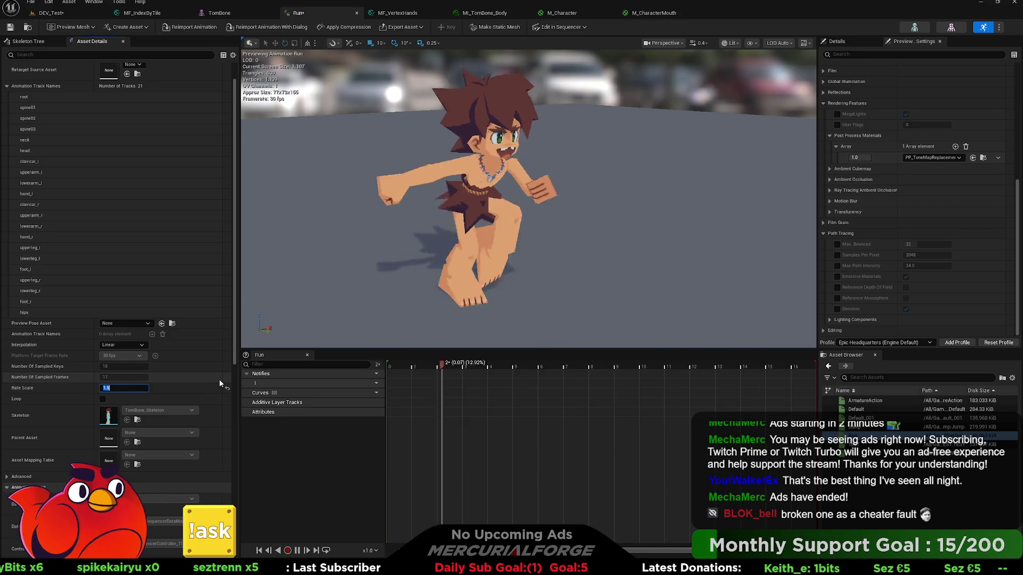
Lower the Rate Scale to 0.4, then to 0.2 to study the motion slowly.
type("10.4")
key("Return")
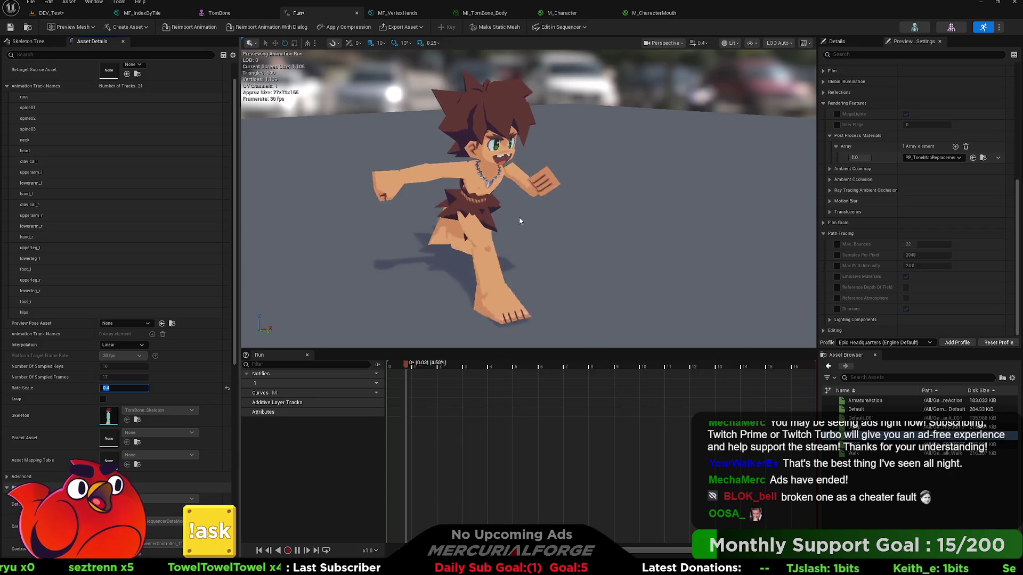
left_click(122, 388)
key("Return")
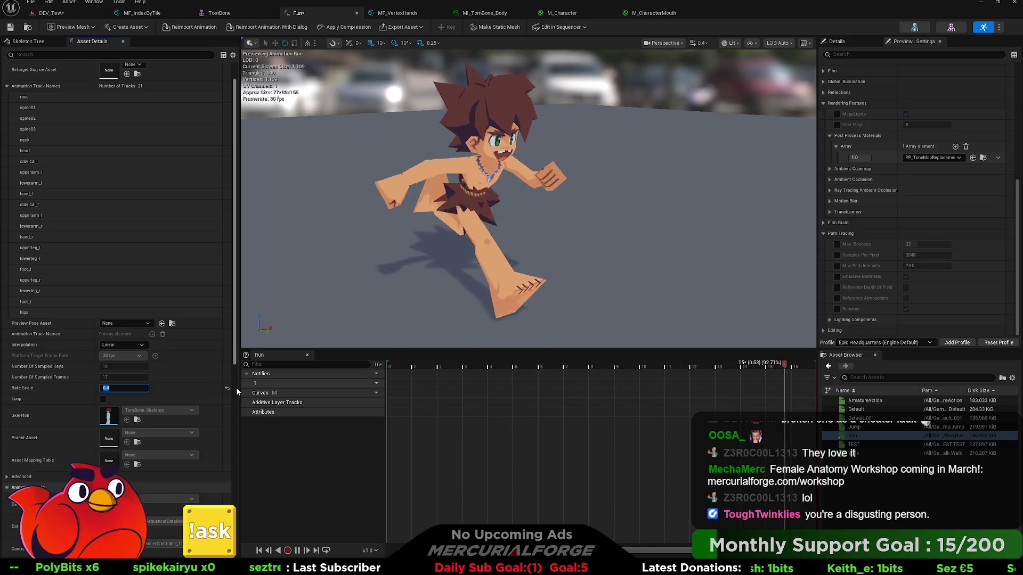
type("0.2")
key("Return")
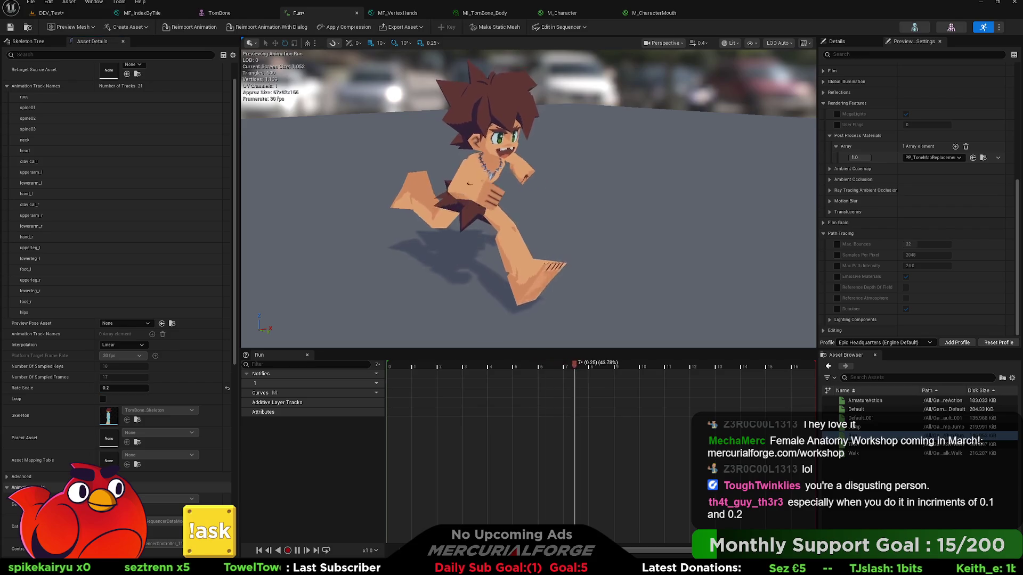
scroll(527, 199, "up", 5)
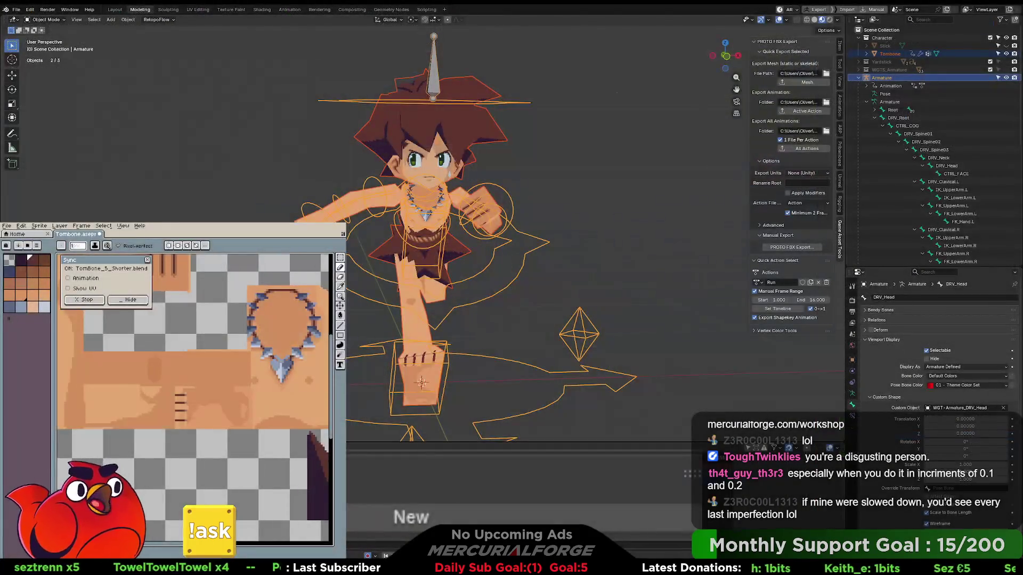
Enlarge the timeline area and enable Show UV in the Aseprite Sync panel.
mouse_move(419, 443)
left_mouse_down()
mouse_move(435, 324)
mouse_move(435, 420)
left_mouse_up()
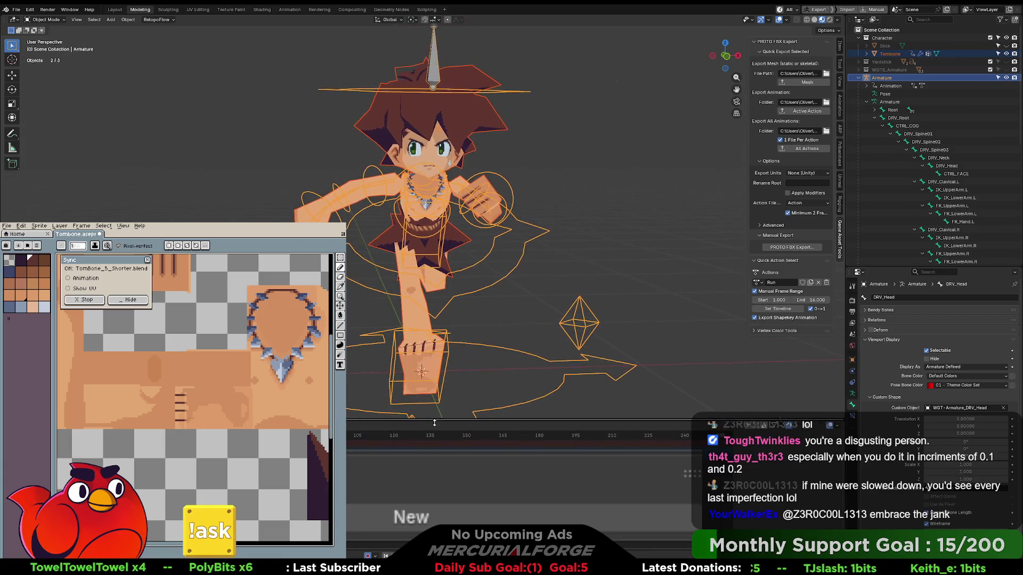
left_click(17, 9)
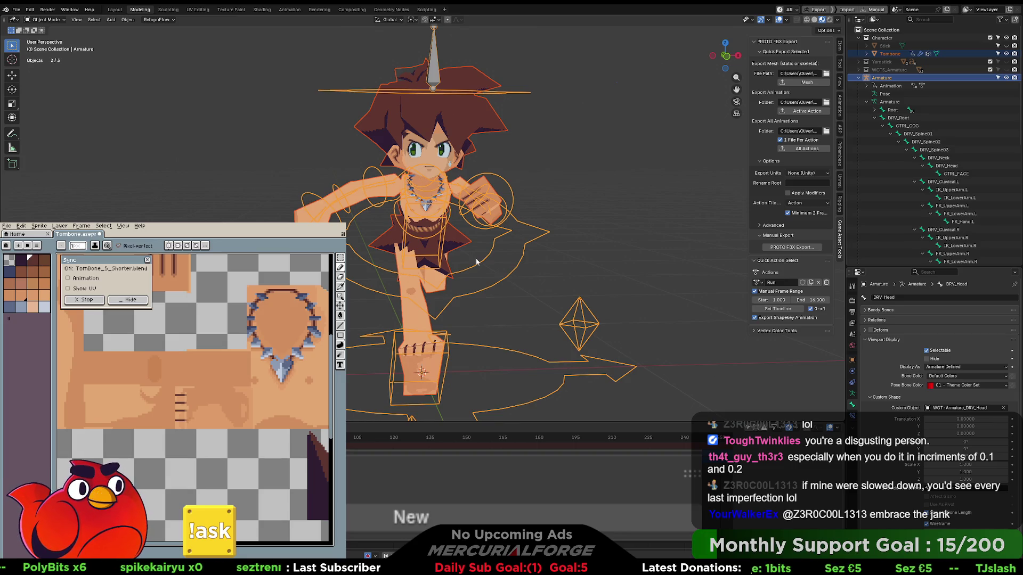
left_click(68, 288)
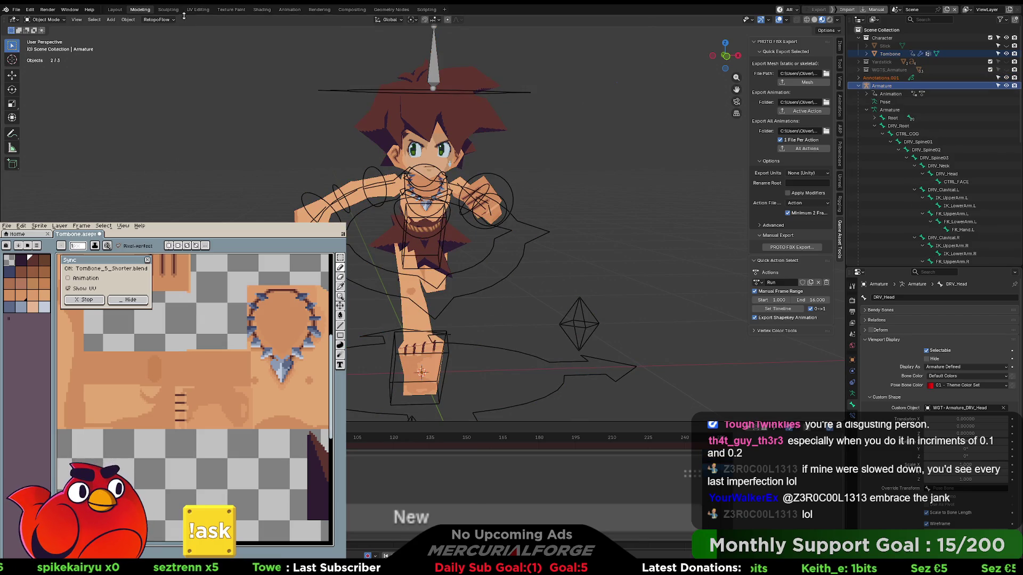
In the Animation workspace, go to frame 2, select CTRL_COG and play the Run animation.
left_click(290, 10)
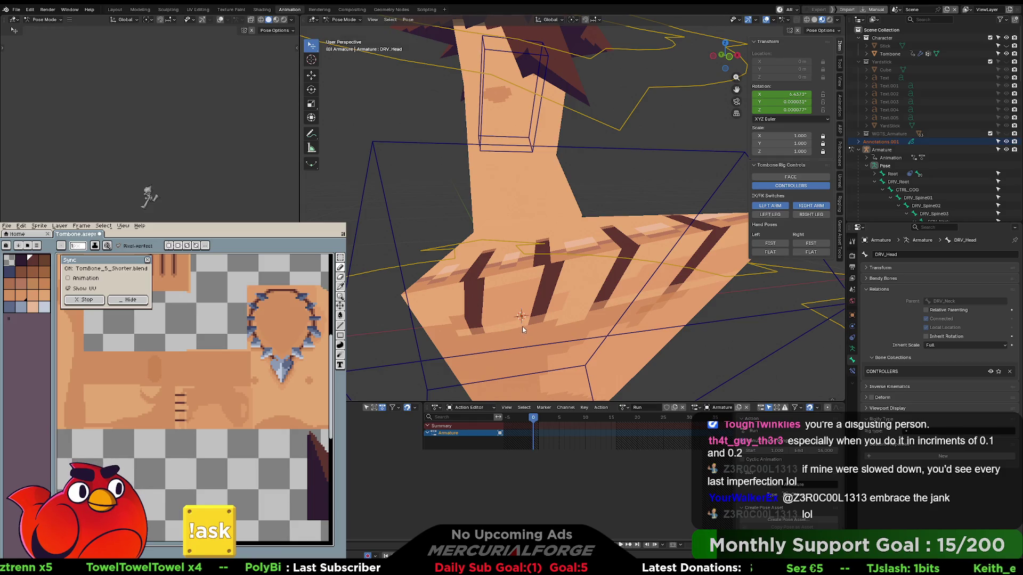
left_click_drag(533, 419, 544, 419)
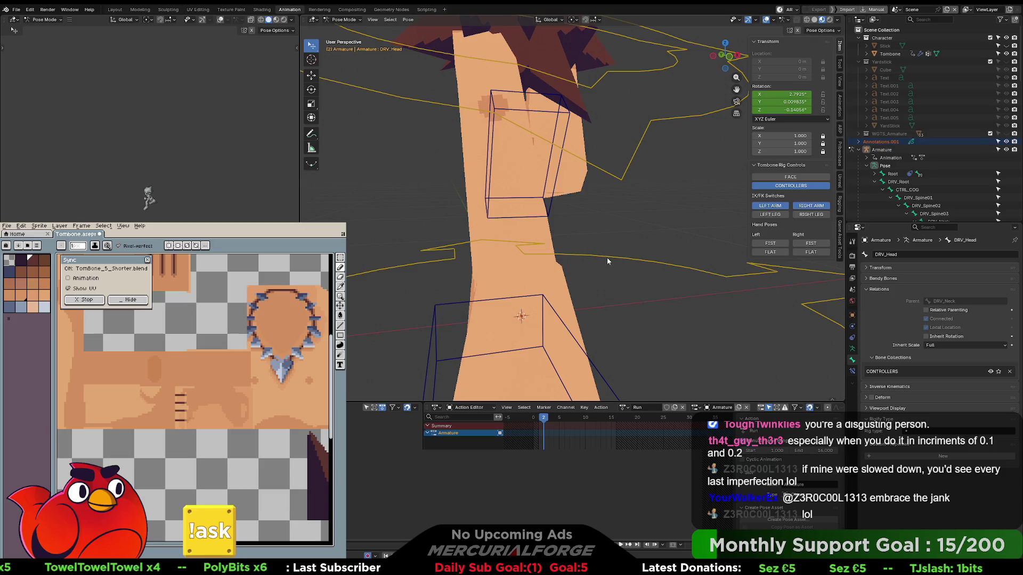
left_click(665, 120)
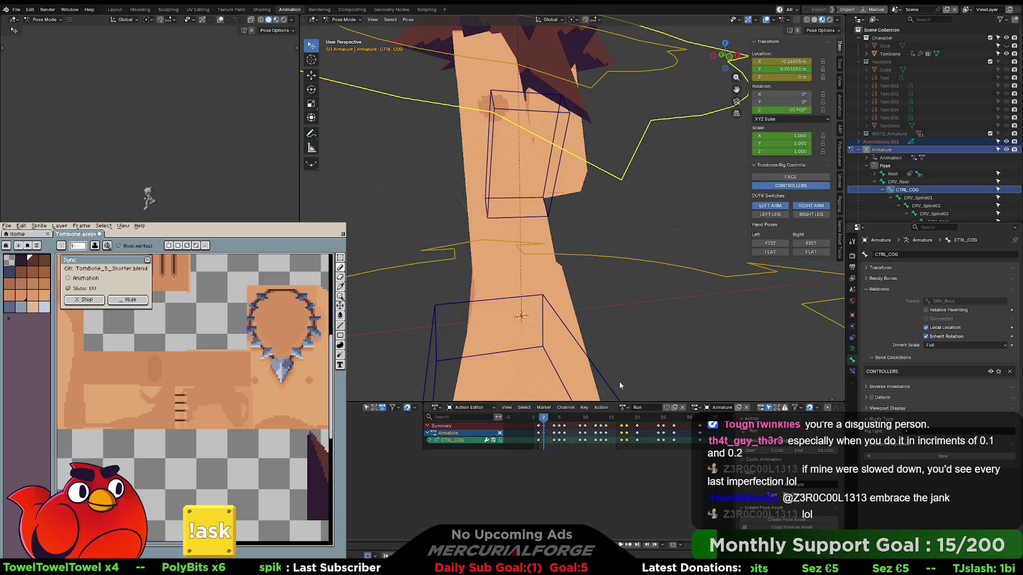
scroll(617, 137, "down", 8)
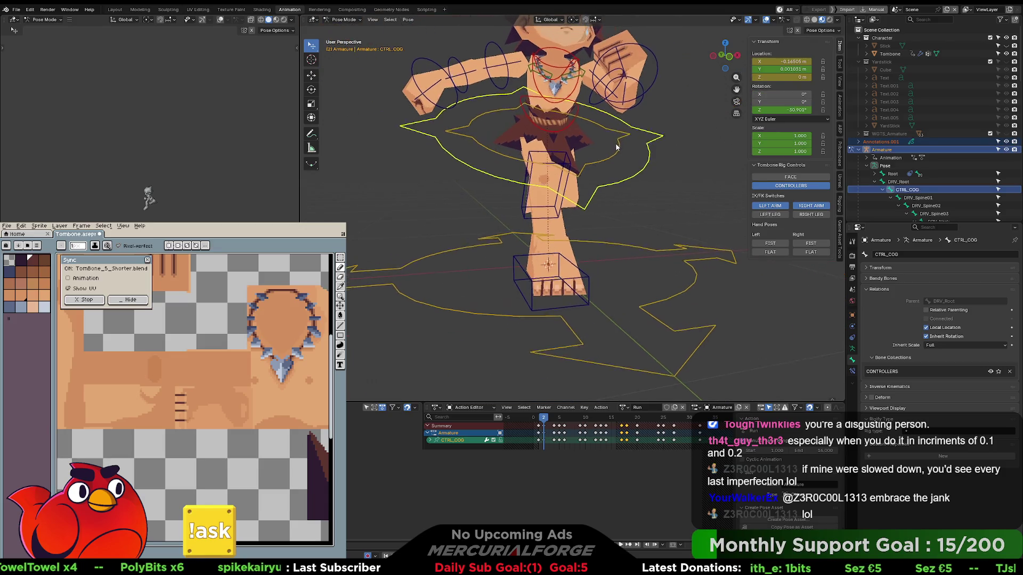
middle_click_drag(609, 172, 592, 229, "shift")
key("space")
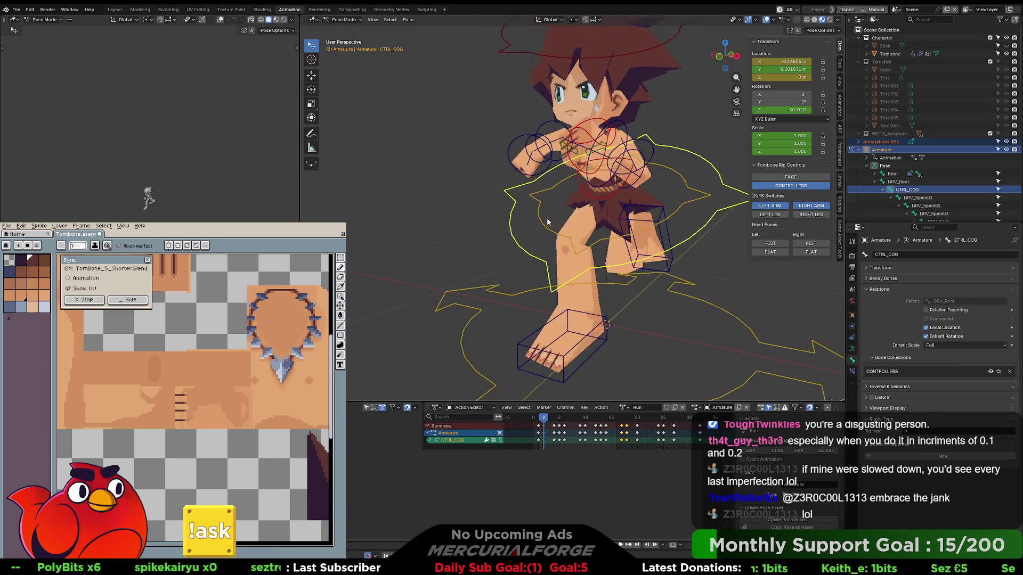
key("Escape")
key("space")
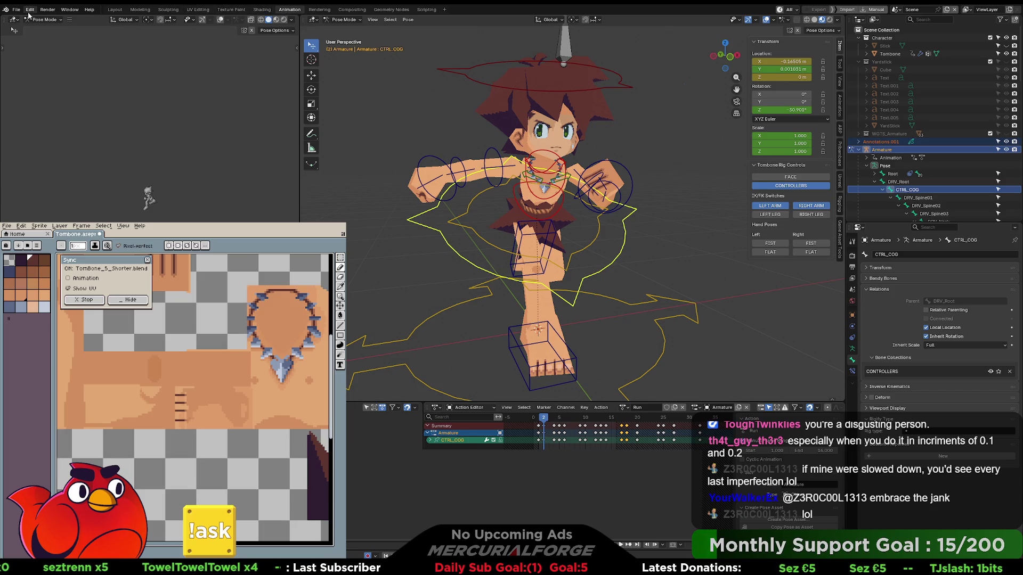
Switch the Outliner display mode to Blender File, then to Scenes to find Scene.001.
left_click(30, 10)
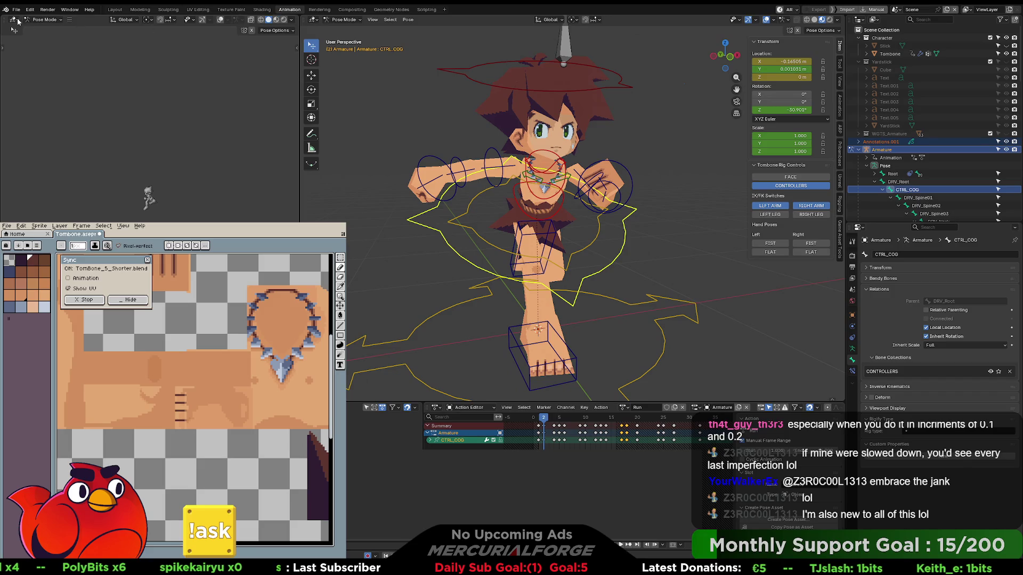
left_click(17, 10)
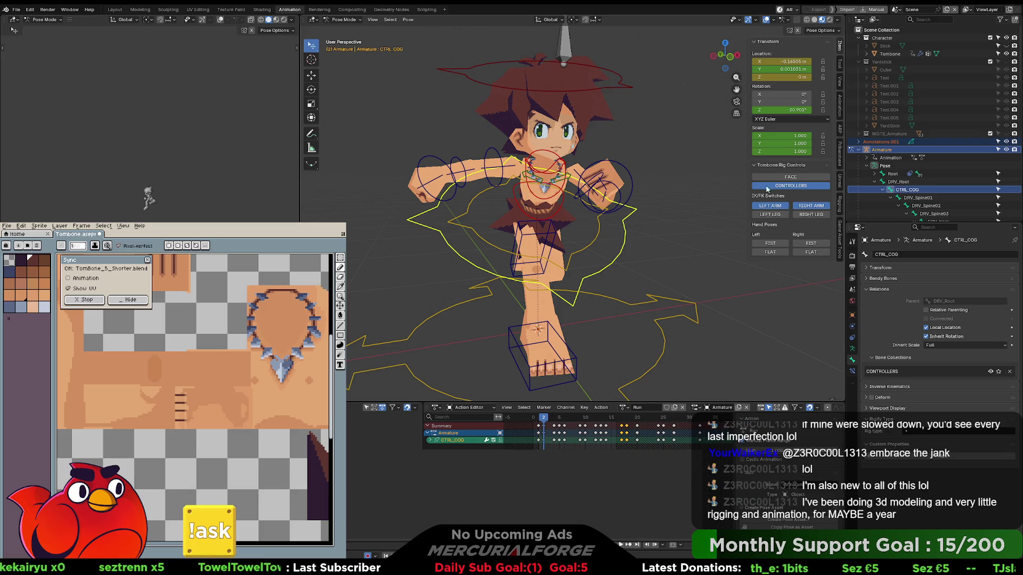
left_click(875, 20)
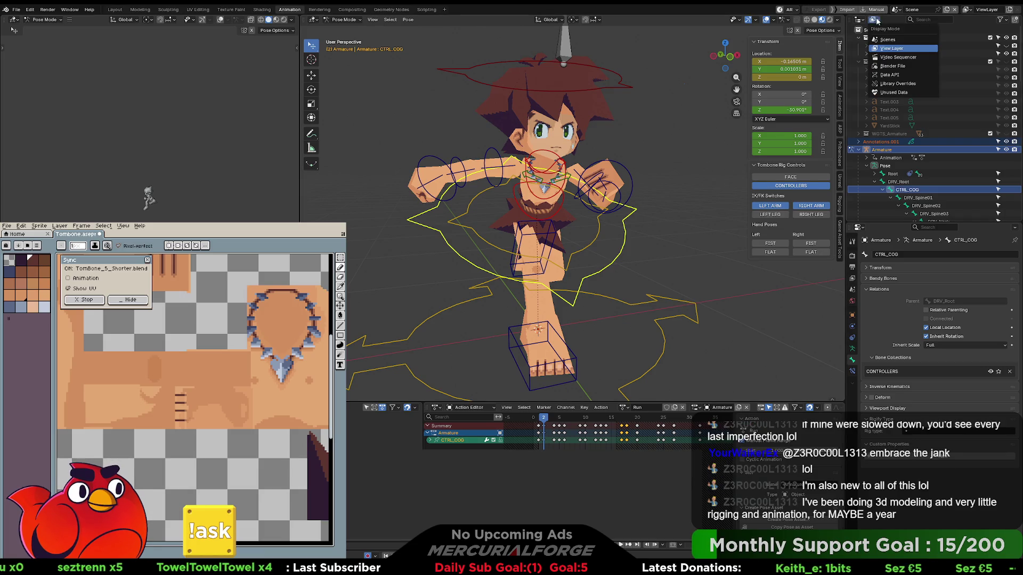
left_click(889, 66)
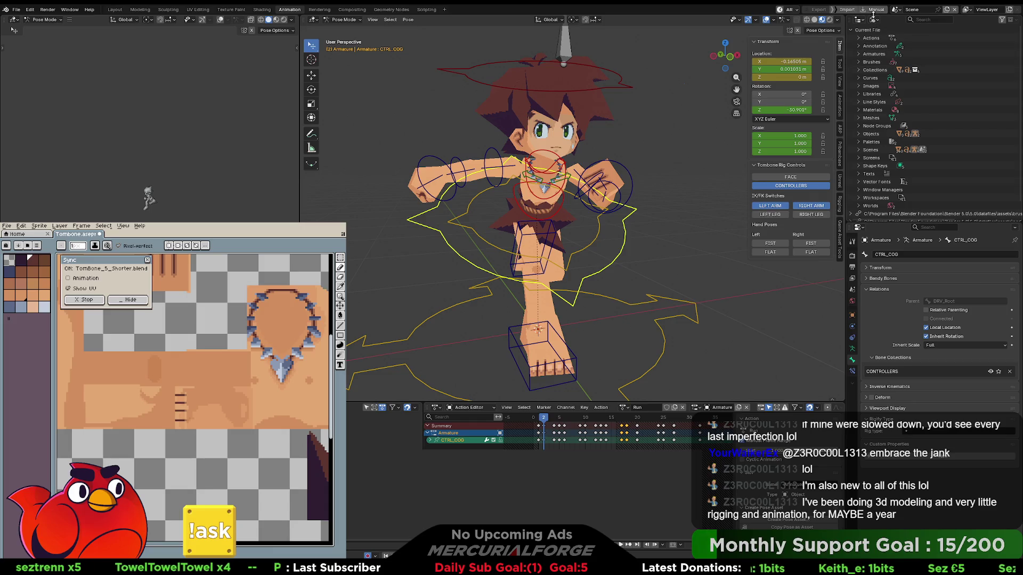
left_click(875, 20)
left_click(881, 39)
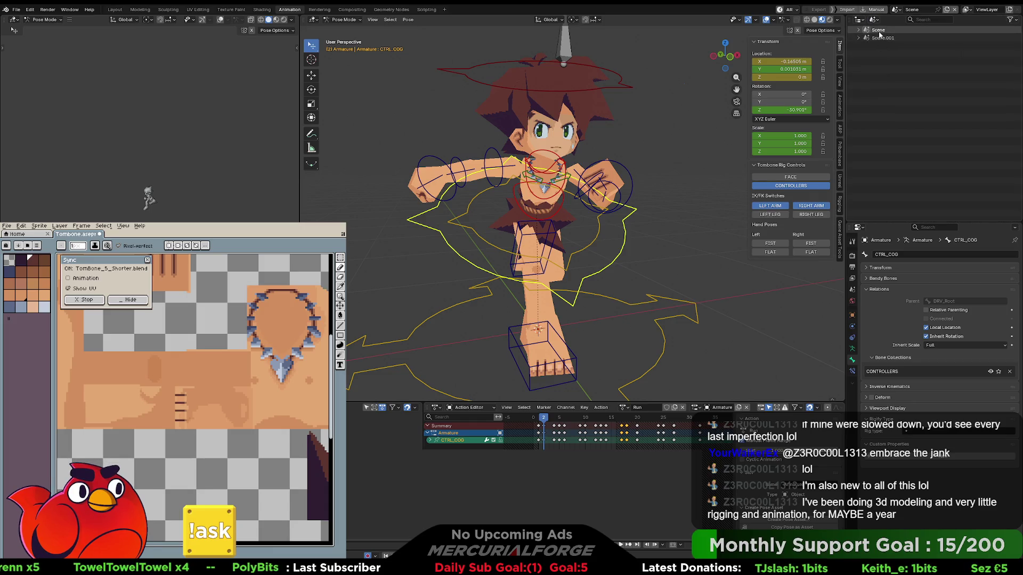
Delete Scene.001 and set the Outliner display mode to View Layer.
right_click(877, 37)
left_click(877, 36)
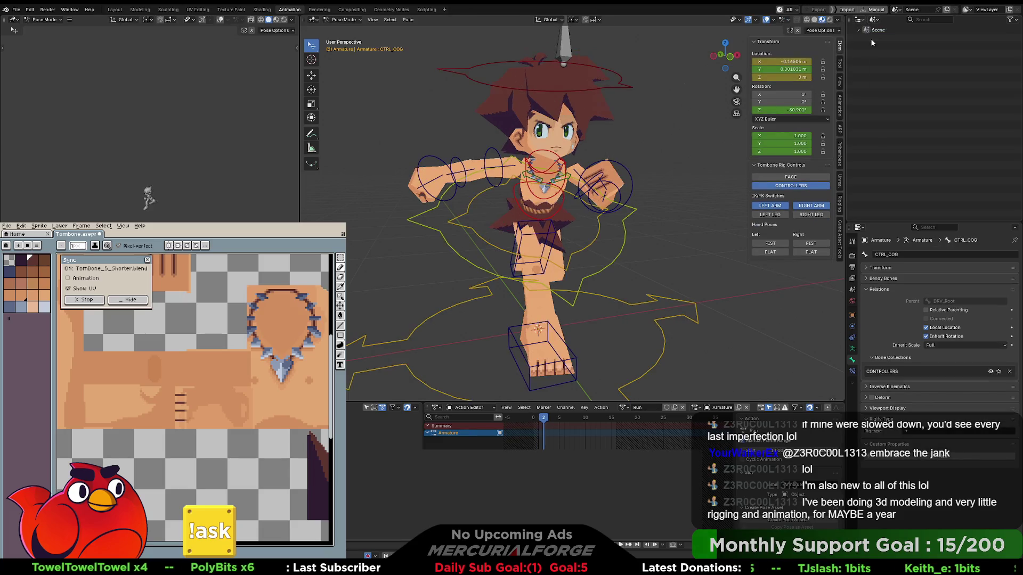
left_click(877, 21)
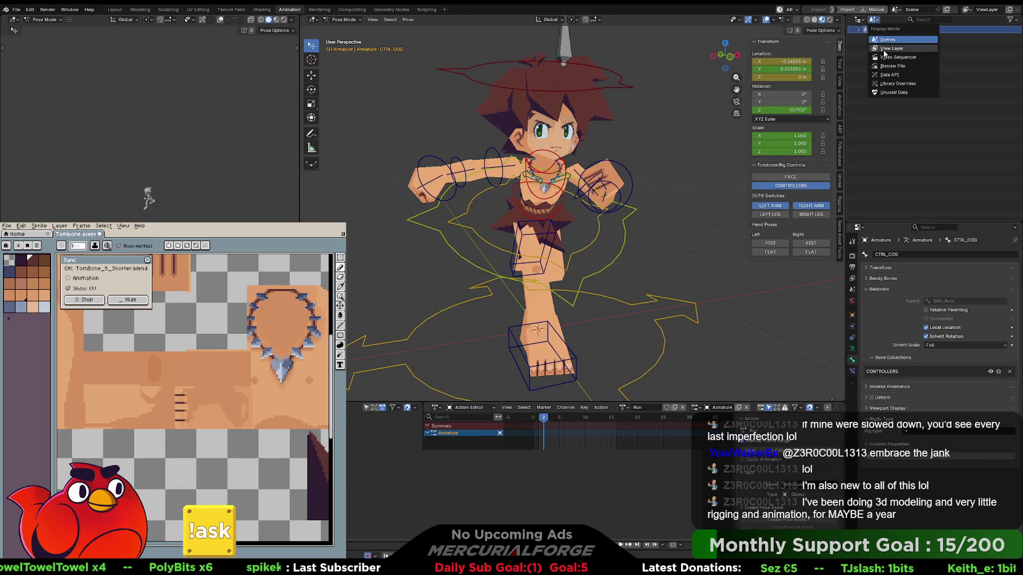
left_click(885, 49)
left_click(30, 9)
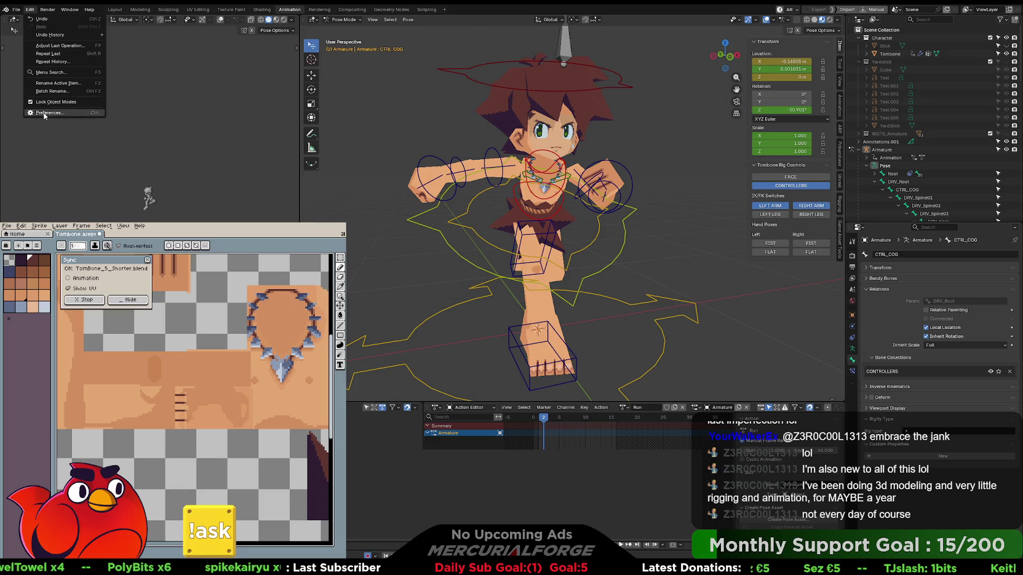
left_click(17, 9)
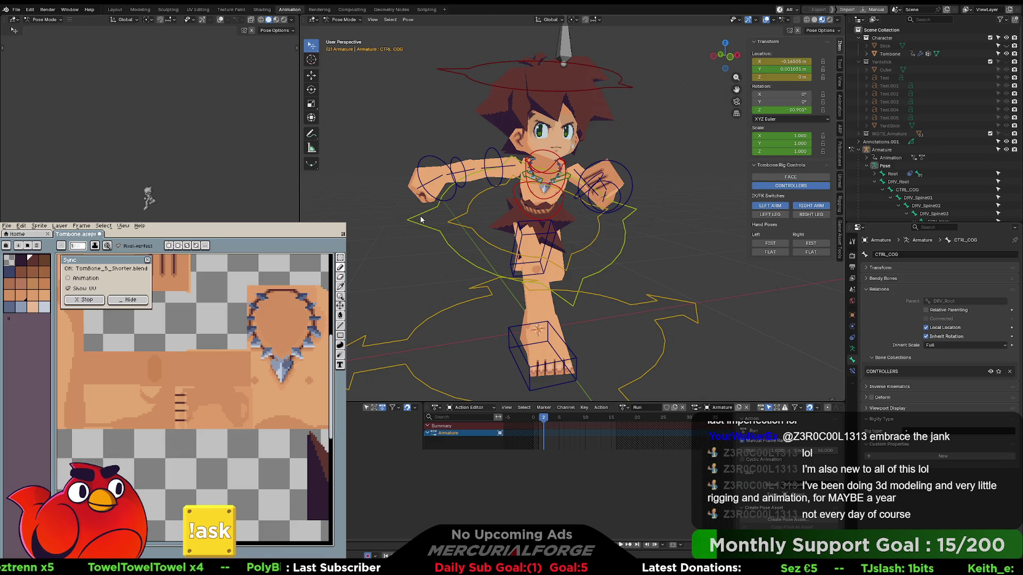
In the Animation.001 workspace, delete the CTRL_FACE bone from the rig in Edit Mode.
left_click(324, 9)
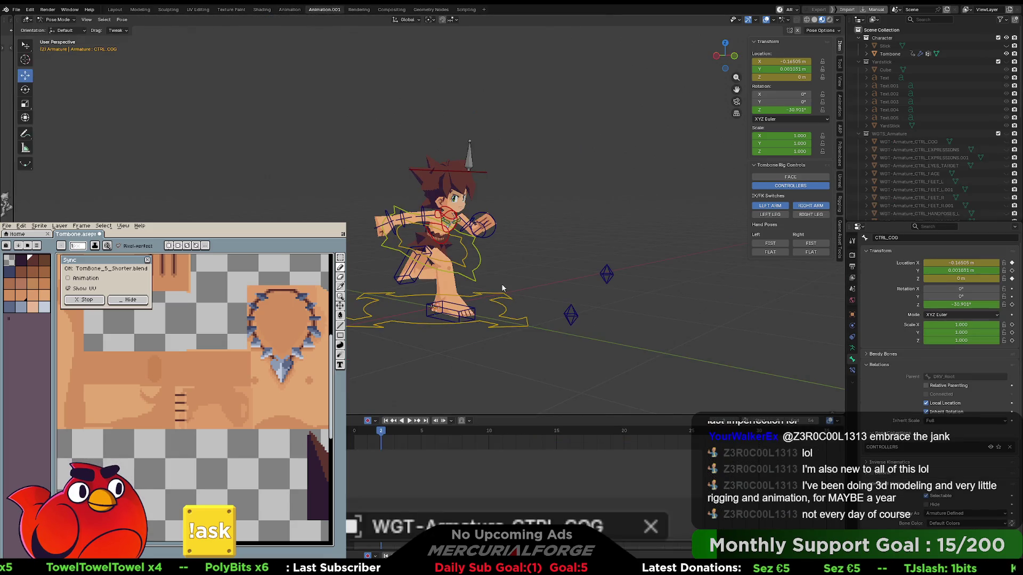
mouse_move(525, 277)
middle_mouse_down()
mouse_move(490, 226)
mouse_move(500, 164)
middle_mouse_up()
left_click(490, 227)
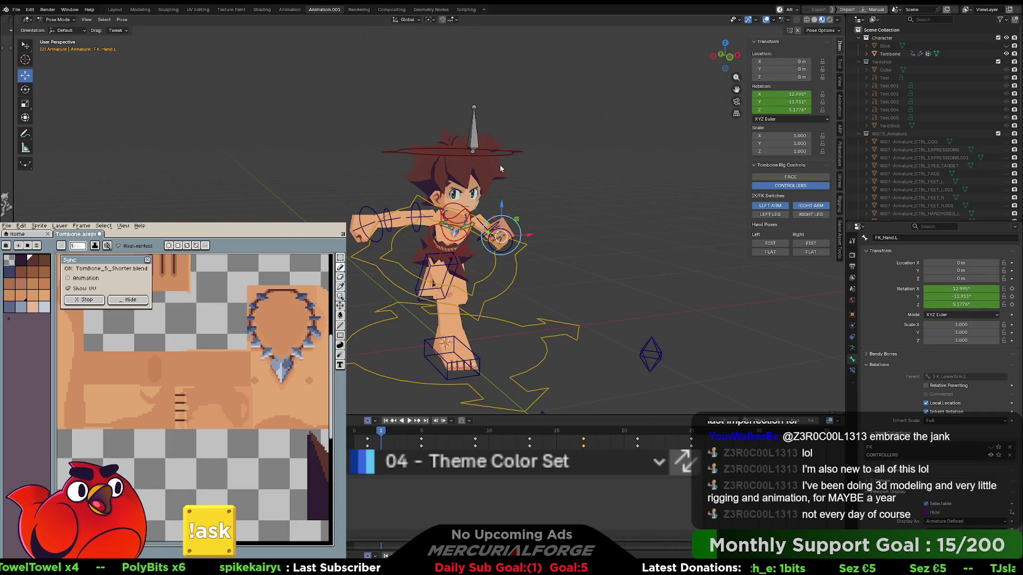
left_click(474, 128)
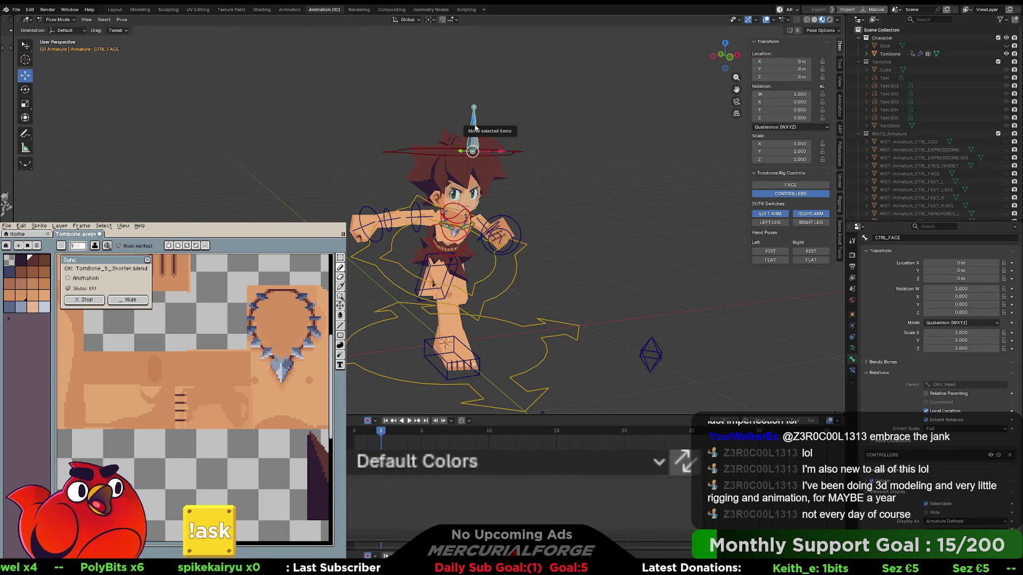
key("Tab")
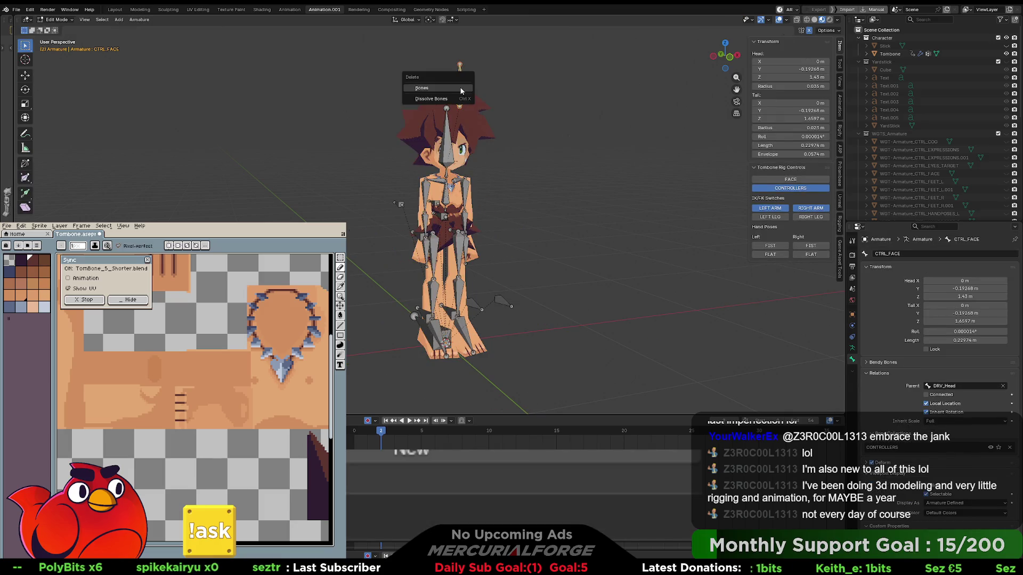
left_click(456, 88)
key("Tab")
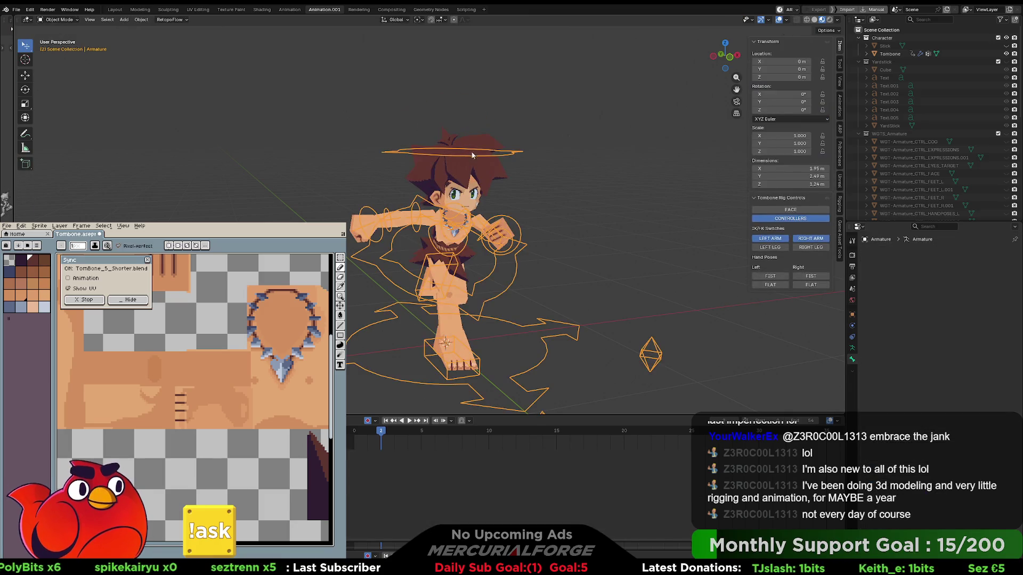
Set the timeline End frame to 16 and play the animation.
middle_click_drag(566, 241, 531, 382)
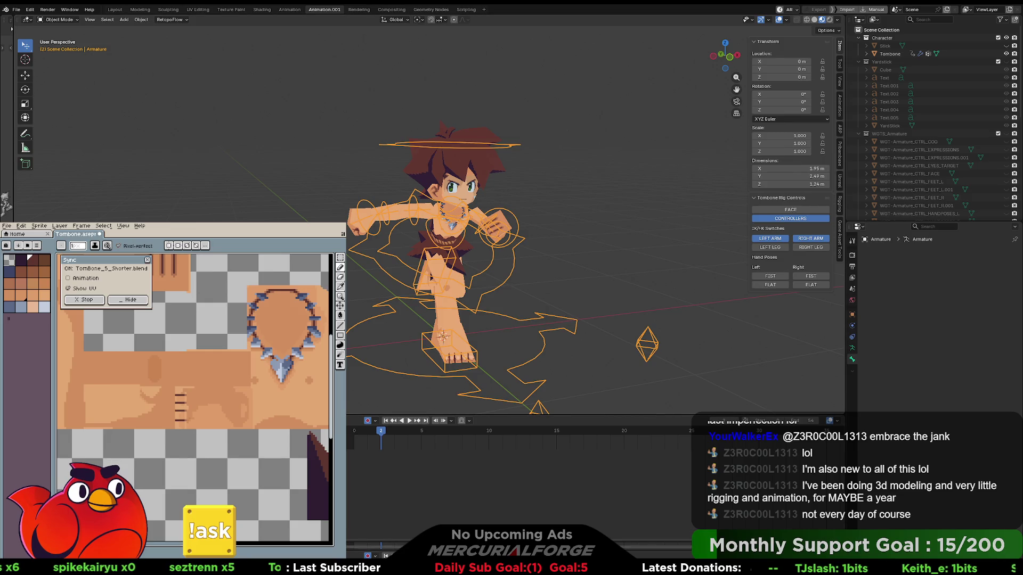
type("16")
key("Return")
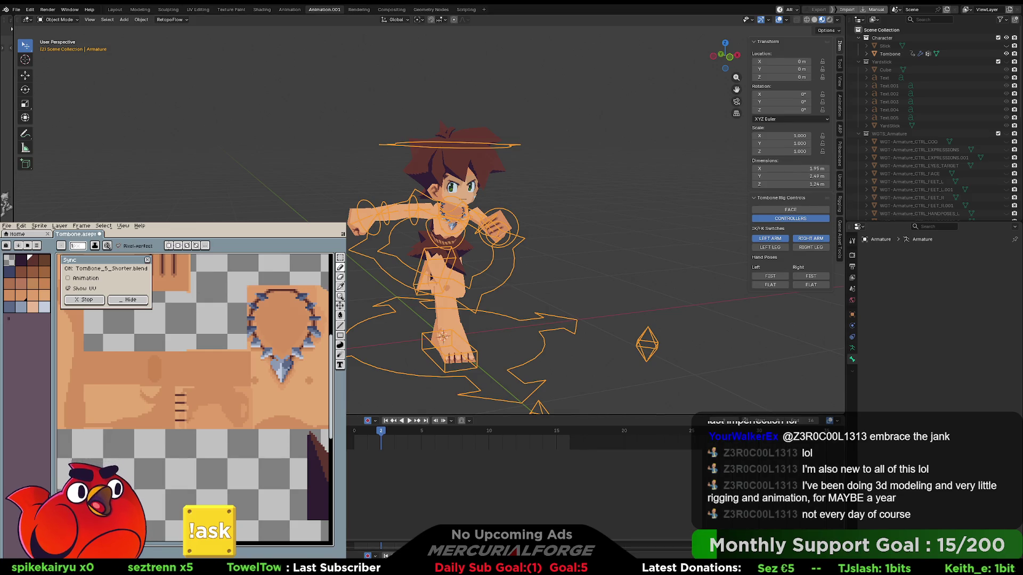
left_click(409, 421)
left_click(573, 213)
Orbit to watch the looping run cycle from the side.
scroll(574, 216, "up", 3)
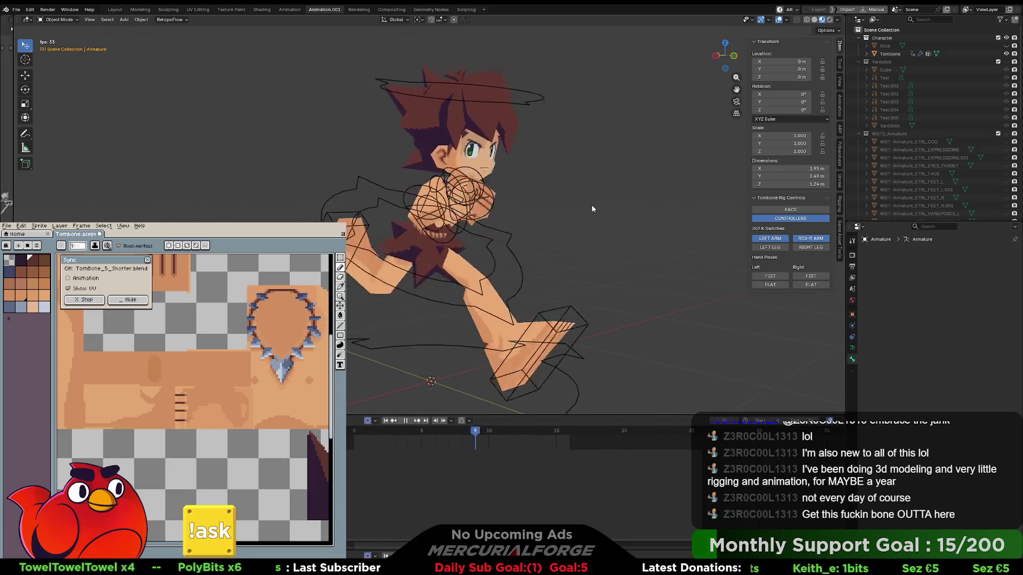
mouse_move(602, 205)
middle_mouse_down()
mouse_move(689, 203)
mouse_move(565, 207)
middle_mouse_up()
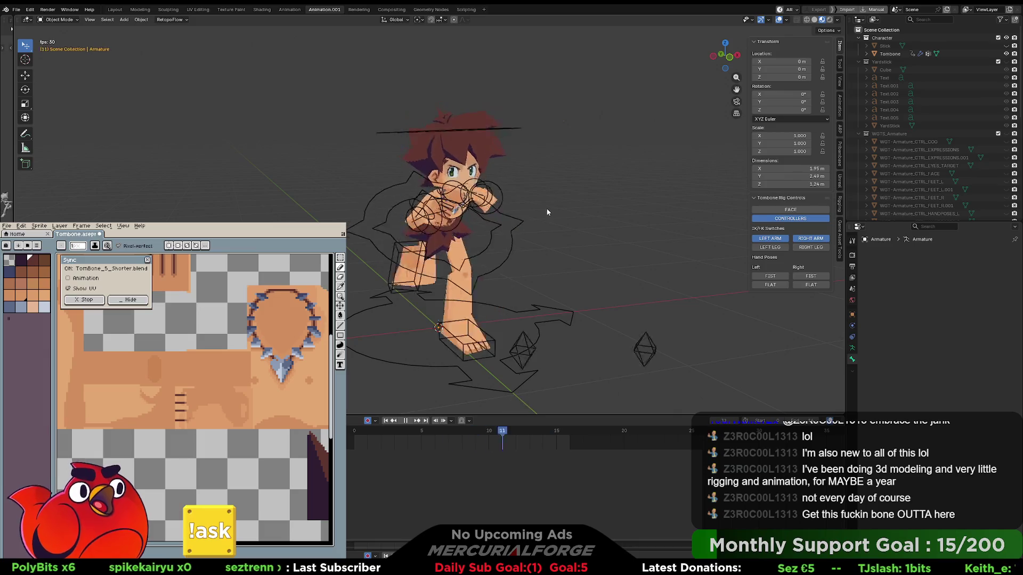
middle_click_drag(548, 203, 557, 206)
key("Tab")
key("Tab")
key("Tab")
key("Tab")
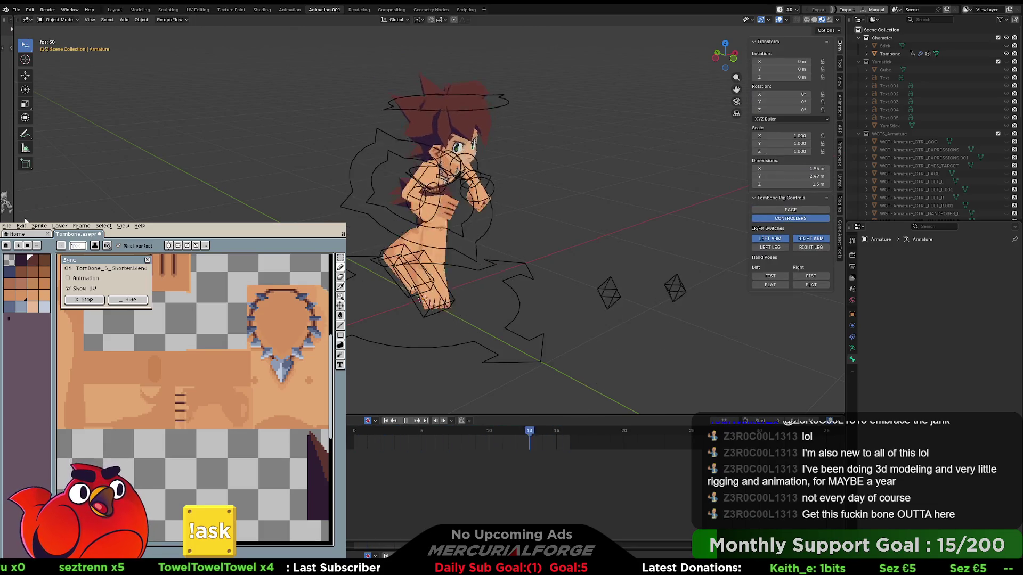
Widen the left viewport and give it Material Preview with Compositor Always and Scene World lighting.
mouse_move(14, 212)
left_mouse_down()
mouse_move(170, 209)
mouse_move(160, 208)
left_mouse_up()
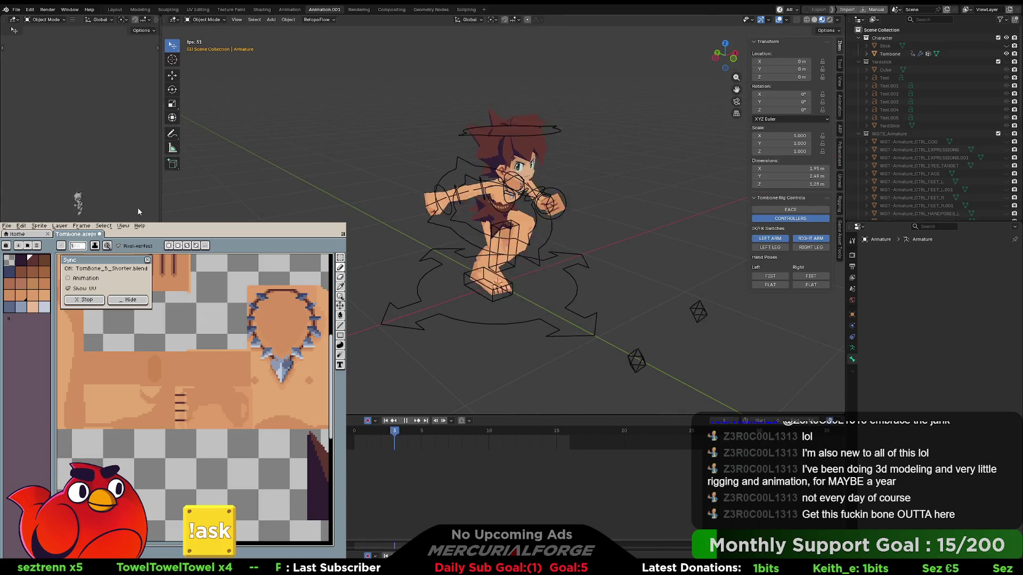
scroll(59, 193, "up", 5)
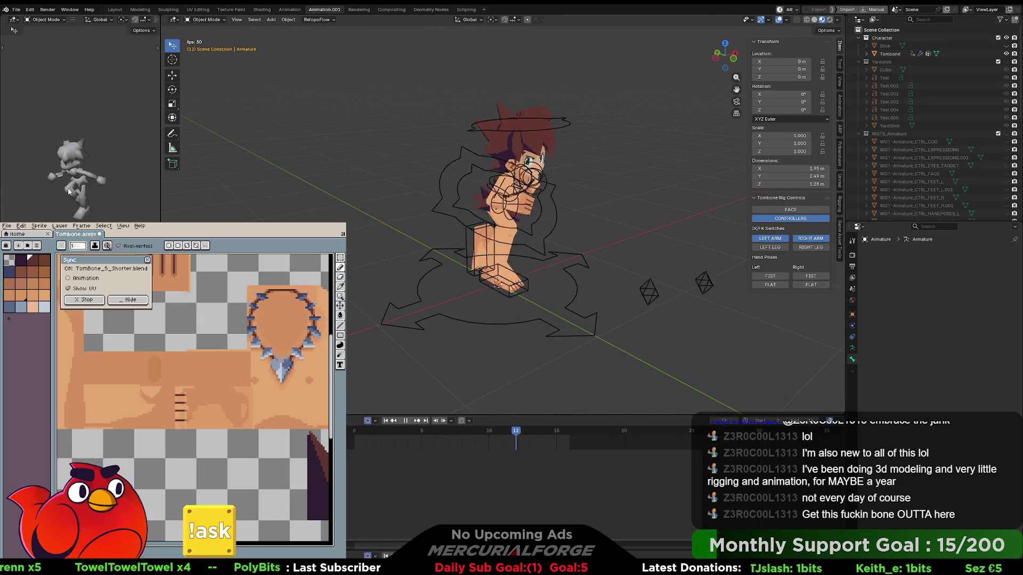
scroll(144, 22, "down", 5)
left_click(137, 19)
left_click(152, 20)
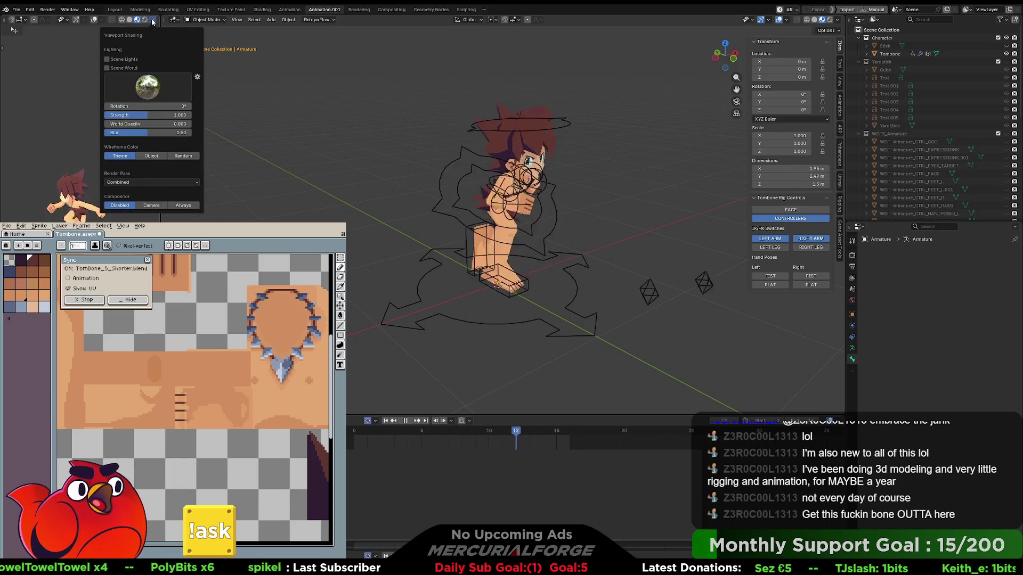
left_click(183, 205)
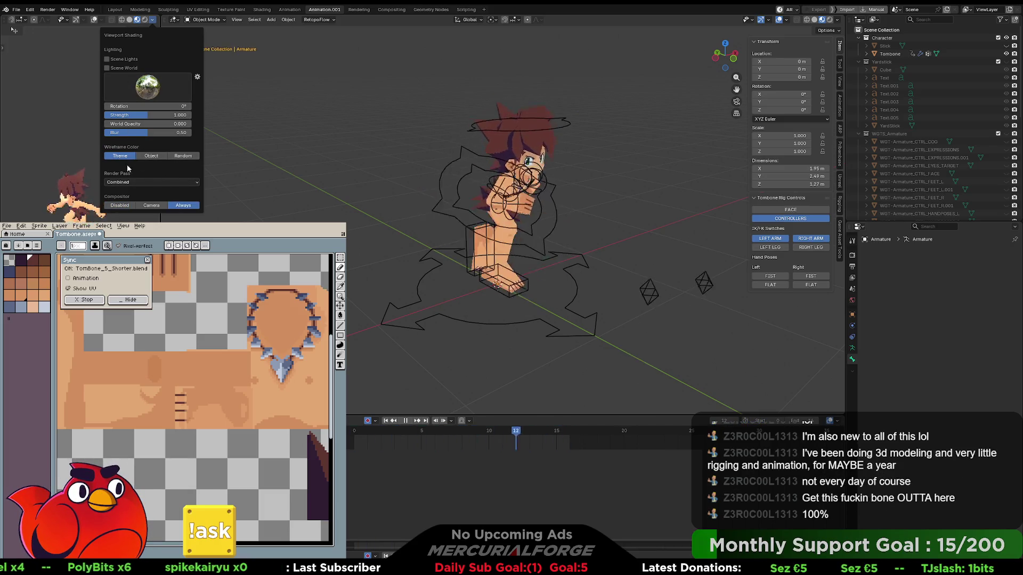
left_click(108, 67)
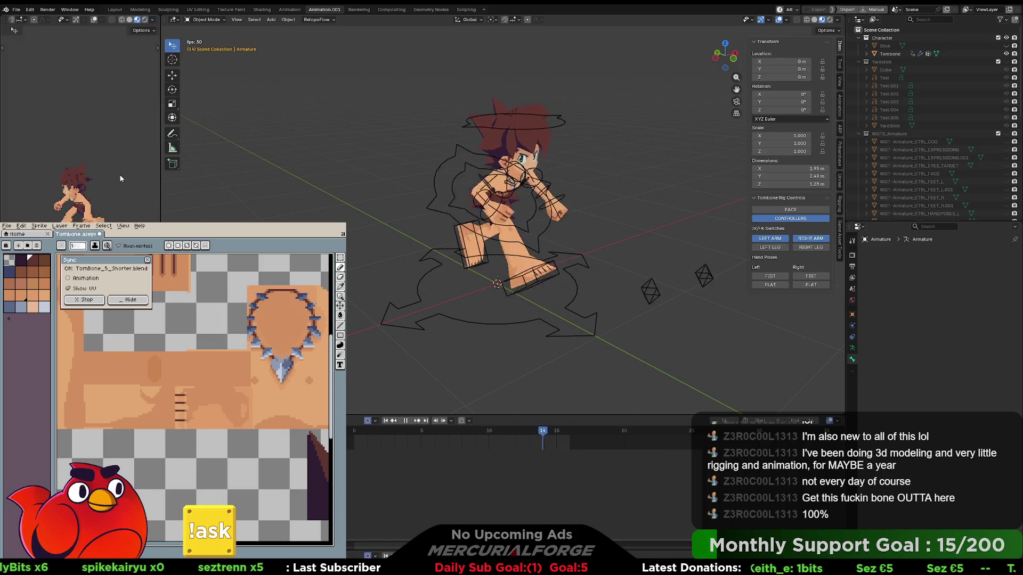
left_click_drag(160, 179, 199, 179)
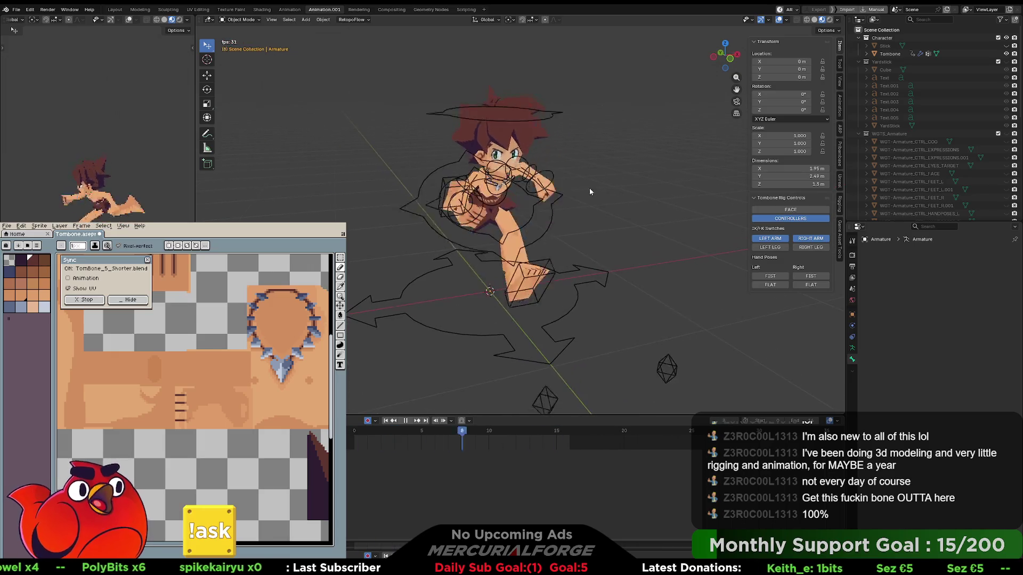
In the export tools, select the Armature, stop playback at frame 0 and untick 0->1 beside Set Timeline.
left_click(840, 240)
key("ctrl+Tab")
left_click(469, 158)
left_click(525, 135)
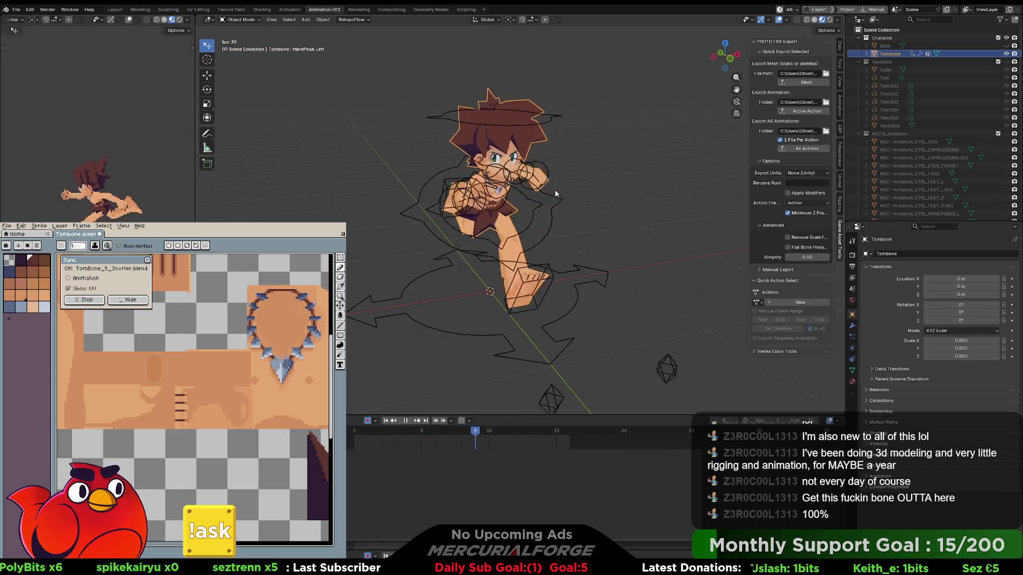
left_click(554, 219)
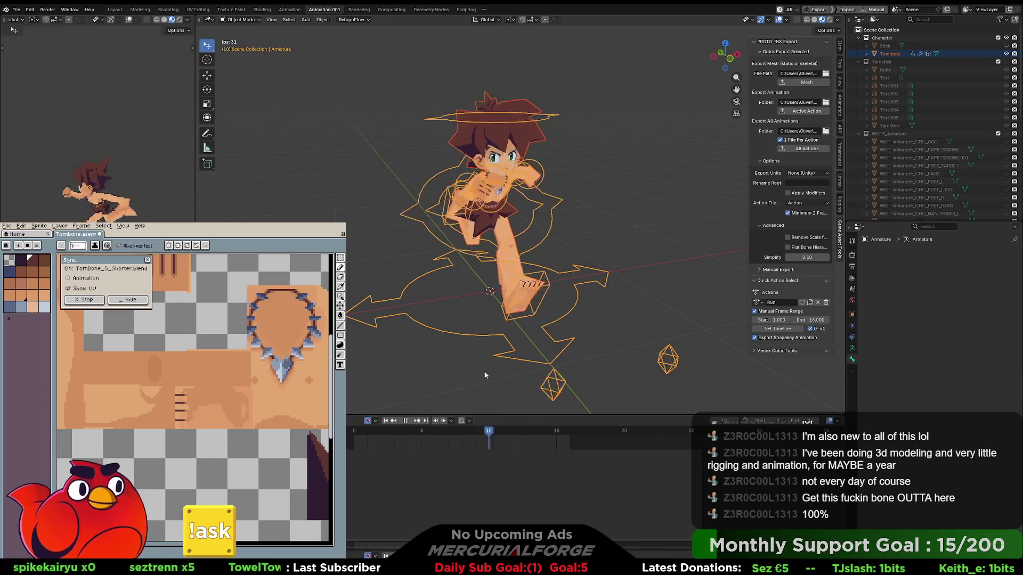
left_click(404, 421)
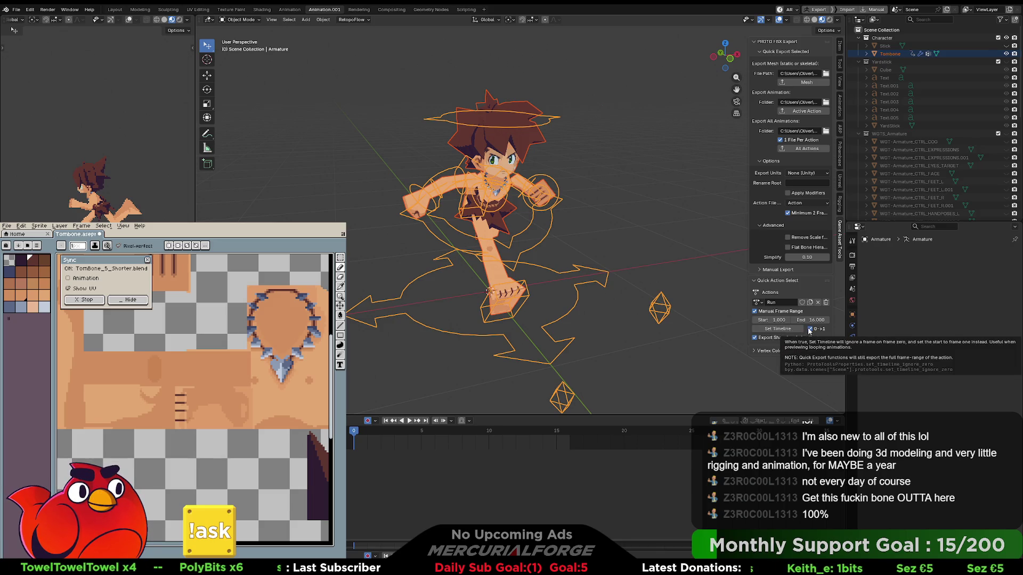
left_click(809, 330)
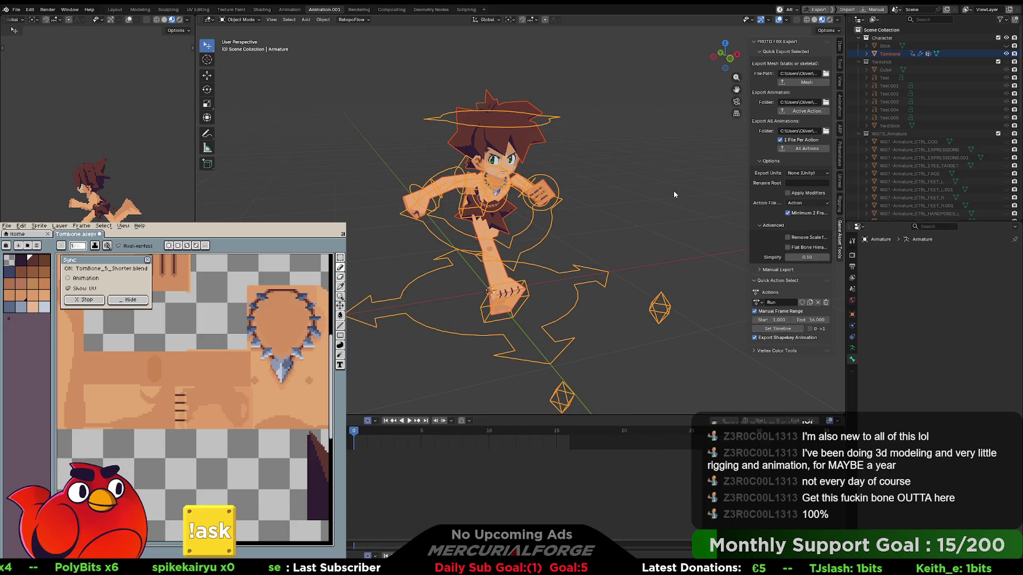
key("alt+Tab")
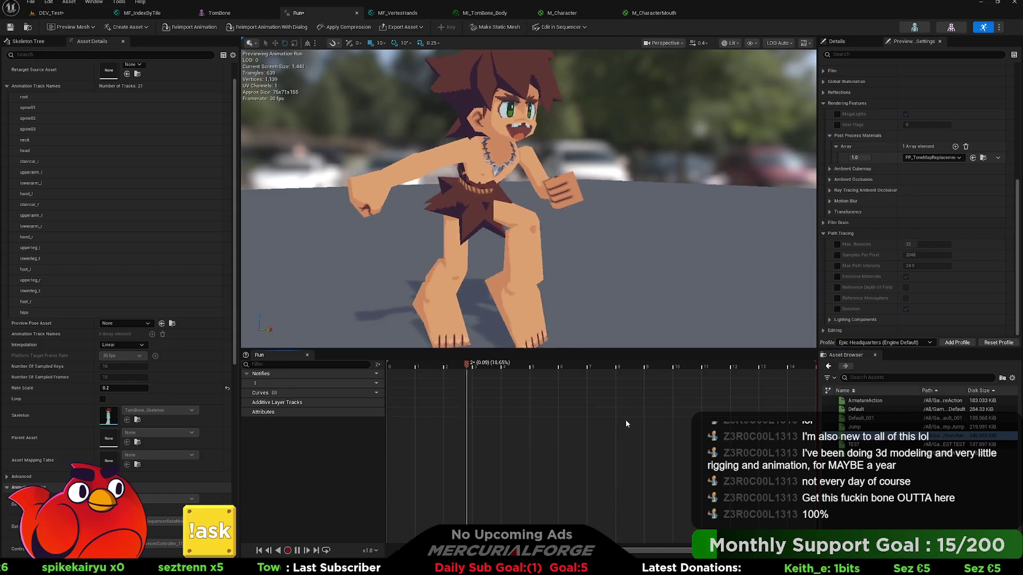
Watch the Run animation preview in Unreal Engine, then switch back to Blender.
key("alt+Tab")
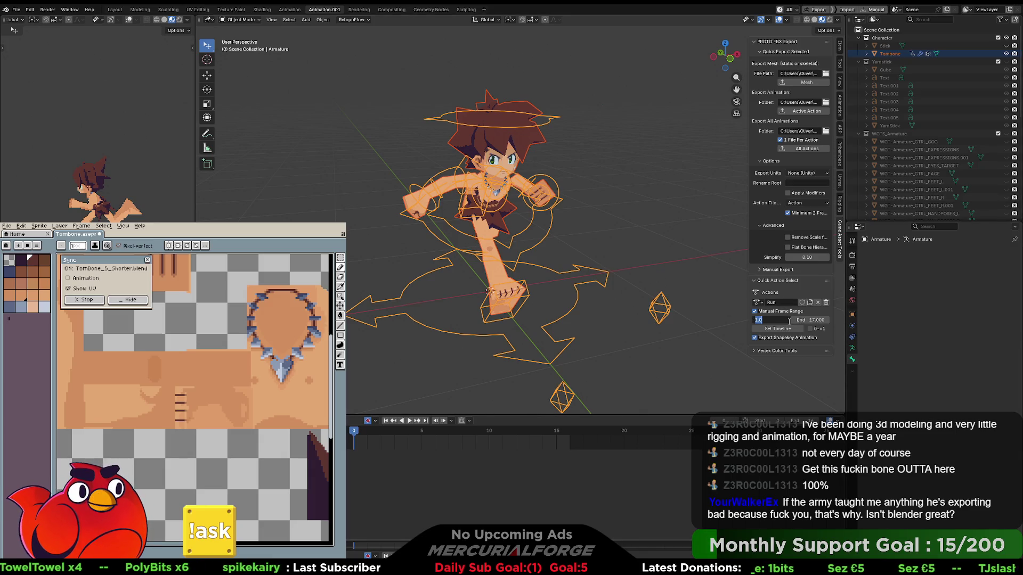
Set the Run action's manual export frame range end to 16, then return to Unreal Engine.
left_click(814, 320)
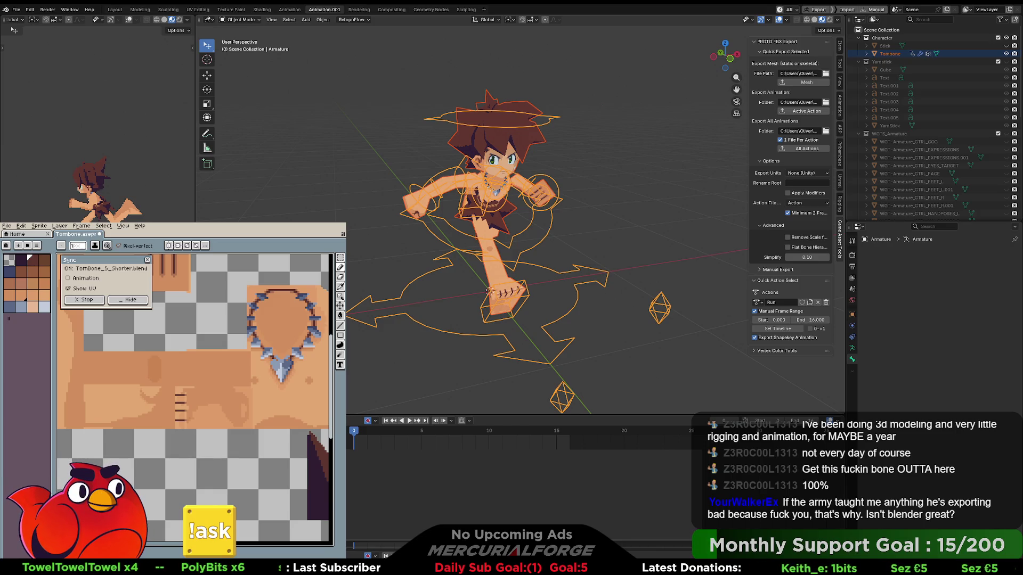
key("alt+Tab")
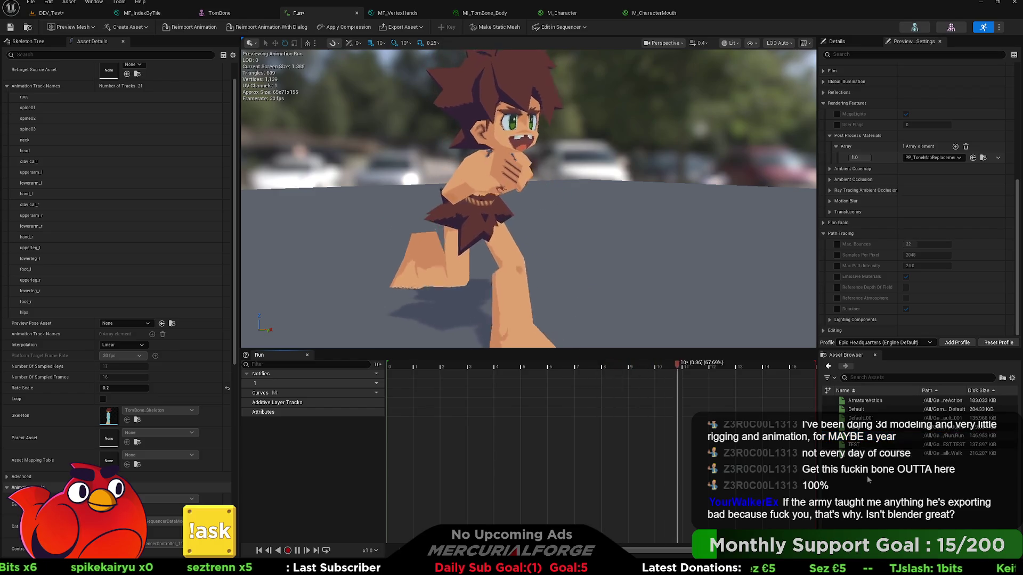
Set the Run preview's rate scale to 1.0 and scrub through frames 0 to 16.
left_click(121, 387)
type("1")
key("Return")
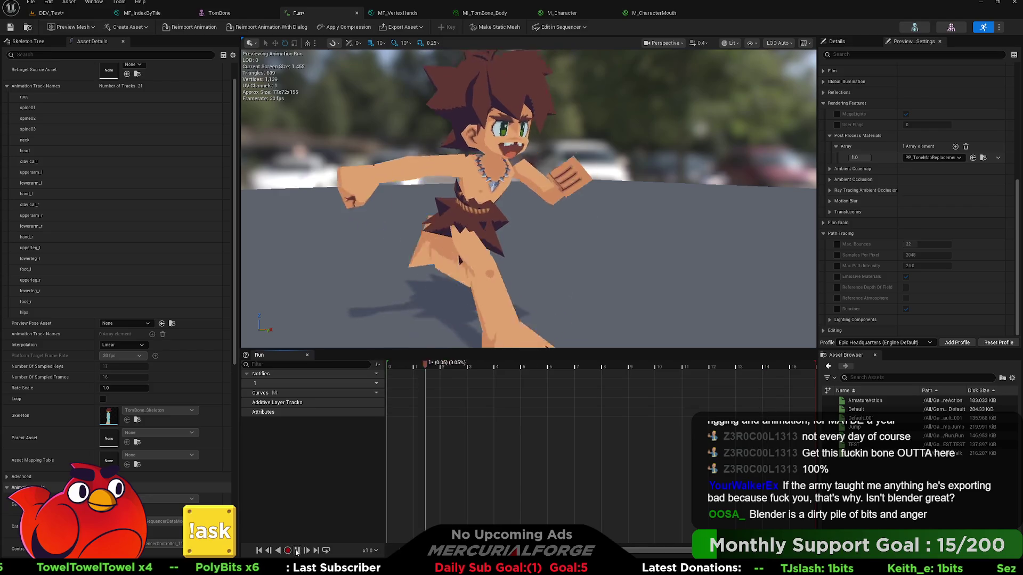
left_click(486, 364)
left_click_drag(486, 367, 385, 368)
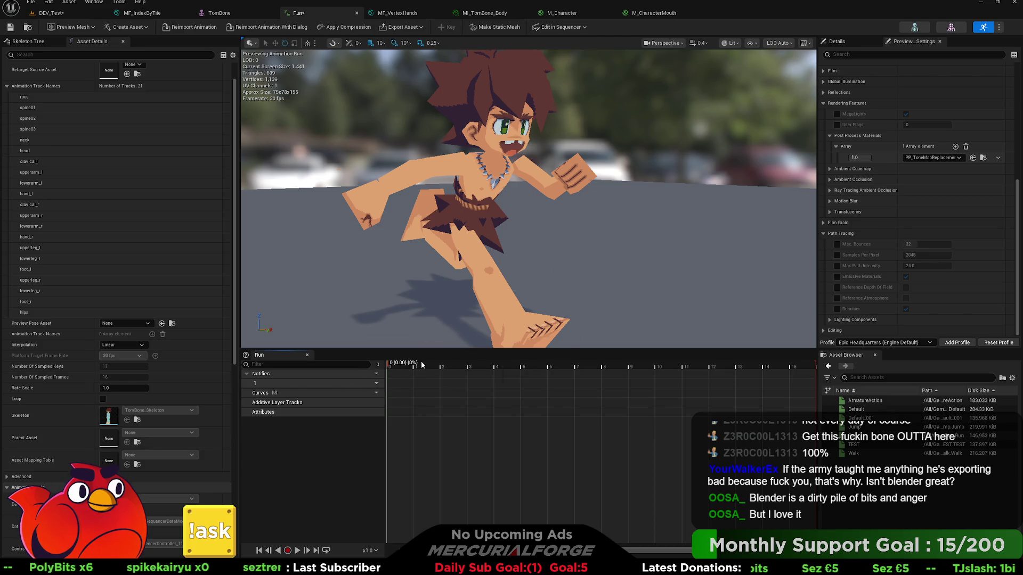
left_click_drag(413, 365, 815, 364)
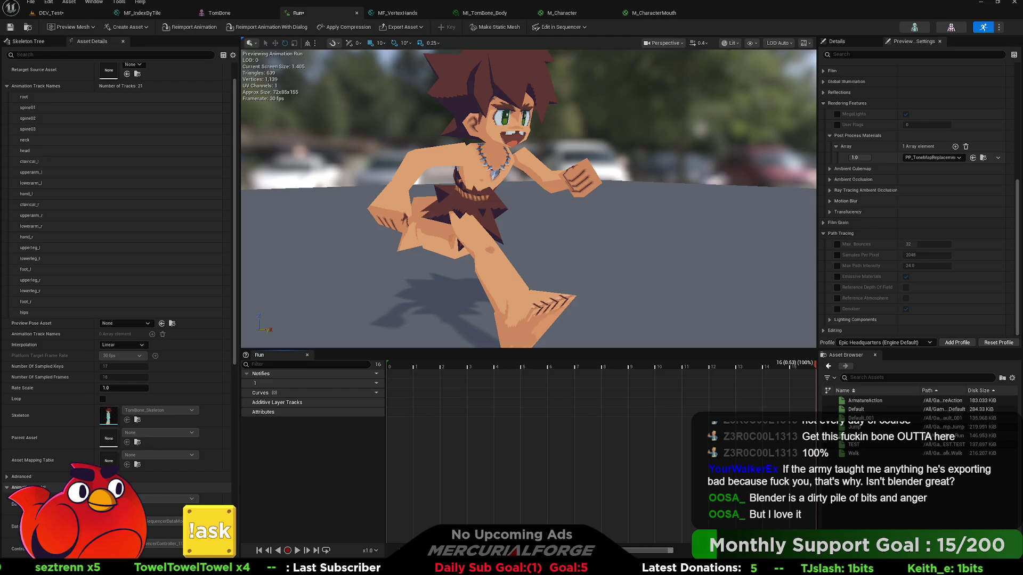
scroll(678, 377, "down", 3)
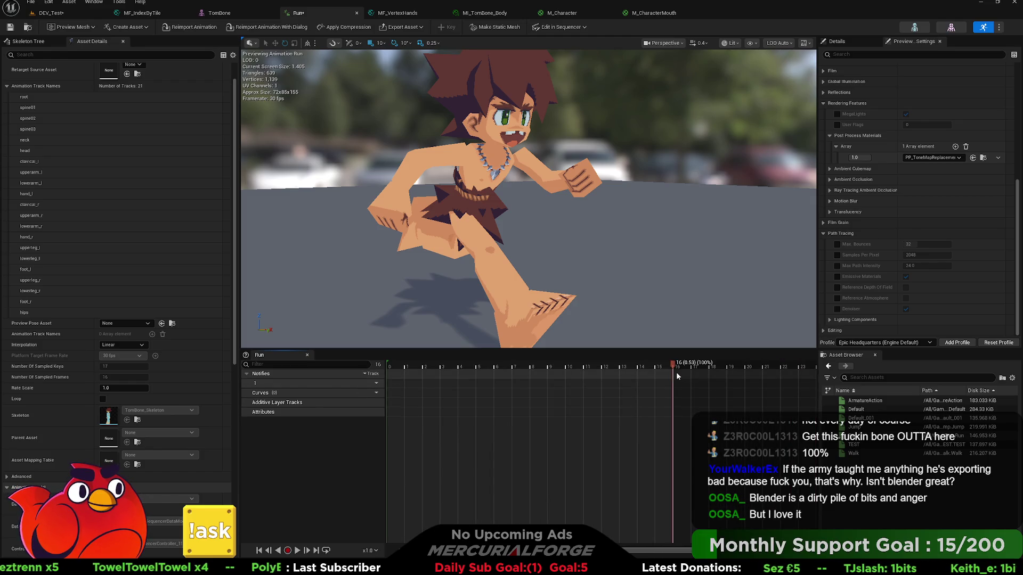
mouse_move(683, 366)
left_mouse_down()
mouse_move(408, 363)
mouse_move(514, 364)
left_mouse_up()
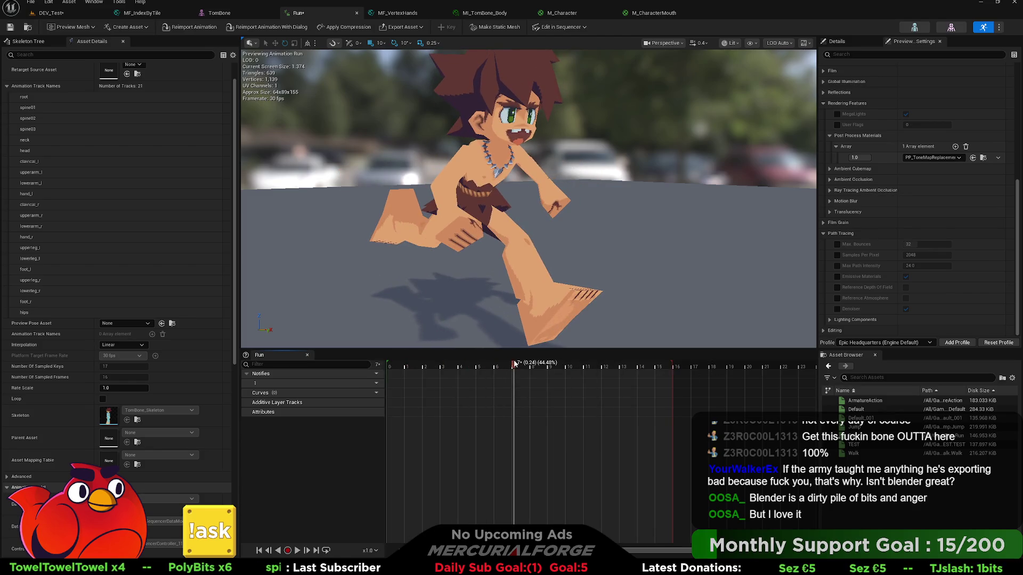
mouse_move(514, 364)
left_mouse_down()
mouse_move(702, 364)
mouse_move(352, 359)
mouse_move(678, 366)
left_mouse_up()
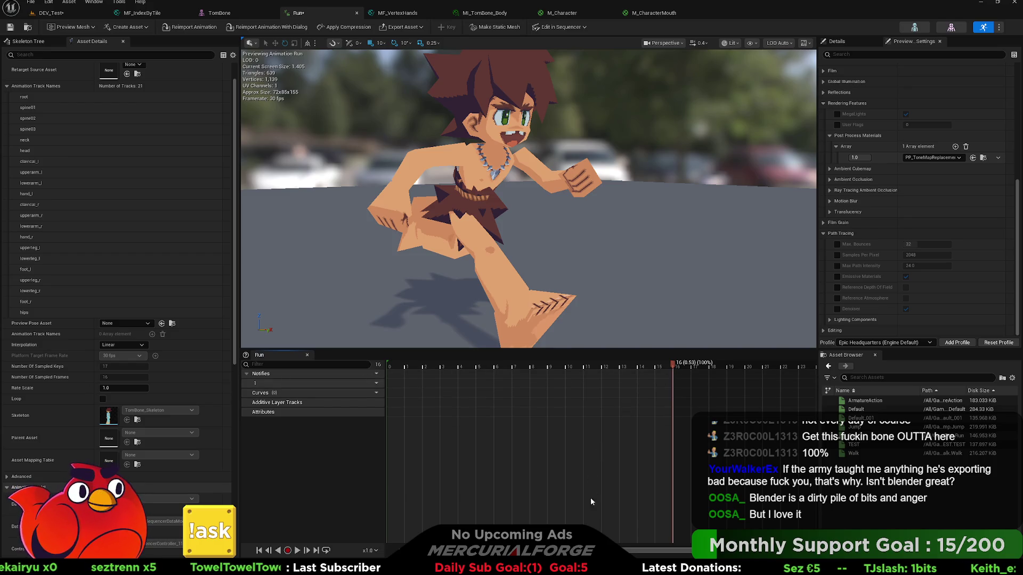
Play the Run animation and pause on a close-up of the skirt's pixel texture.
left_click(297, 552)
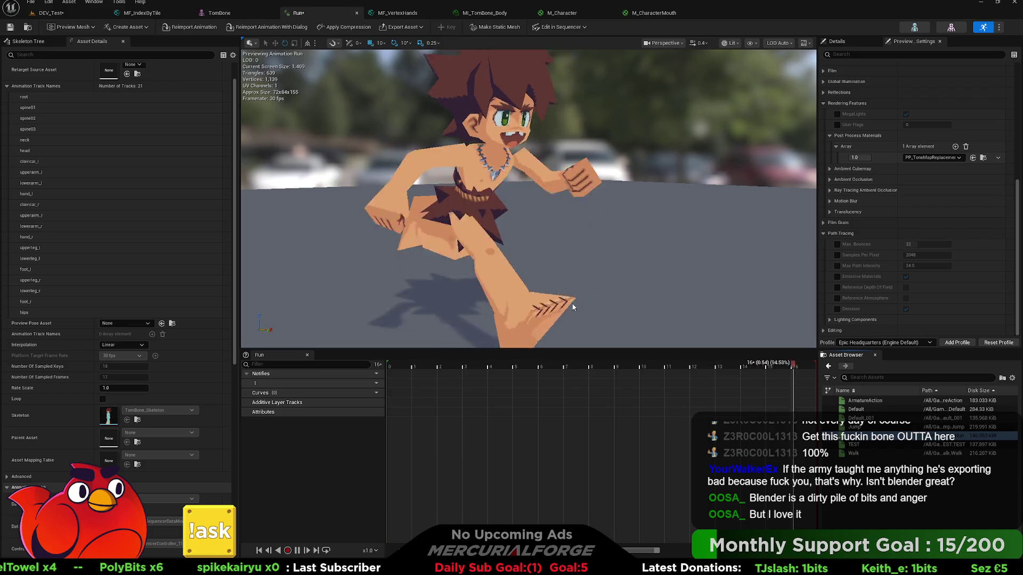
mouse_move(551, 240)
left_mouse_down()
mouse_move(709, 237)
mouse_move(556, 249)
left_mouse_up()
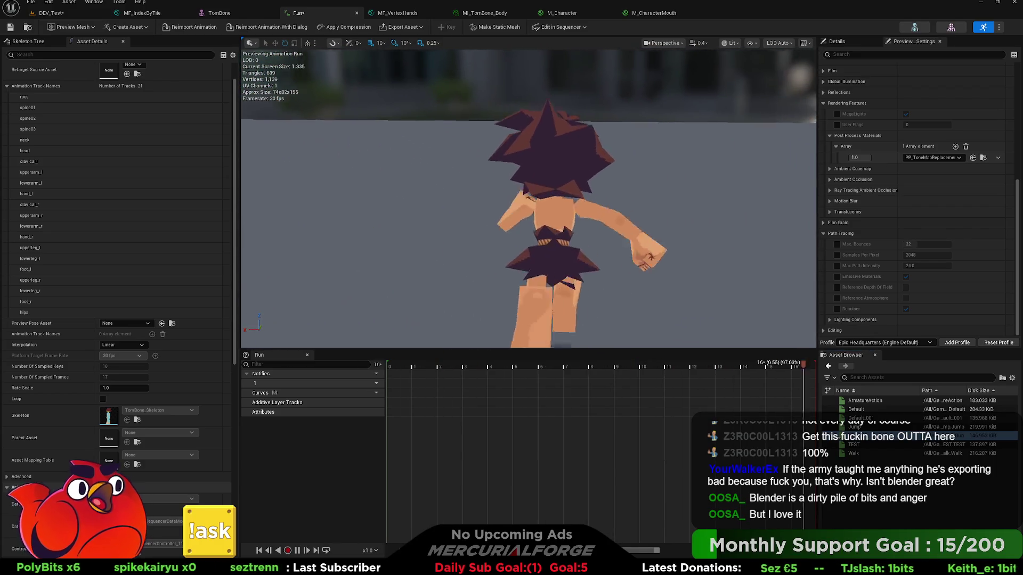
mouse_move(556, 249)
left_mouse_down()
mouse_move(586, 224)
mouse_move(580, 176)
left_mouse_up()
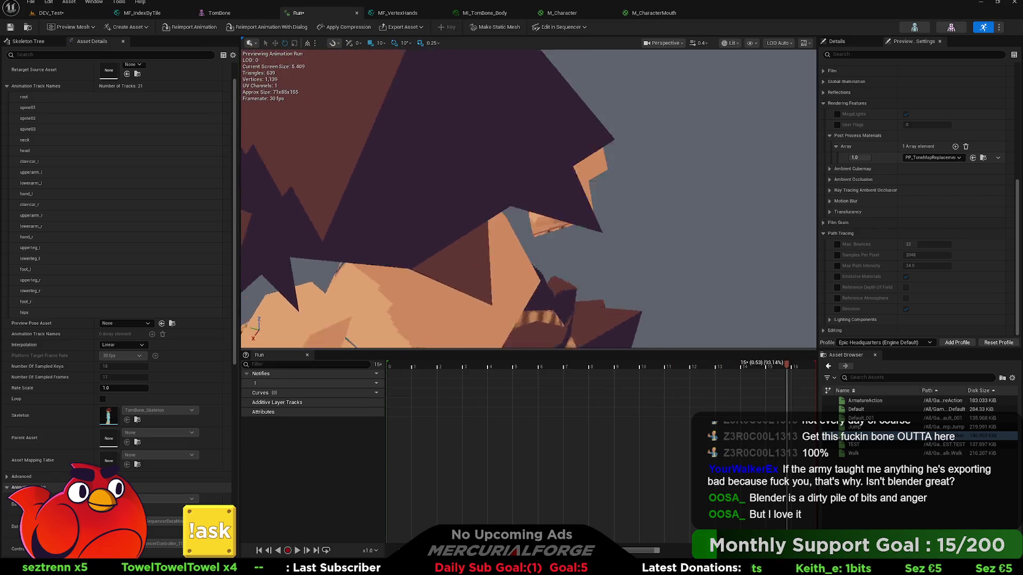
left_click(298, 550)
right_click_drag(527, 198, 516, 208)
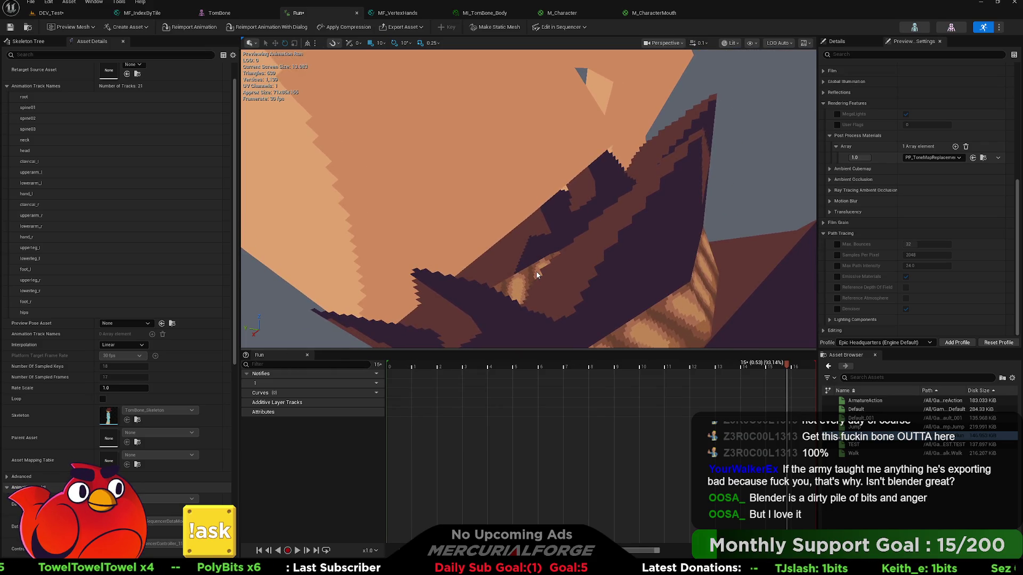
key("alt+Tab")
scroll(579, 211, "up", 6)
mouse_move(500, 197)
middle_mouse_down()
mouse_move(399, 198)
mouse_move(582, 221)
mouse_move(596, 240)
mouse_move(535, 247)
mouse_move(578, 171)
middle_mouse_up()
Put the Tombone mesh in Edit Mode and select its collar faces in face mode.
left_click(530, 241)
key("ctrl+Tab")
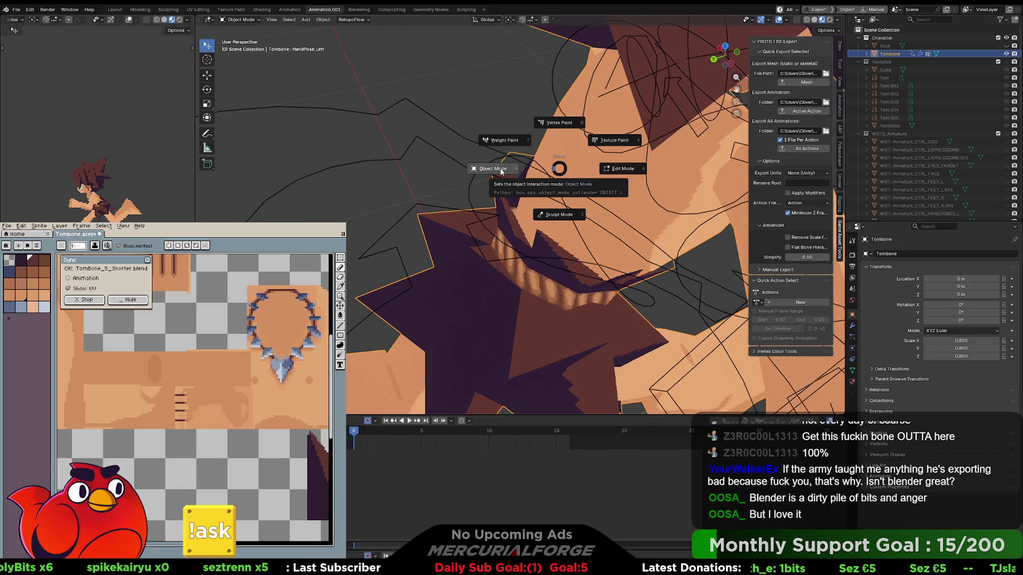
key("6")
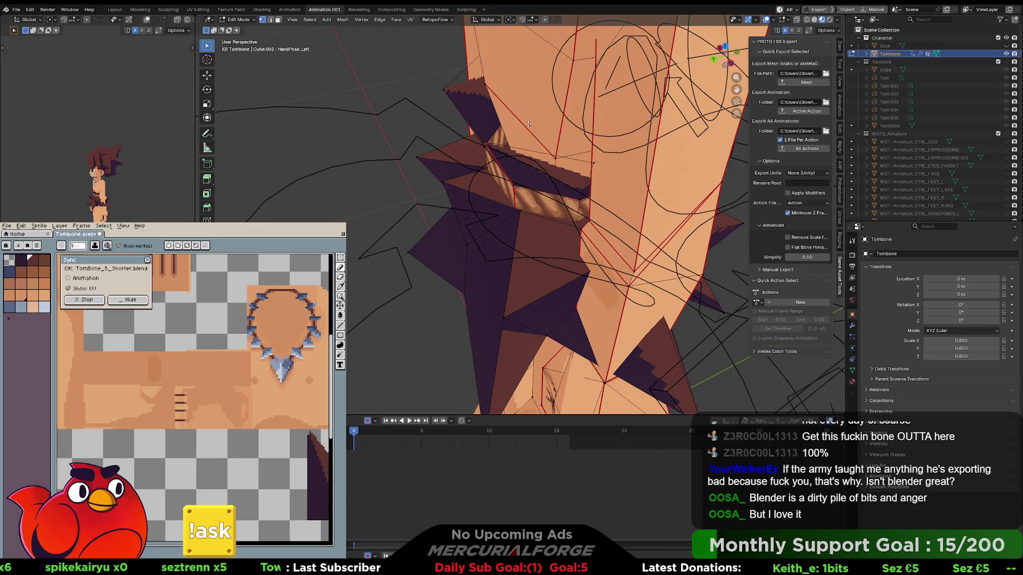
key("3")
middle_click_drag(520, 134, 441, 185)
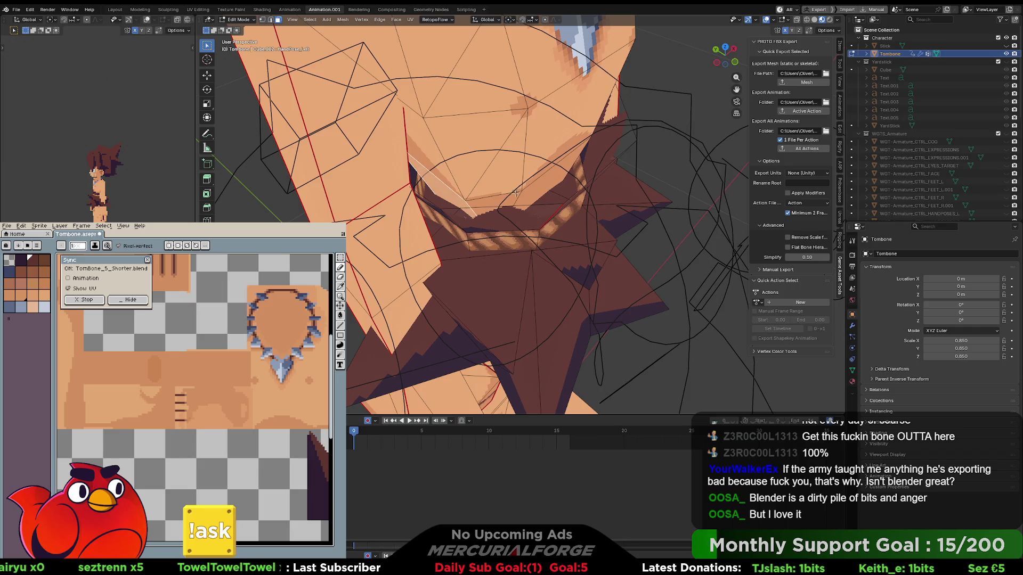
mouse_move(541, 188)
middle_mouse_down()
mouse_move(499, 156)
mouse_move(509, 139)
middle_mouse_up()
left_click(490, 160, "shift")
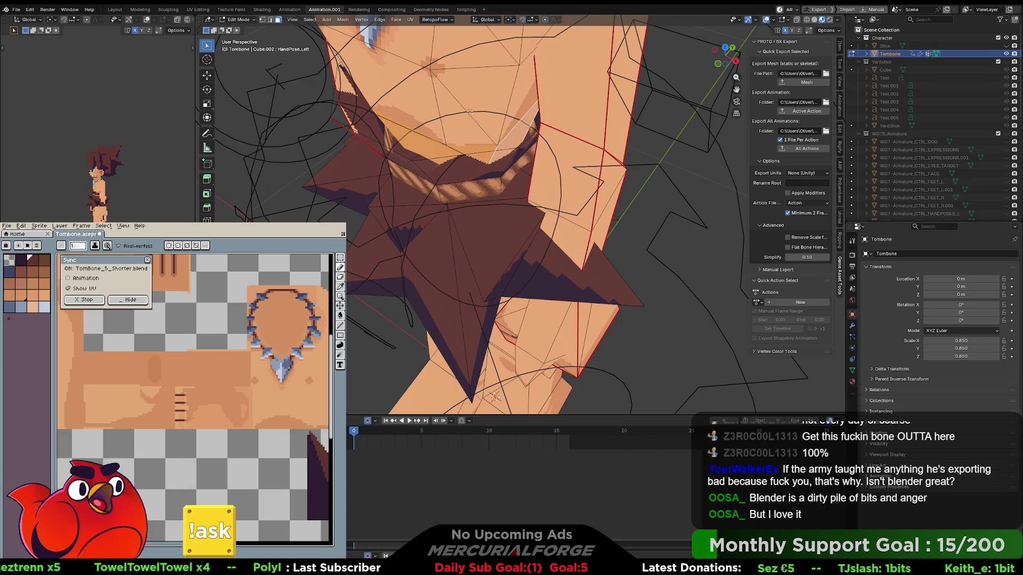
Check the selected collar faces' UVs against the necklace texture in UV Editing.
left_click(198, 9)
scroll(247, 202, "down", 6)
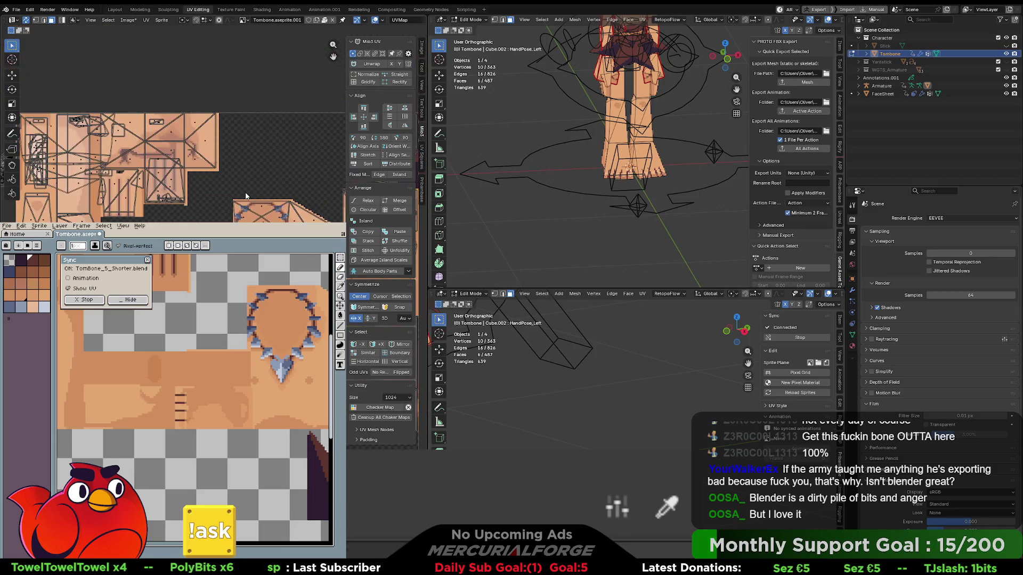
scroll(173, 122, "up", 6)
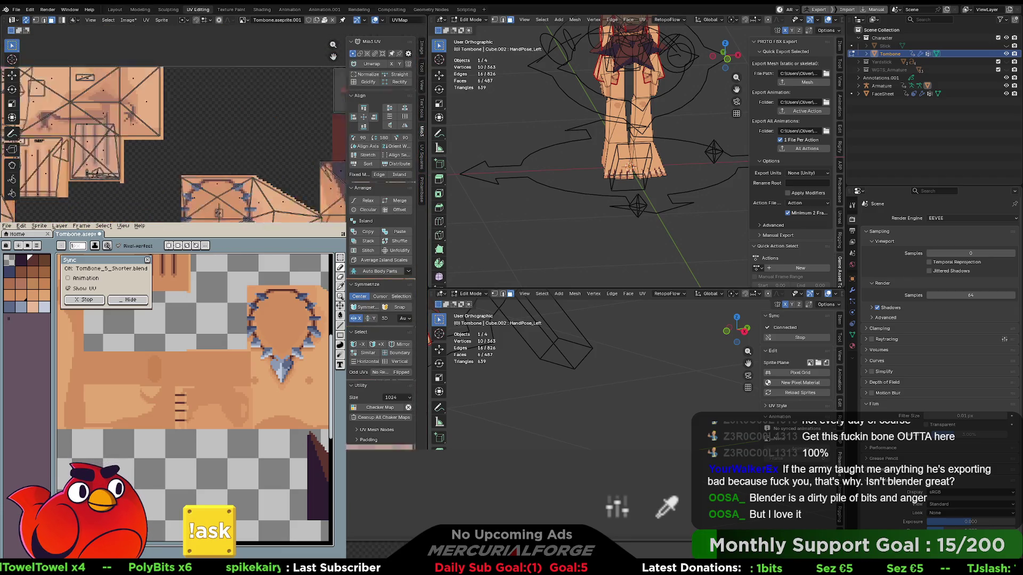
scroll(219, 213, "down", 5)
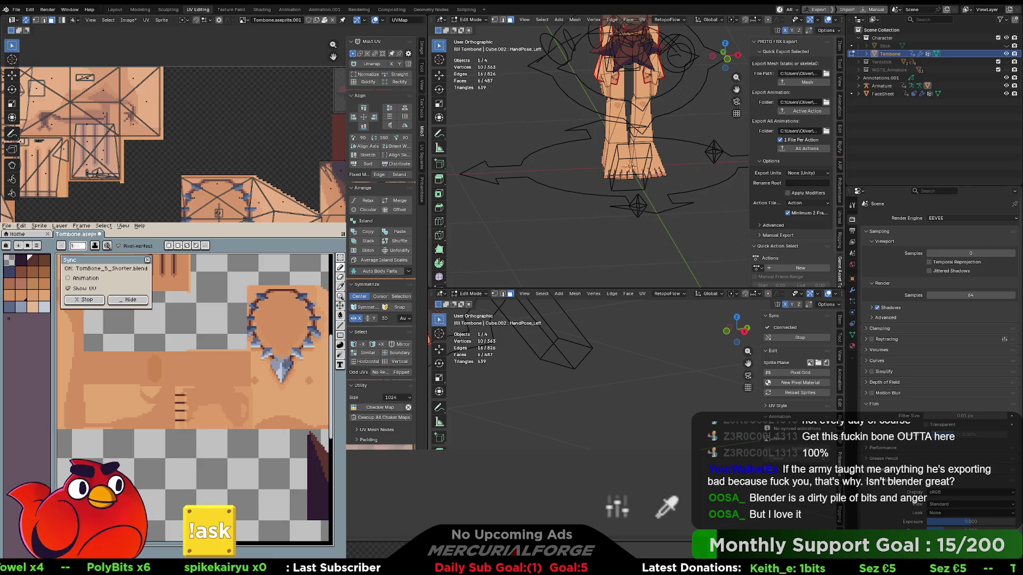
scroll(219, 213, "down", 2)
Return to Object Mode in Modeling and select the armature together with the Tombone mesh.
key("Tab")
left_click(672, 111)
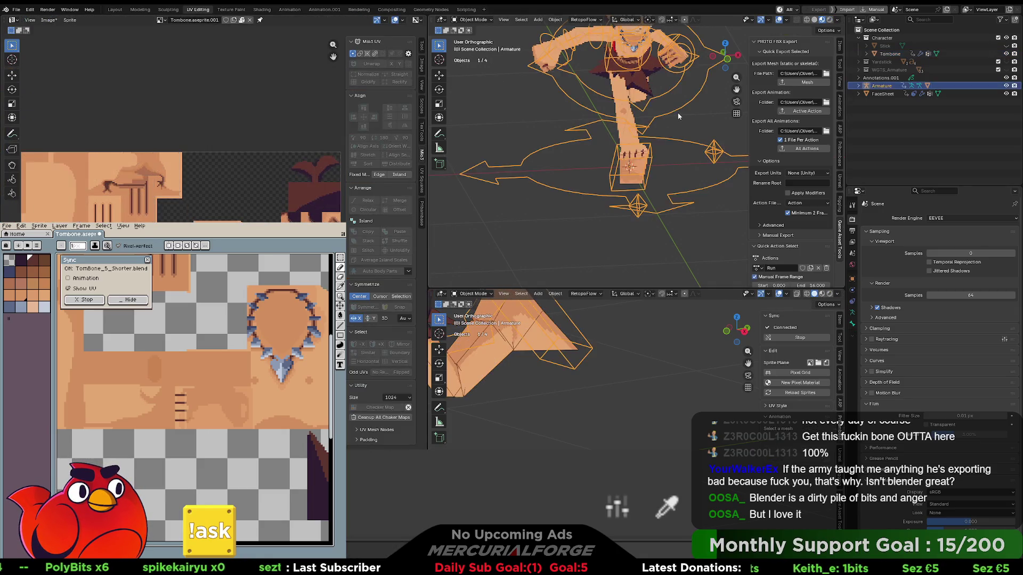
left_click(146, 9)
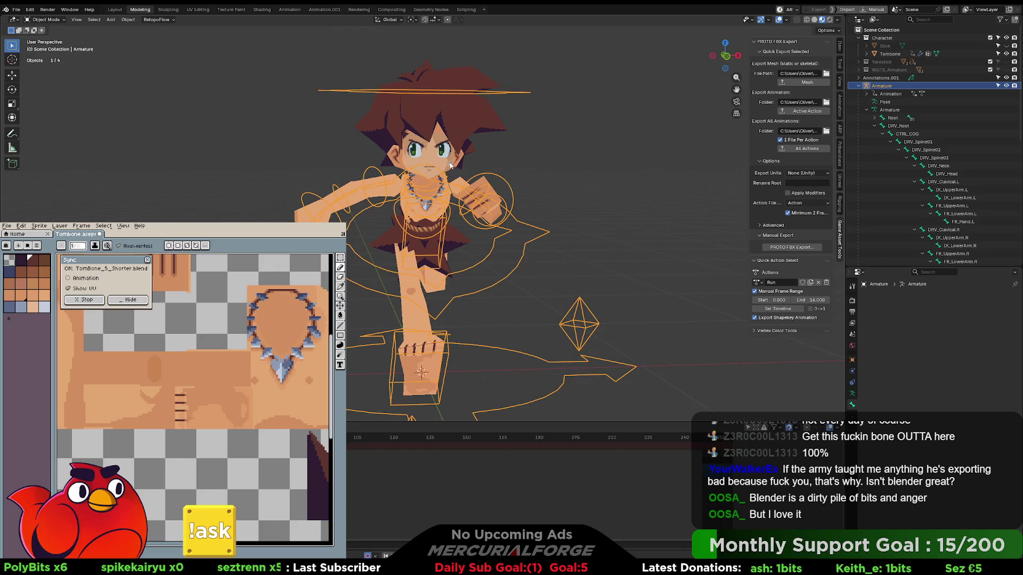
left_click(471, 118, "shift")
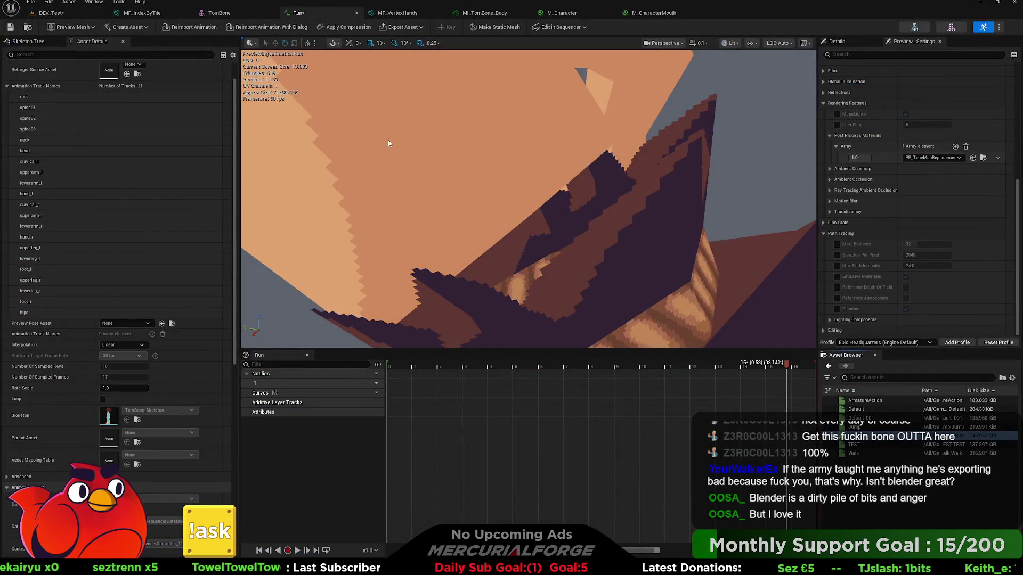
Reimport the TomBone skeletal mesh from the new Blender export.
left_click(212, 15)
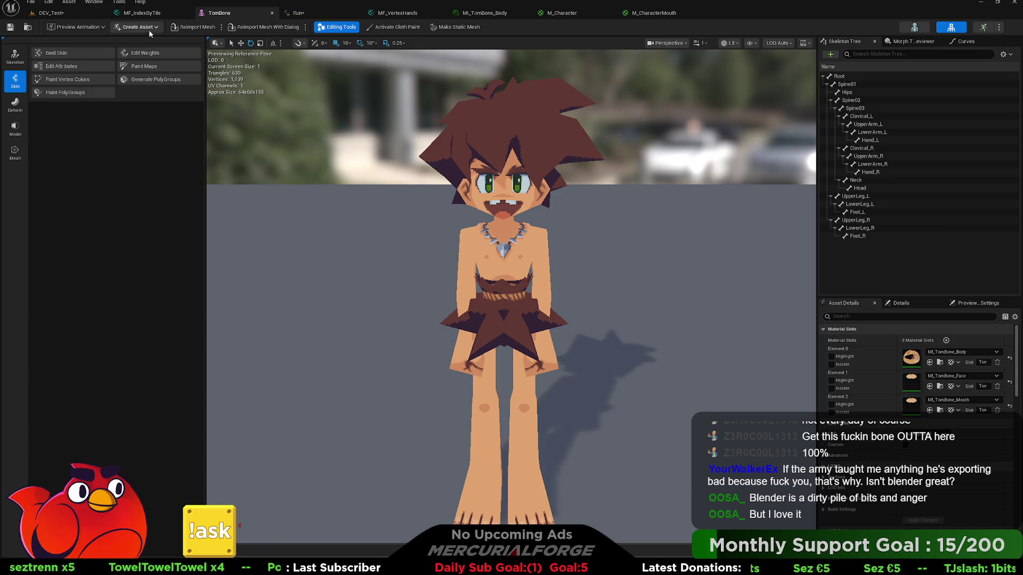
left_click(190, 30)
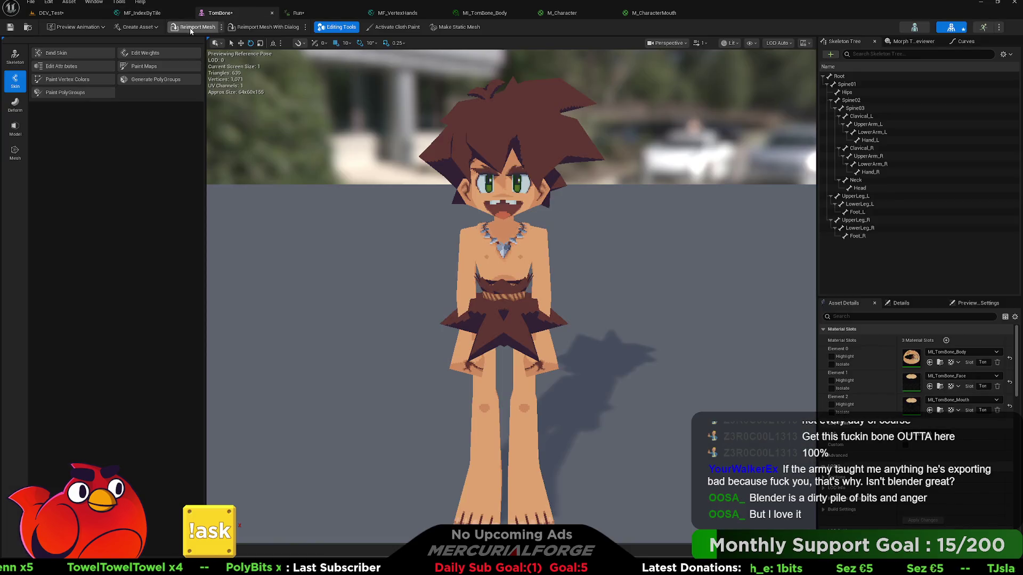
scroll(456, 221, "up", 5)
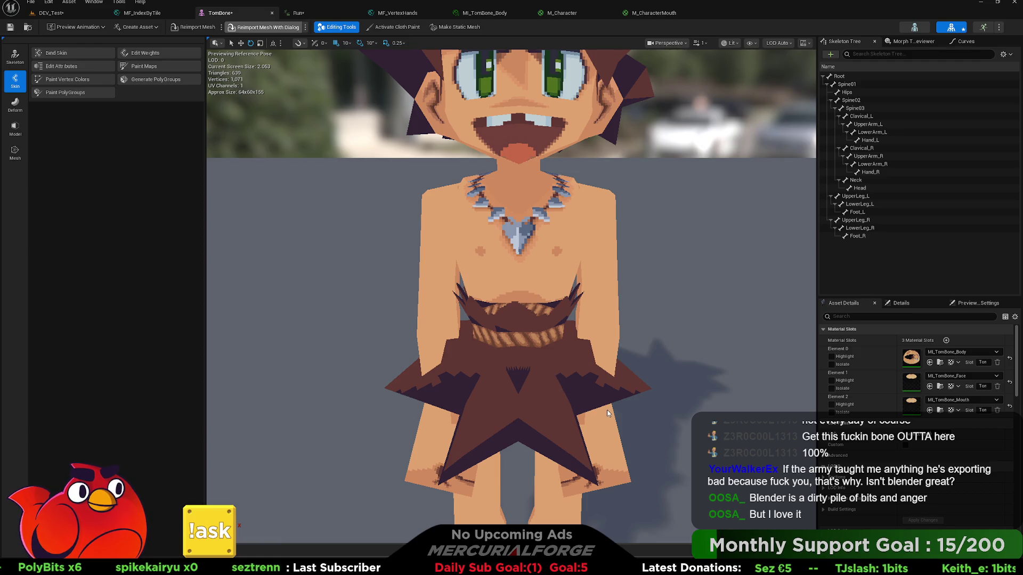
Fly the camera around the reimported mesh's skirt and hips, then go back to DEV_Test.
mouse_move(562, 352)
right_mouse_down()
mouse_move(558, 331)
mouse_move(560, 341)
mouse_move(538, 346)
mouse_move(522, 333)
mouse_move(492, 338)
mouse_move(512, 338)
right_mouse_up()
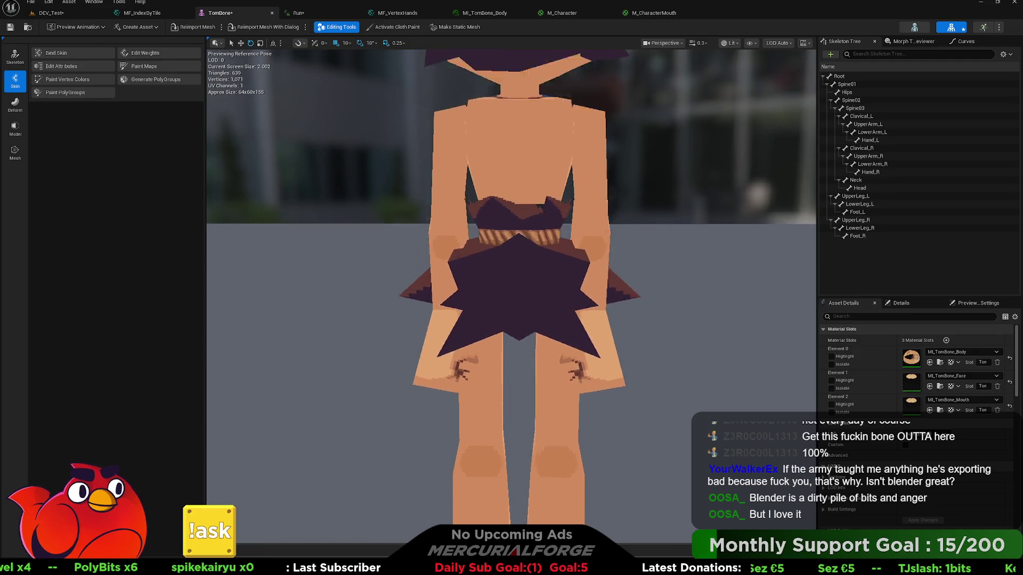
mouse_move(511, 338)
right_mouse_down()
mouse_move(578, 349)
mouse_move(552, 336)
right_mouse_up()
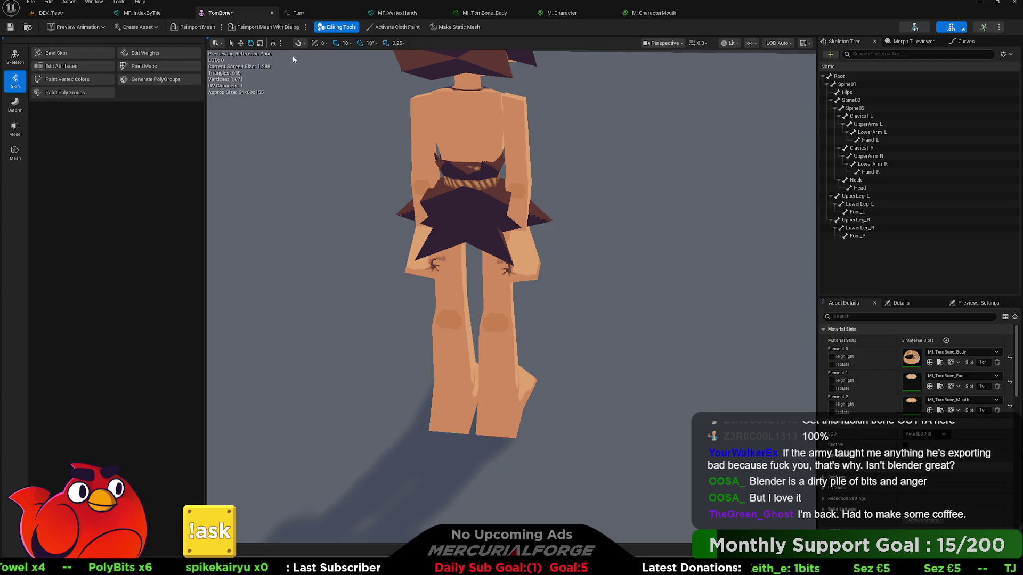
left_click(69, 15)
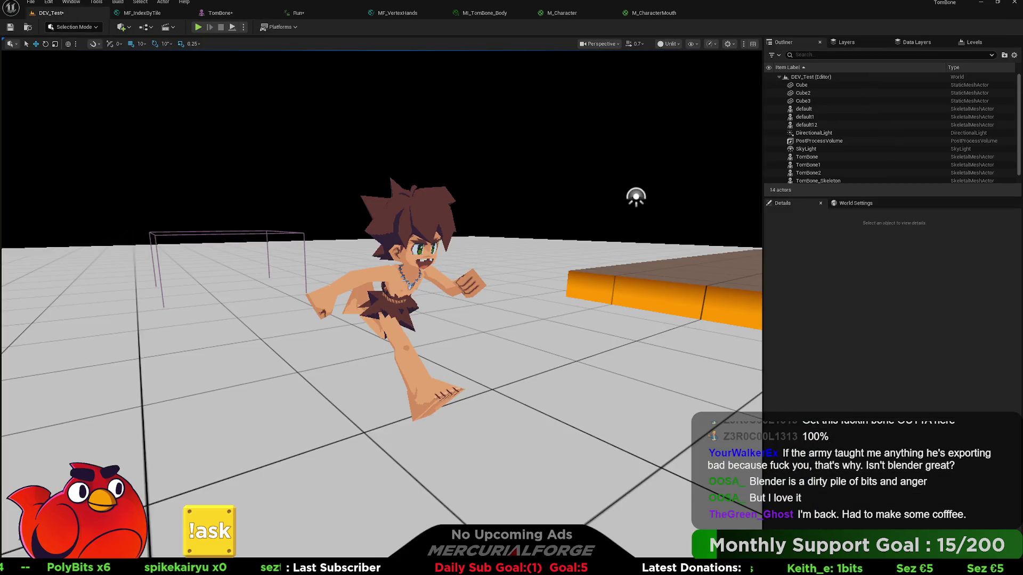
Delete all old assets from the test folder and open the new TomBone mesh in its editor.
key("ctrl+space")
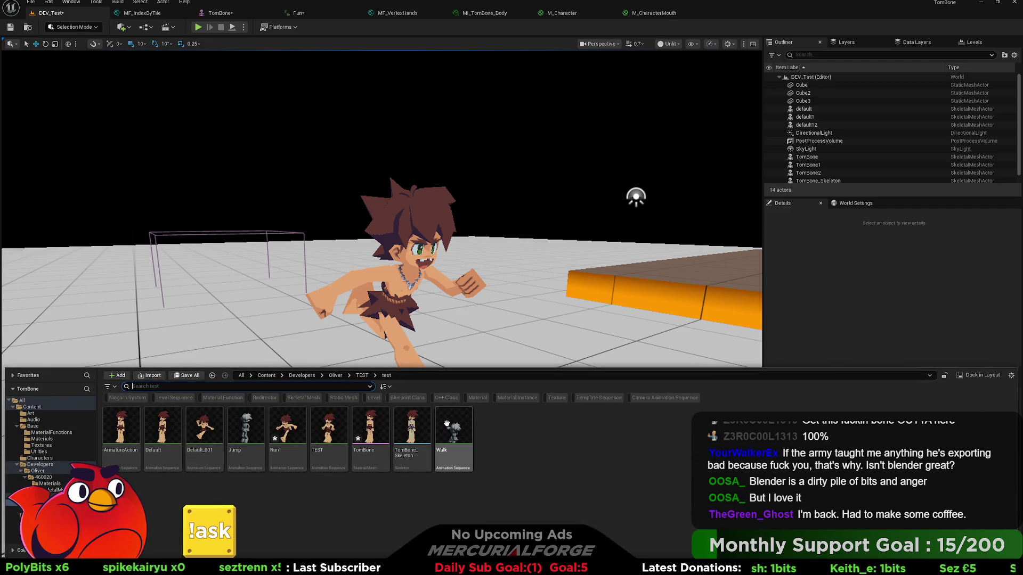
left_click(447, 423)
left_click(132, 425, "shift")
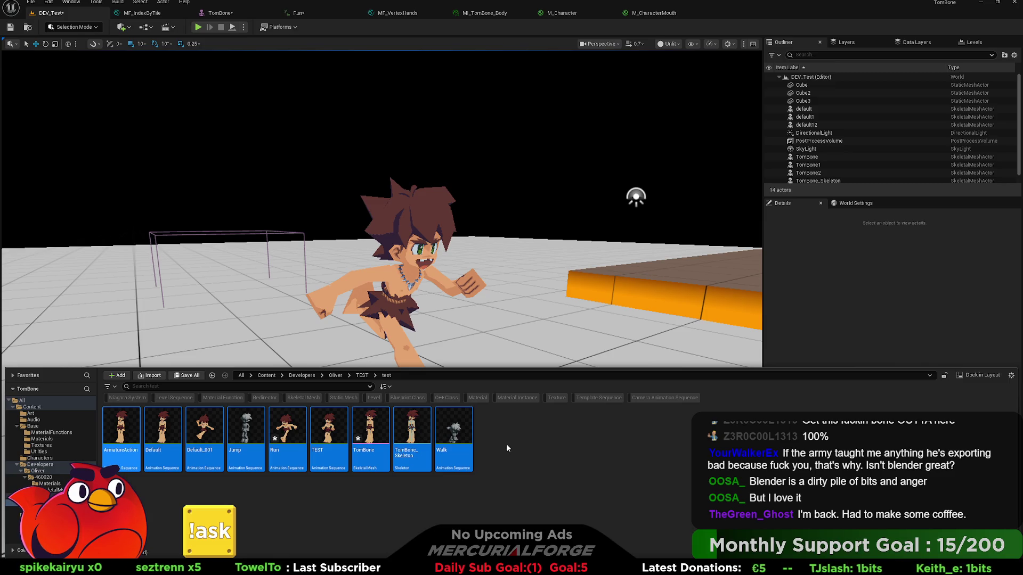
key("Delete")
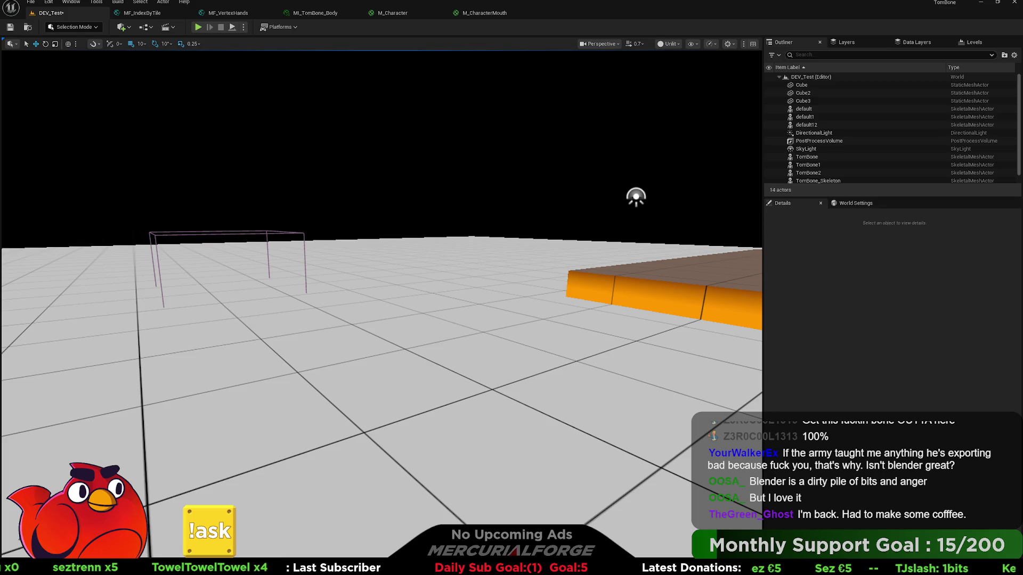
key("ctrl+space")
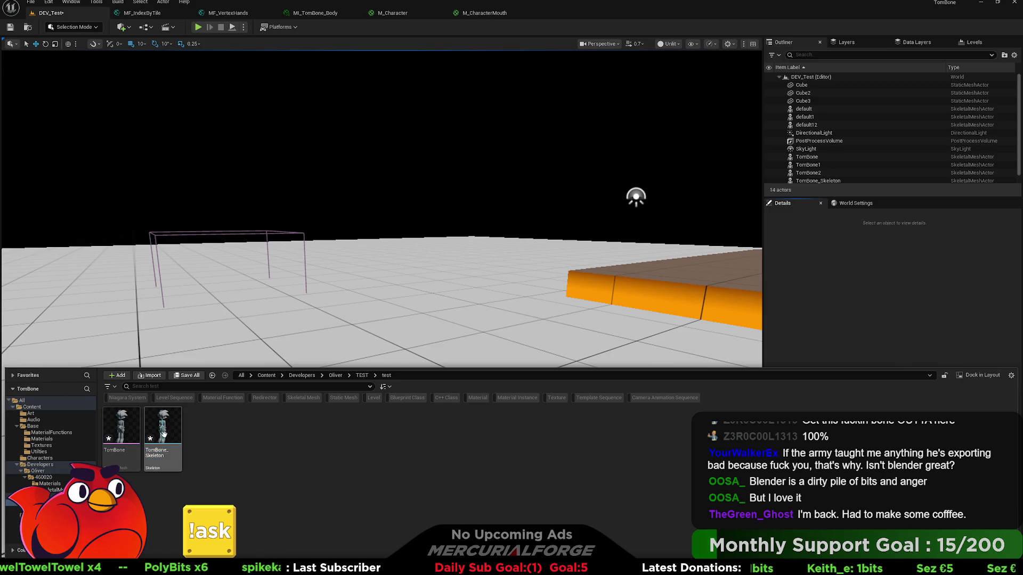
double_click(126, 423)
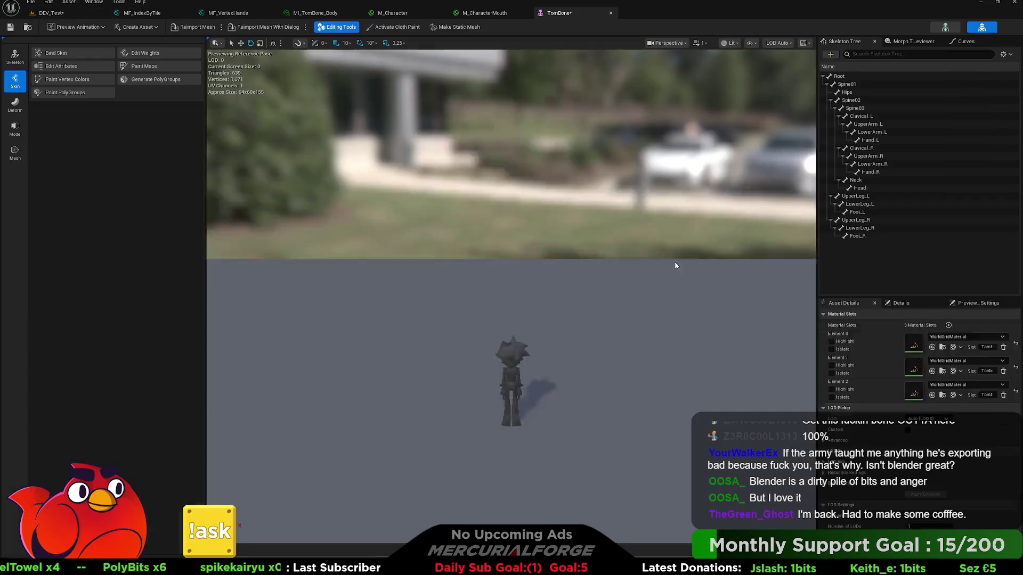
Inspect the new TomBone mesh up close and browse from Element 0 to the T_Tombone texture.
right_click_drag(606, 273, 606, 272)
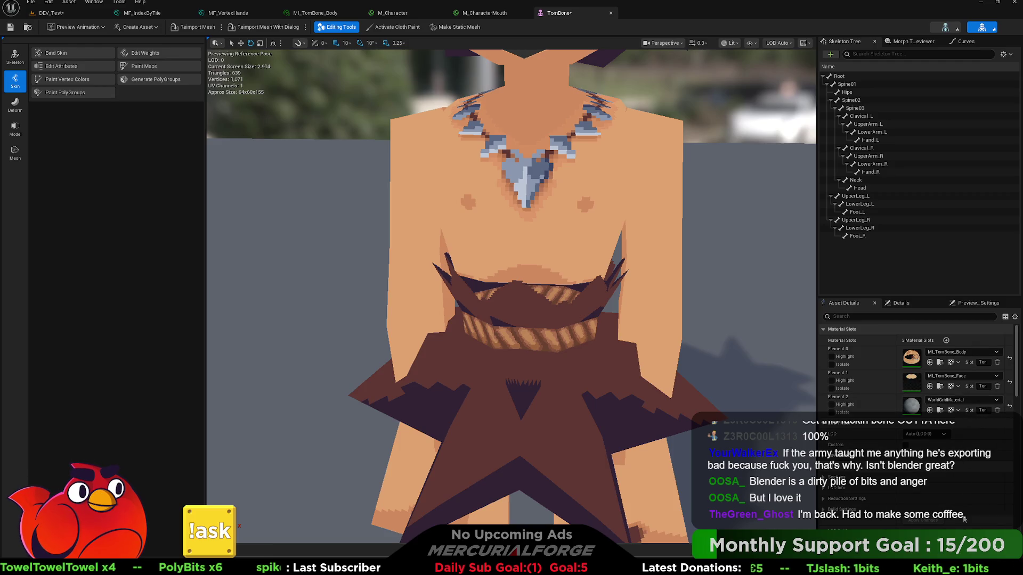
scroll(962, 498, "down", 1)
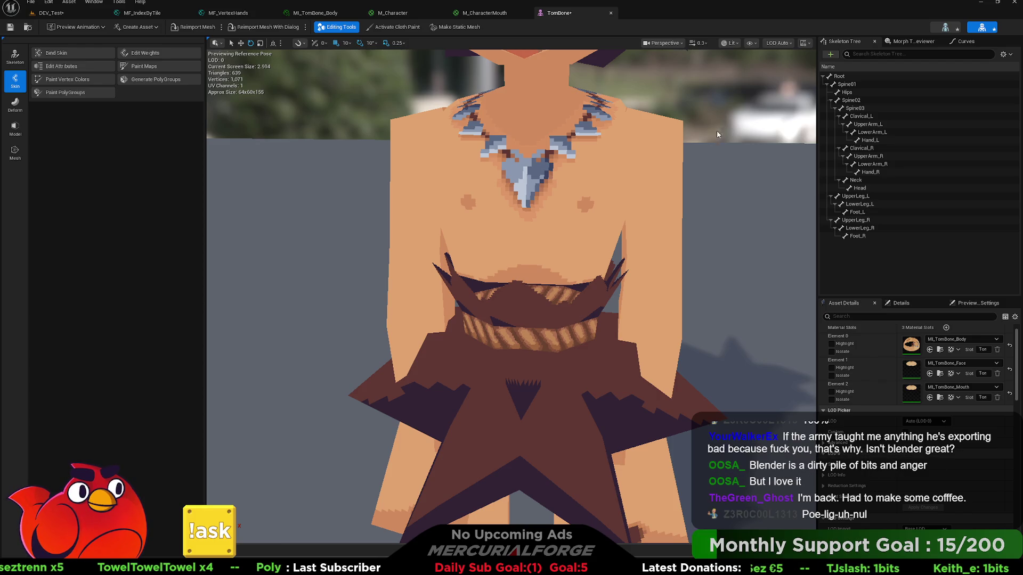
left_click(605, 177)
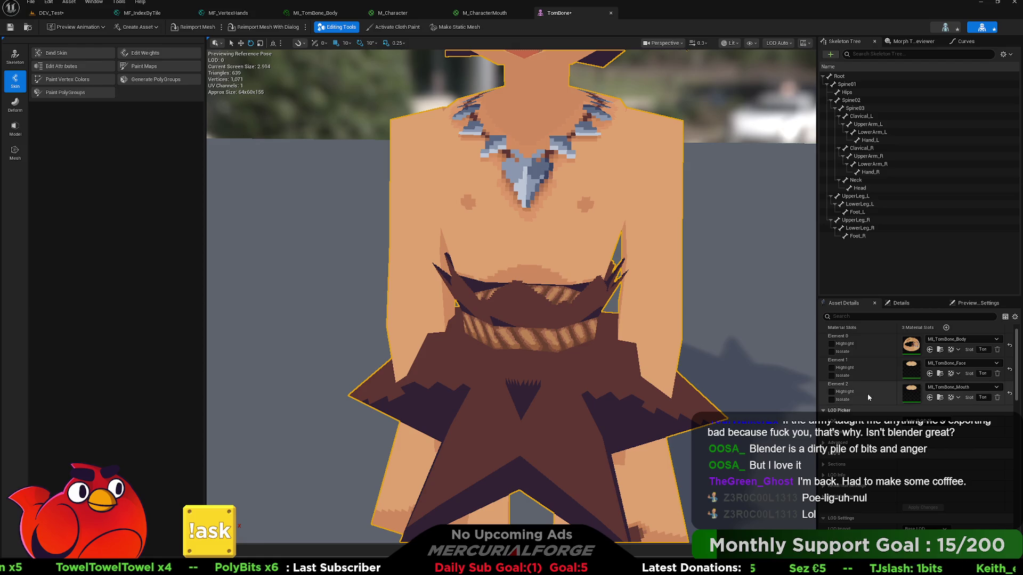
left_click(956, 353)
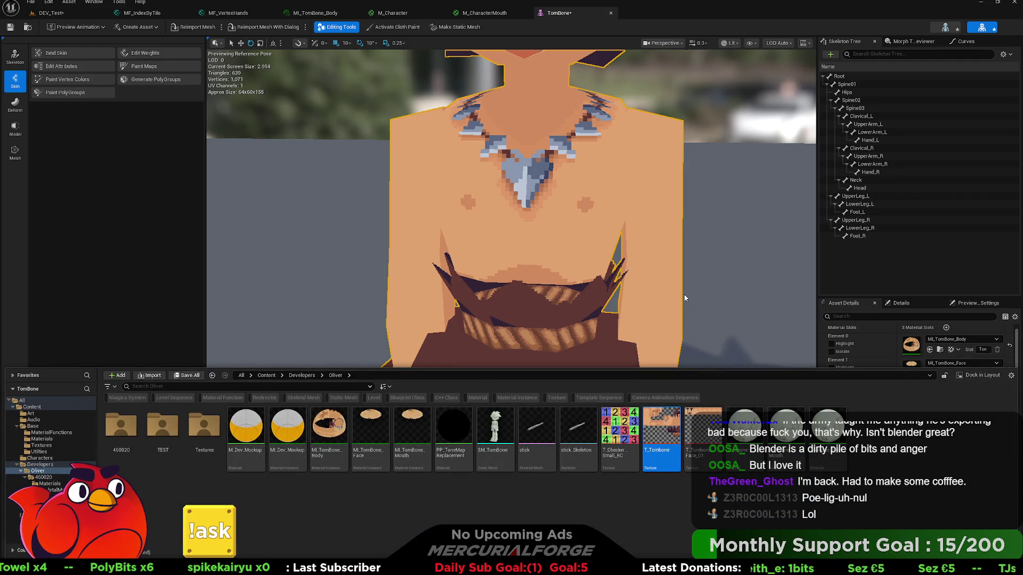
Keep the T_Tombone texture name unchanged and hide the Content Drawer to show the whole torso.
key("F2")
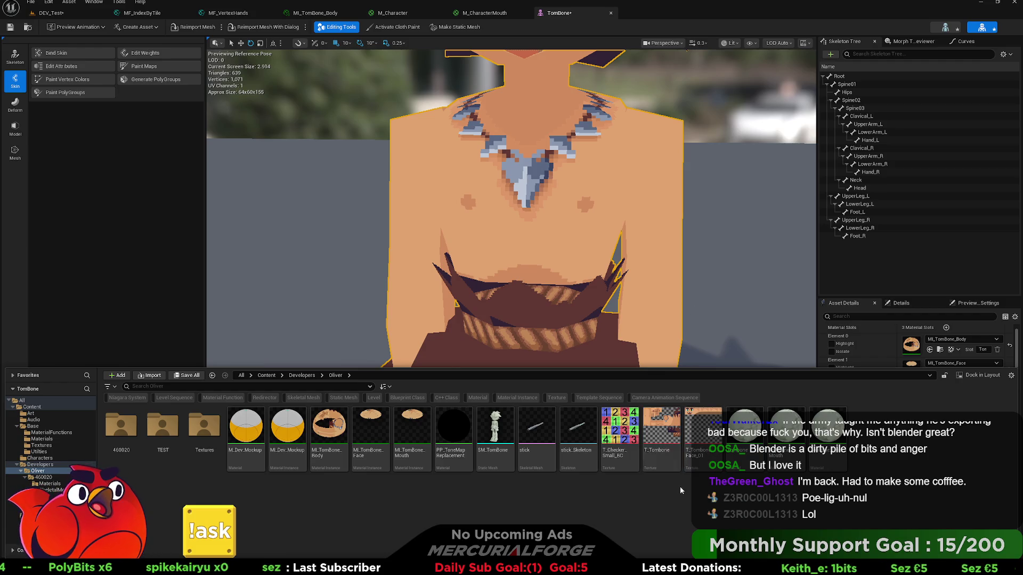
key("Return")
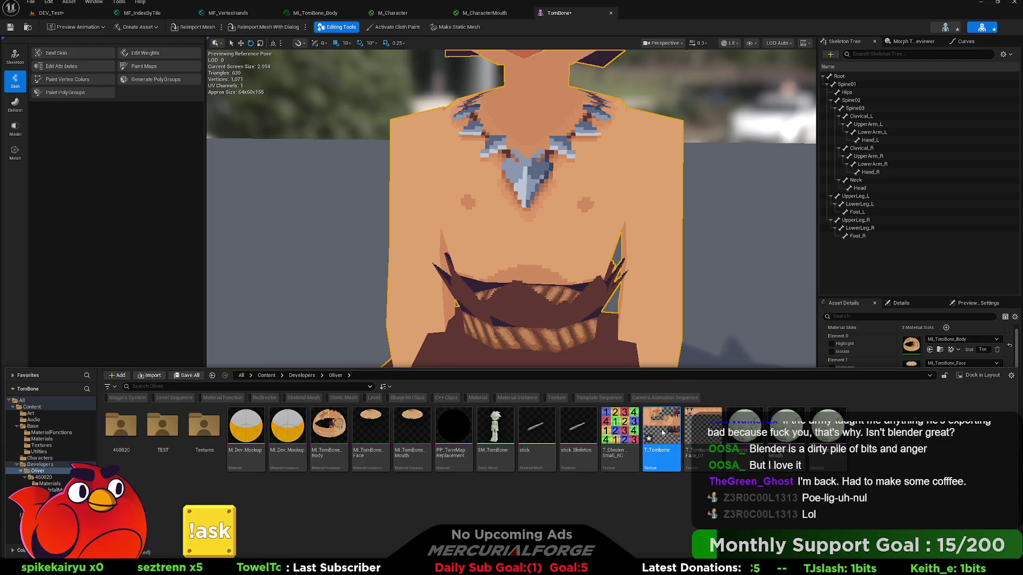
key("ctrl+space")
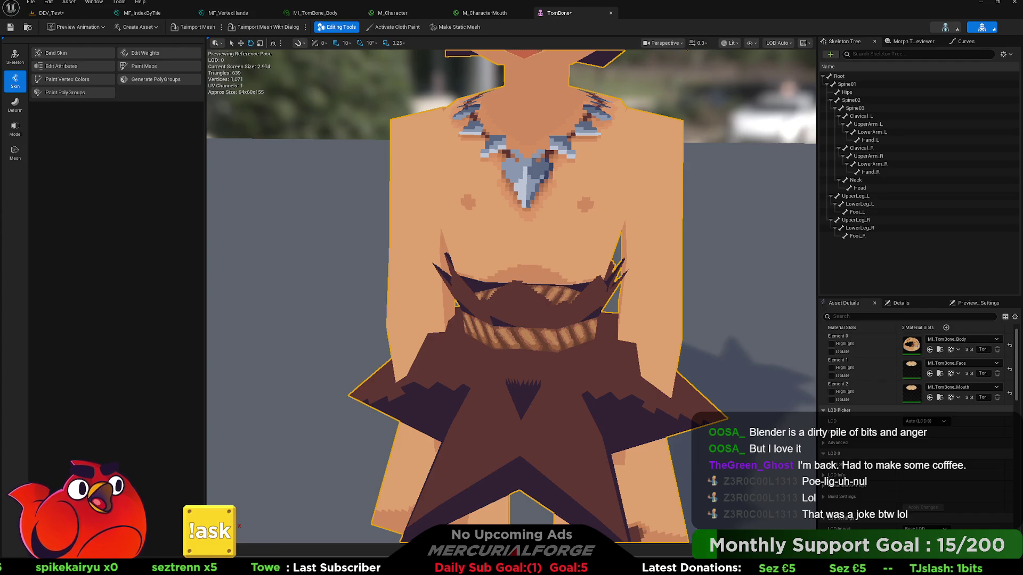
Toggle Isolate on and off for the body (Element 0) and face (Element 1) material slots.
left_click(831, 351)
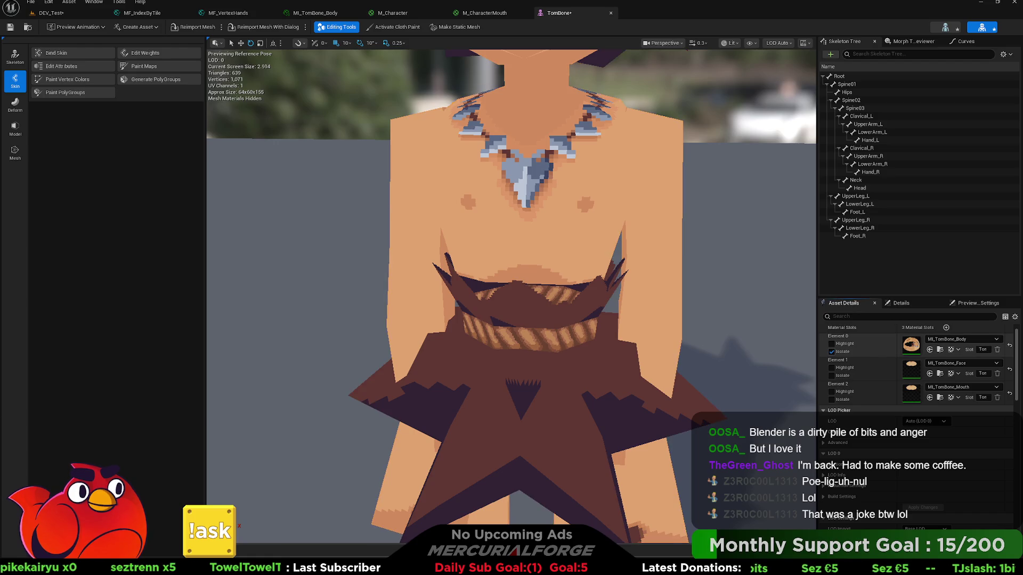
left_click(832, 351)
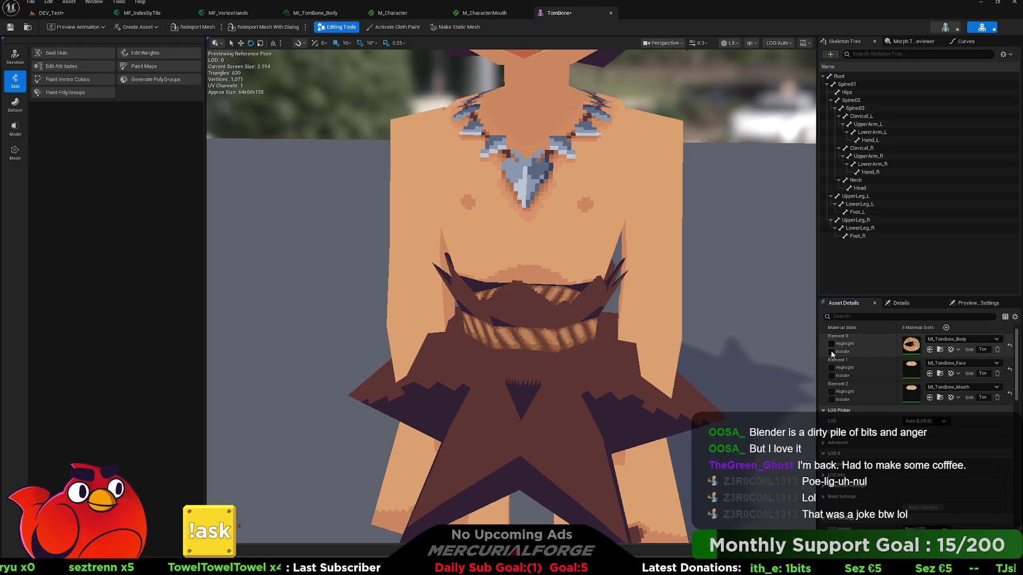
left_click(832, 375)
left_click(832, 376)
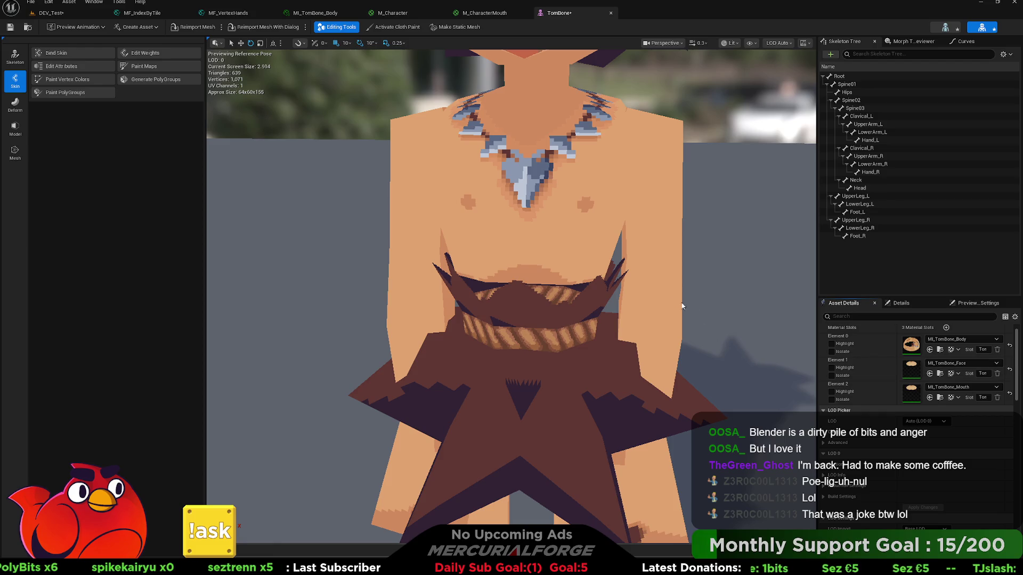
scroll(637, 312, "down", 5)
scroll(636, 314, "up", 5)
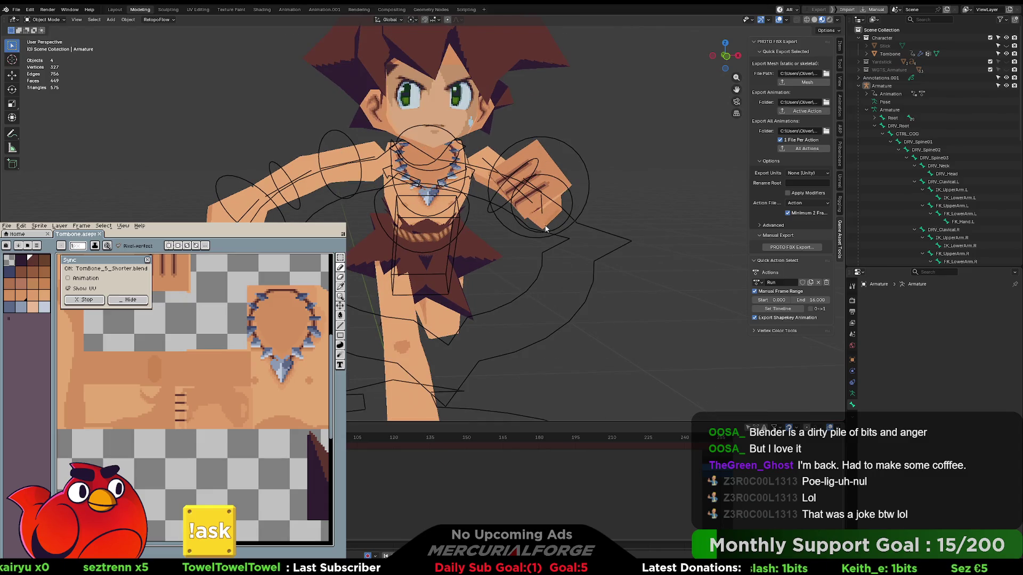
Select the Tombone mesh, pass briefly through Edit Mode, and switch it to Vertex Paint mode.
mouse_move(497, 225)
middle_mouse_down()
mouse_move(645, 228)
mouse_move(555, 230)
middle_mouse_up()
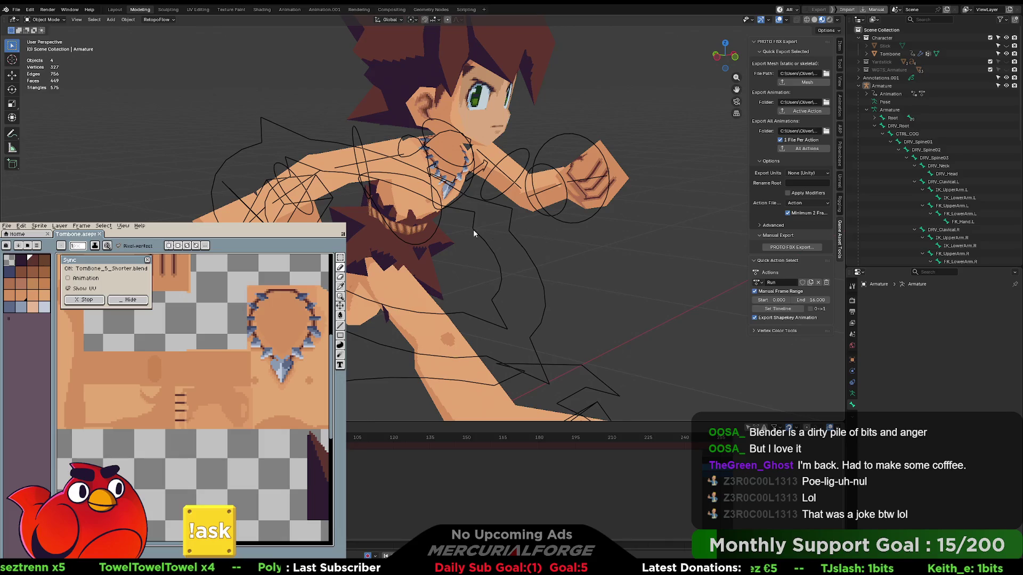
scroll(462, 228, "up", 6)
left_click(403, 192)
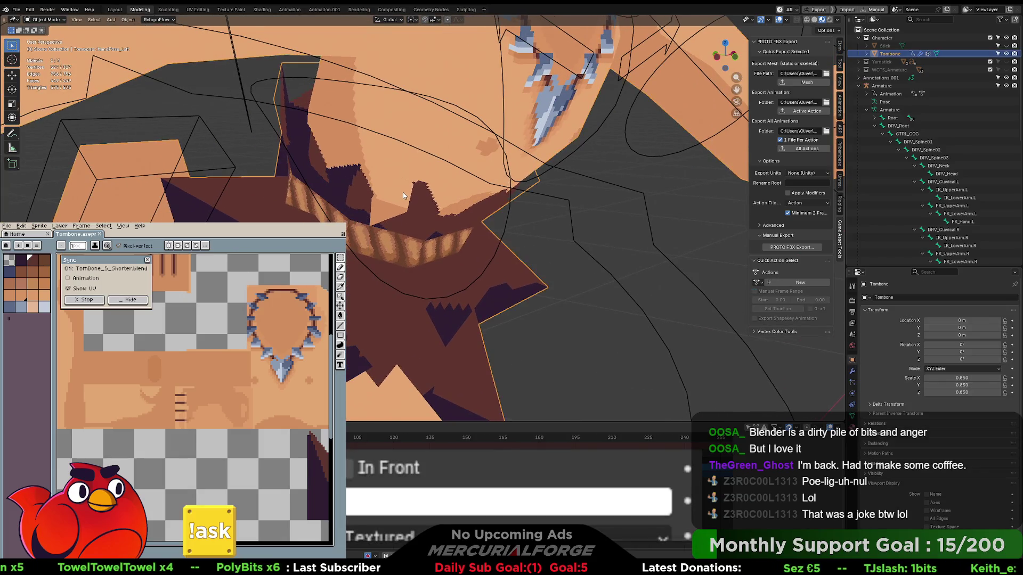
key("Tab")
key("grave")
key("c")
mouse_move(486, 178)
middle_mouse_down()
mouse_move(504, 226)
mouse_move(512, 199)
mouse_move(484, 228)
mouse_move(490, 240)
mouse_move(485, 230)
middle_mouse_up()
key("ctrl+Tab")
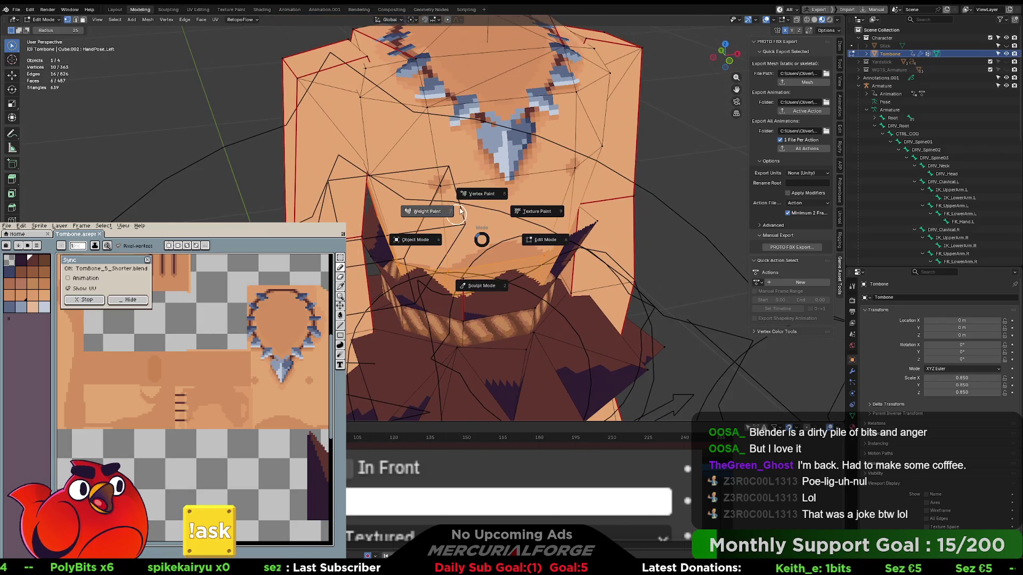
left_click(481, 193)
key("ctrl+Tab")
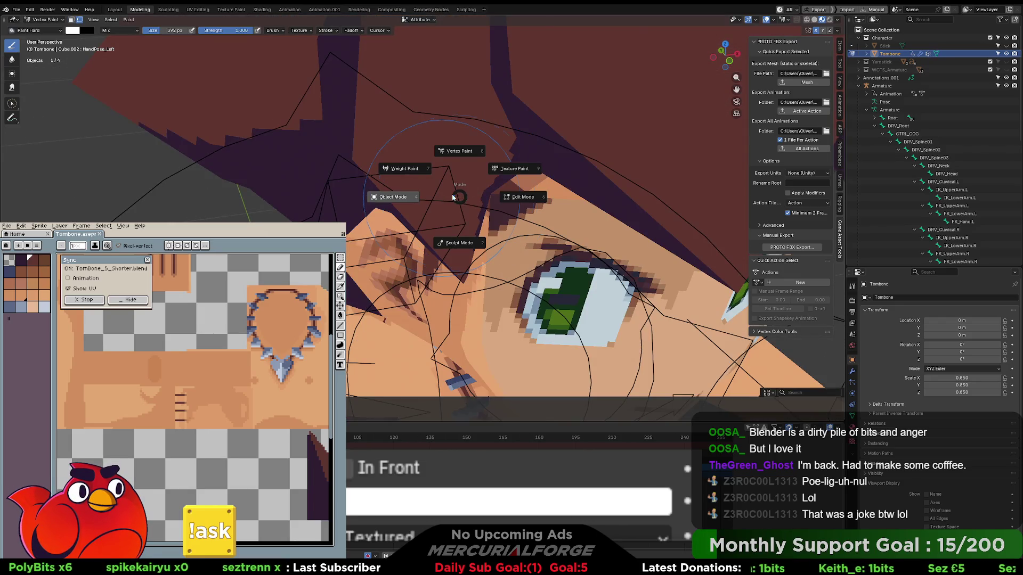
Switch the Tombone mesh to Weight Paint and enlarge the Vertex Groups list in Object Data properties.
left_click(404, 169)
mouse_move(457, 247)
middle_mouse_down()
mouse_move(458, 205)
mouse_move(523, 265)
mouse_move(822, 354)
middle_mouse_up()
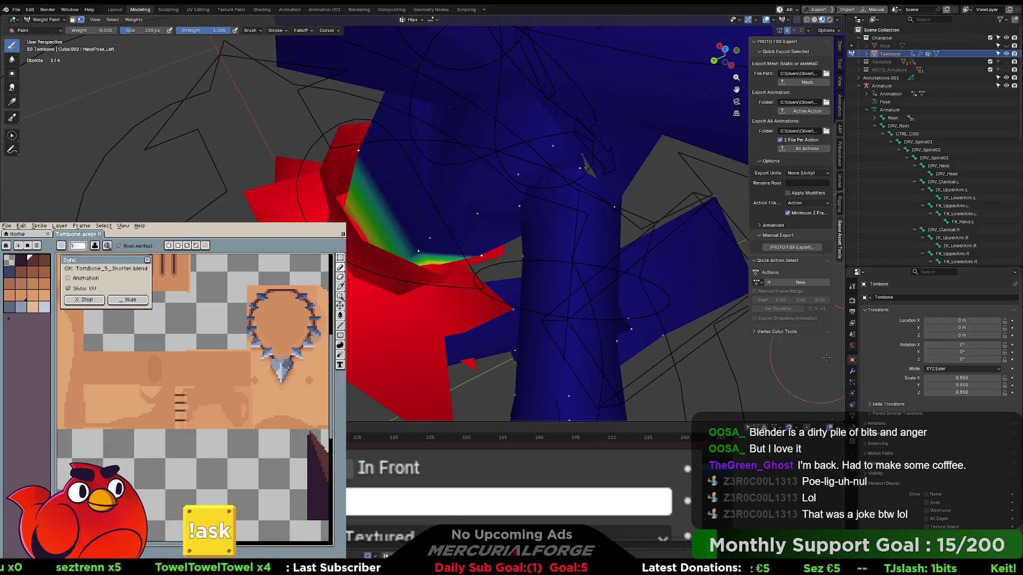
left_click(855, 375)
left_click(852, 416)
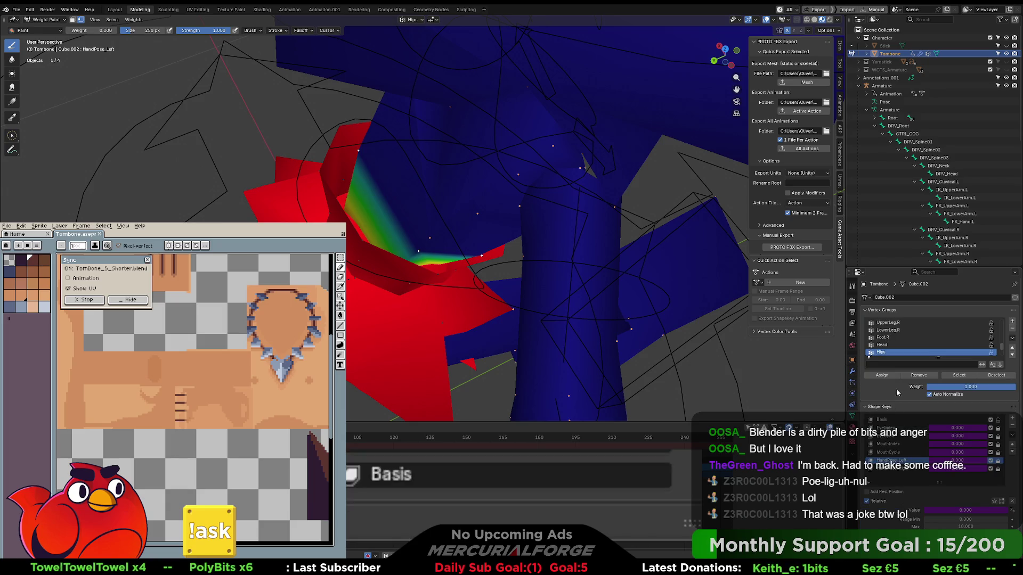
left_click_drag(936, 359, 937, 514)
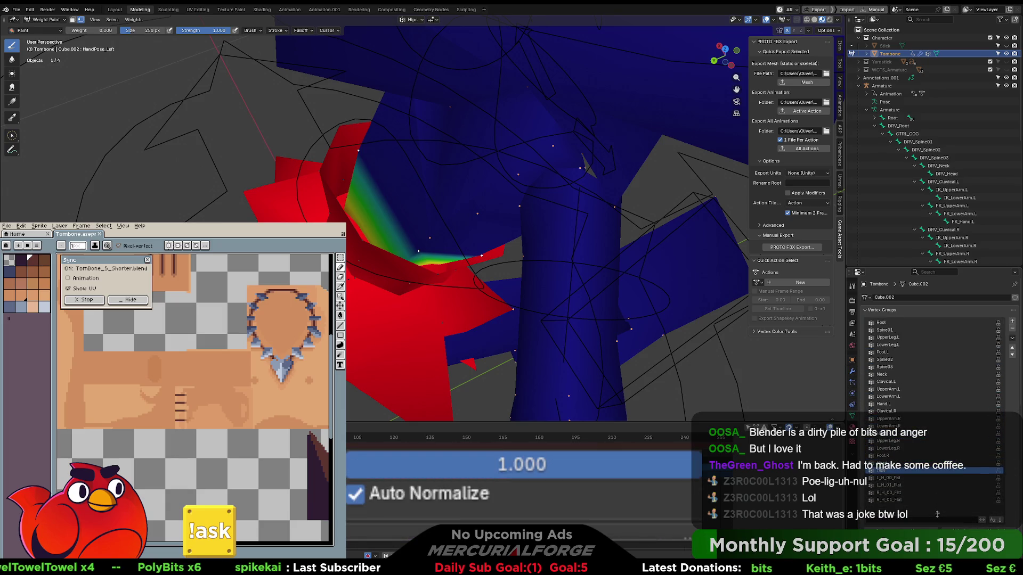
Compare the Spine01, Spine03 and Spine02 vertex-group weights, ending on Spine03.
left_click(893, 330)
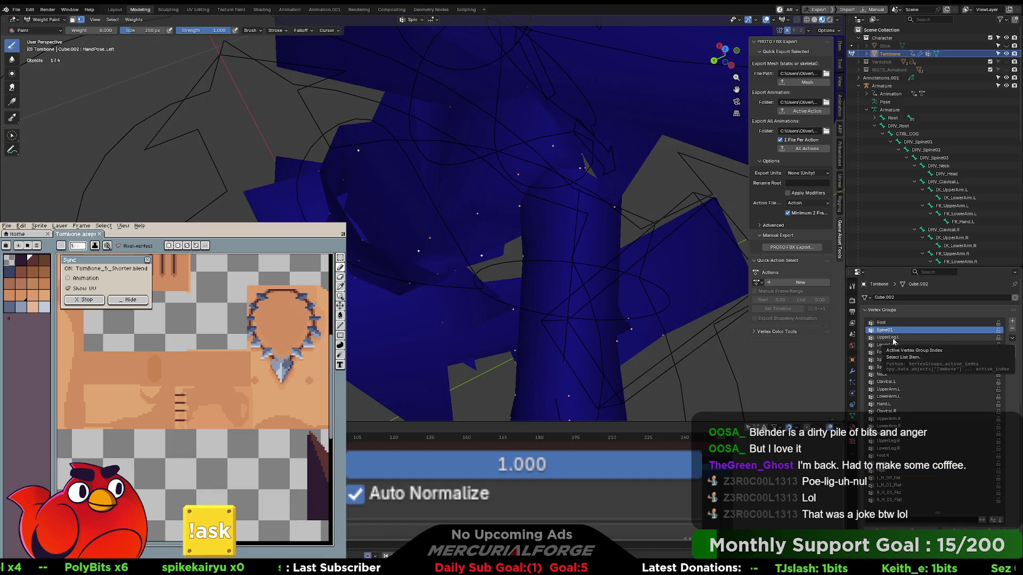
left_click(891, 367)
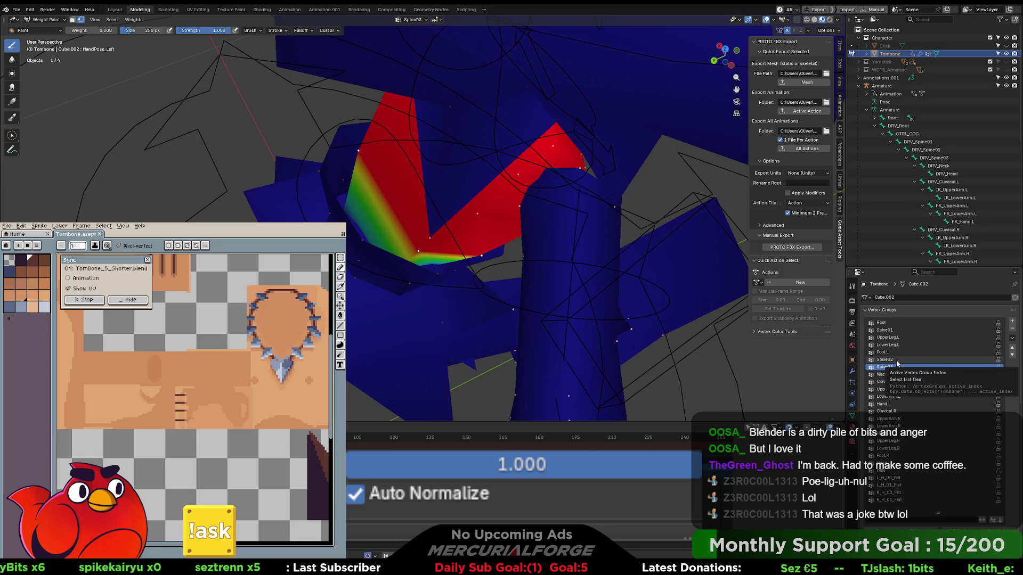
left_click(897, 360)
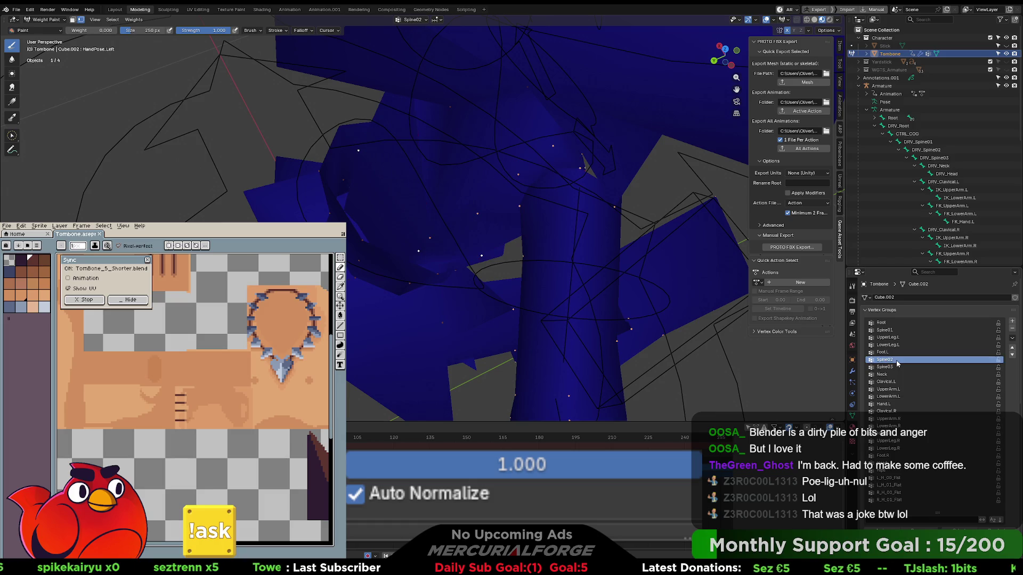
left_click(895, 367)
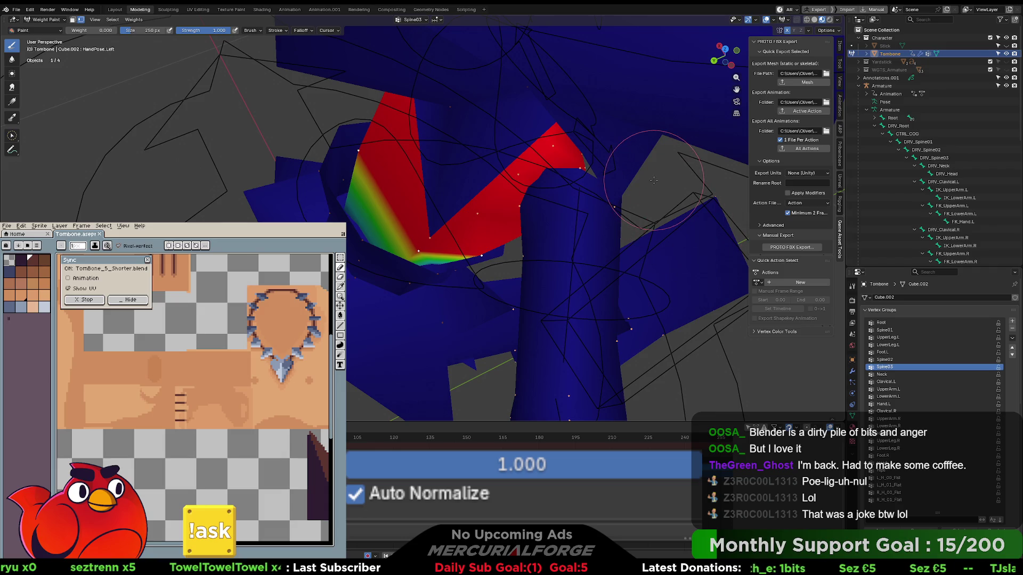
scroll(935, 403, "down", 10)
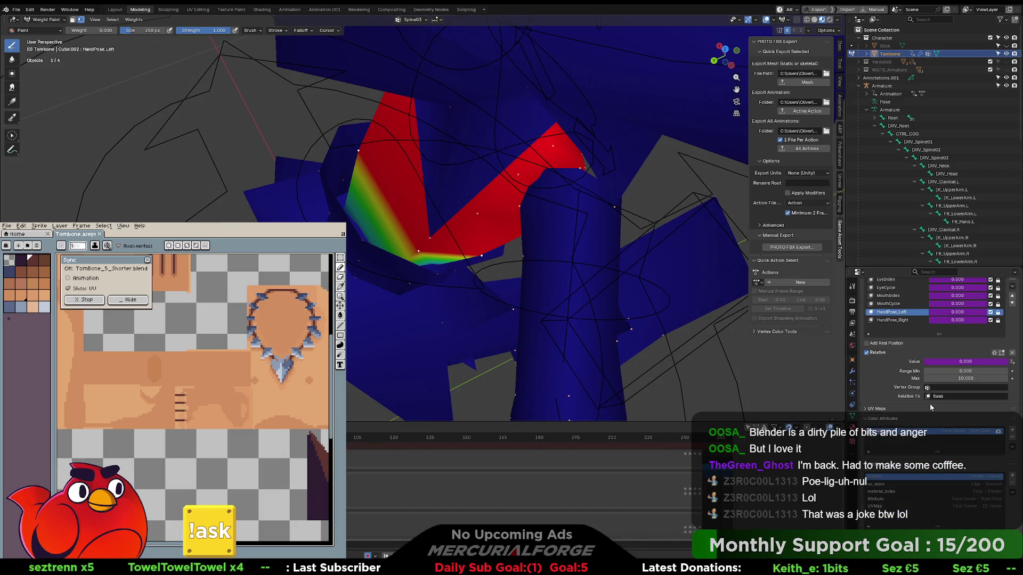
scroll(900, 400, "down", 3)
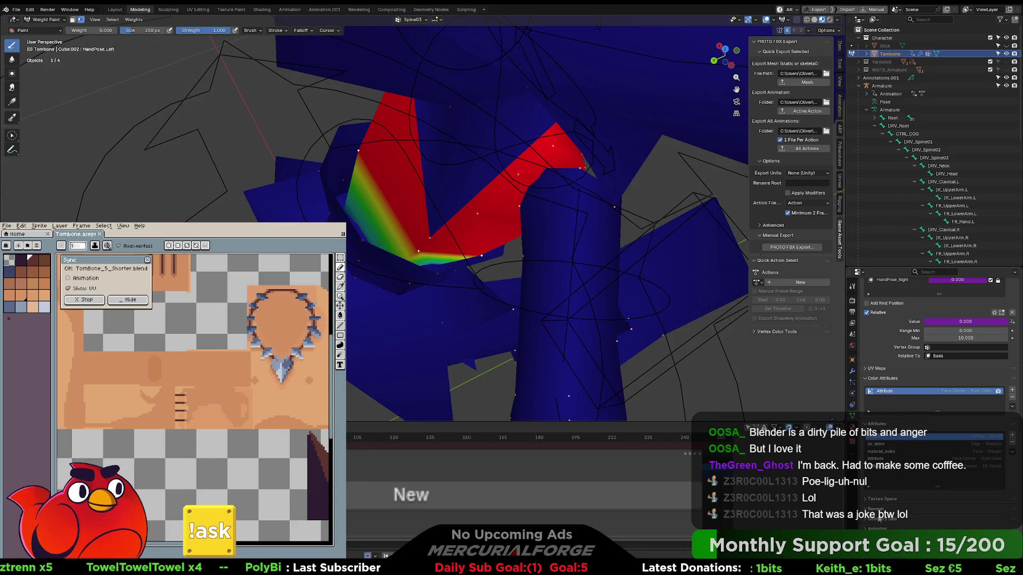
scroll(880, 519, "down", 3)
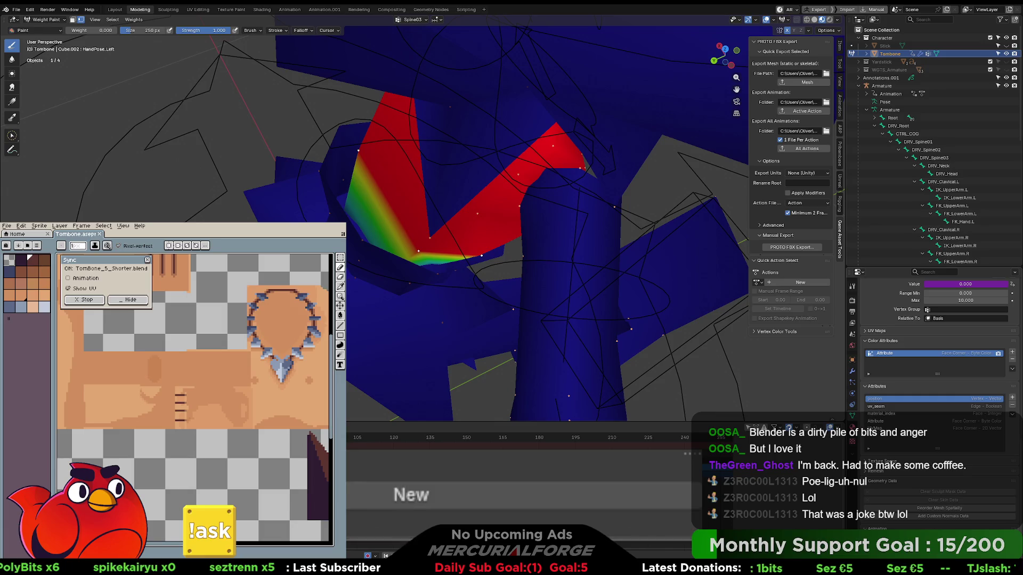
scroll(940, 507, "down", 2)
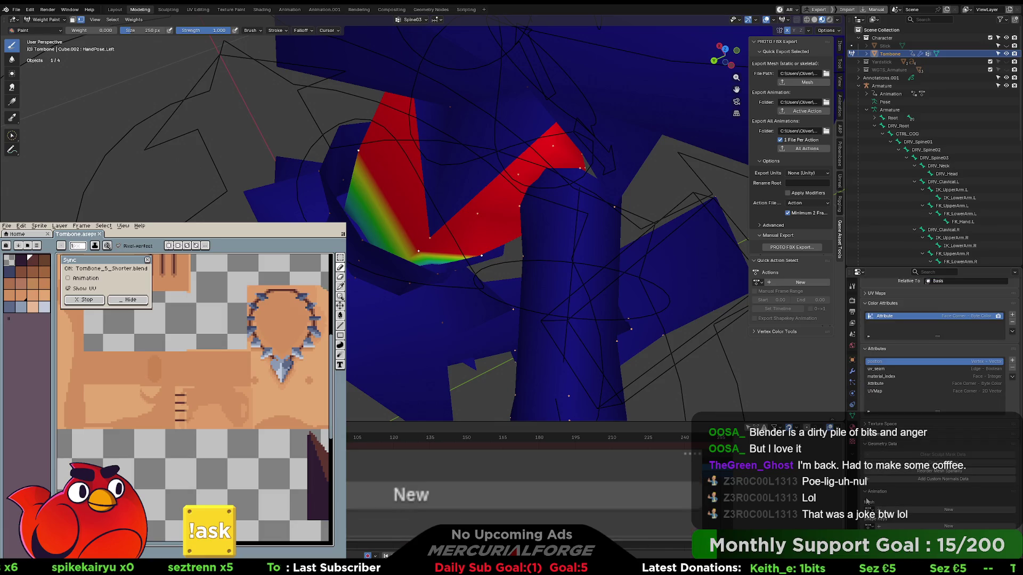
scroll(867, 494, "up", 2)
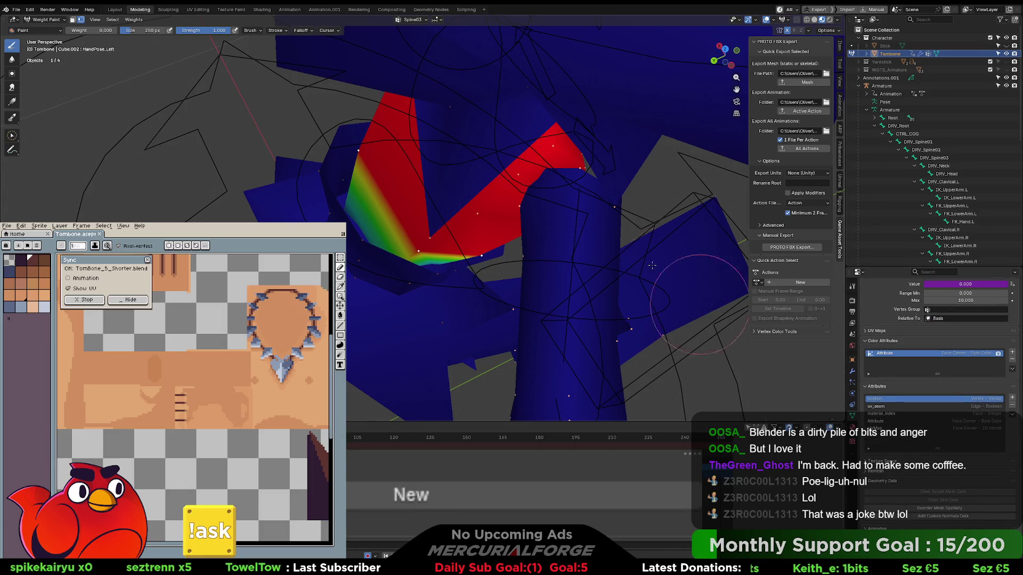
Return the Tombone mesh to Edit Mode, viewing the torso and collar.
key("Tab")
mouse_move(532, 222)
middle_mouse_down()
mouse_move(441, 175)
mouse_move(453, 165)
middle_mouse_up()
scroll(453, 165, "down", 4)
Select all vertices and switch the Tombone mesh back to Weight Paint to view its Spine03 weights.
key("a")
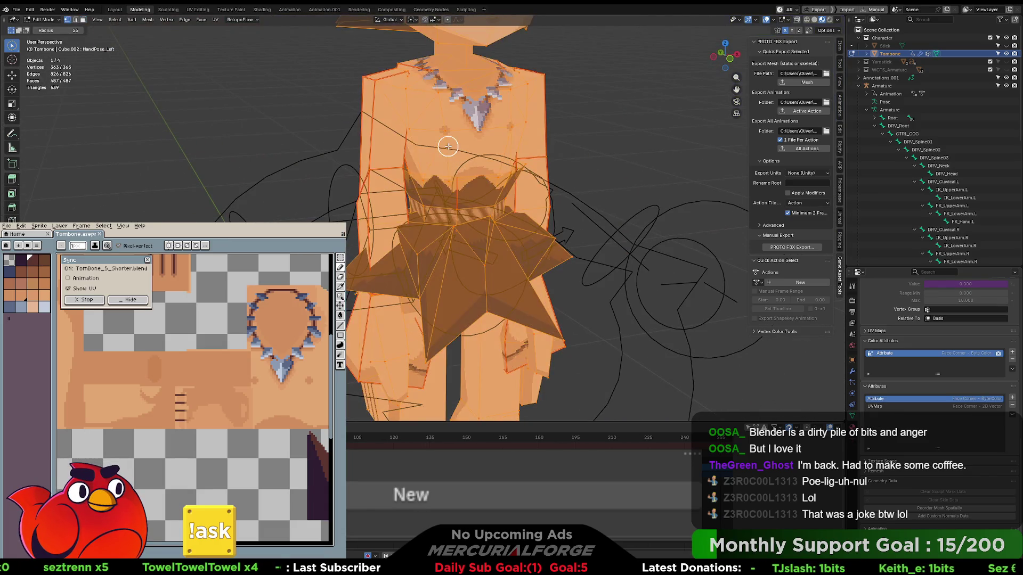
scroll(452, 155, "up", 2)
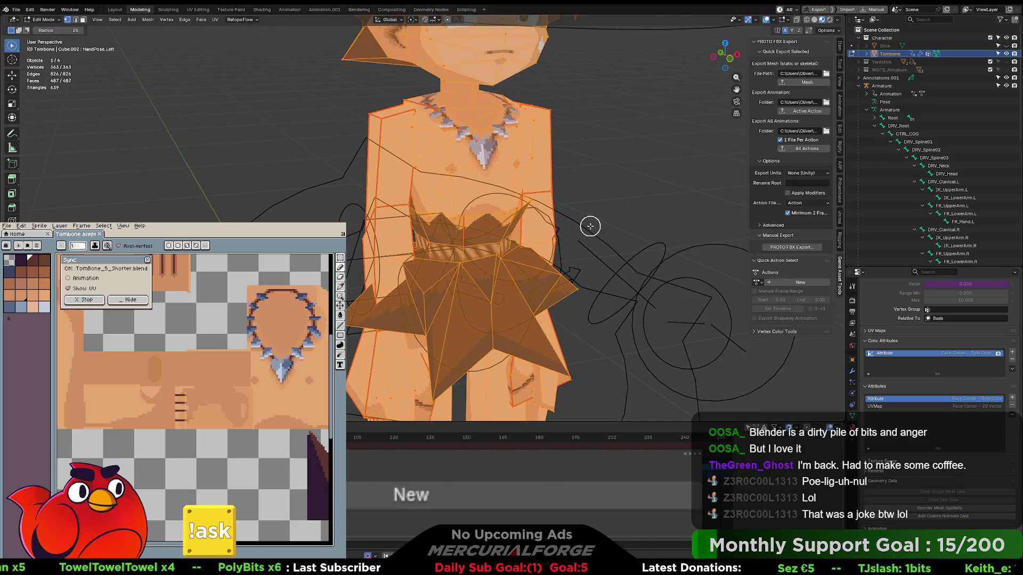
key("ctrl+Tab")
mouse_move(491, 264)
middle_mouse_down()
mouse_move(498, 260)
mouse_move(471, 248)
middle_mouse_up()
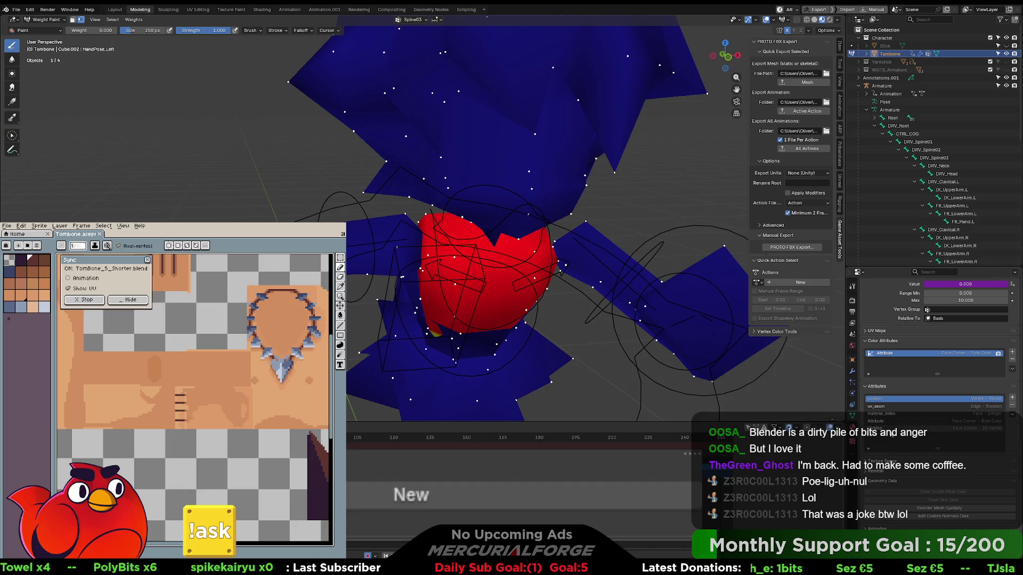
Select the Attribute and position attributes, then return the Tombone mesh to Object Mode.
left_click(893, 422)
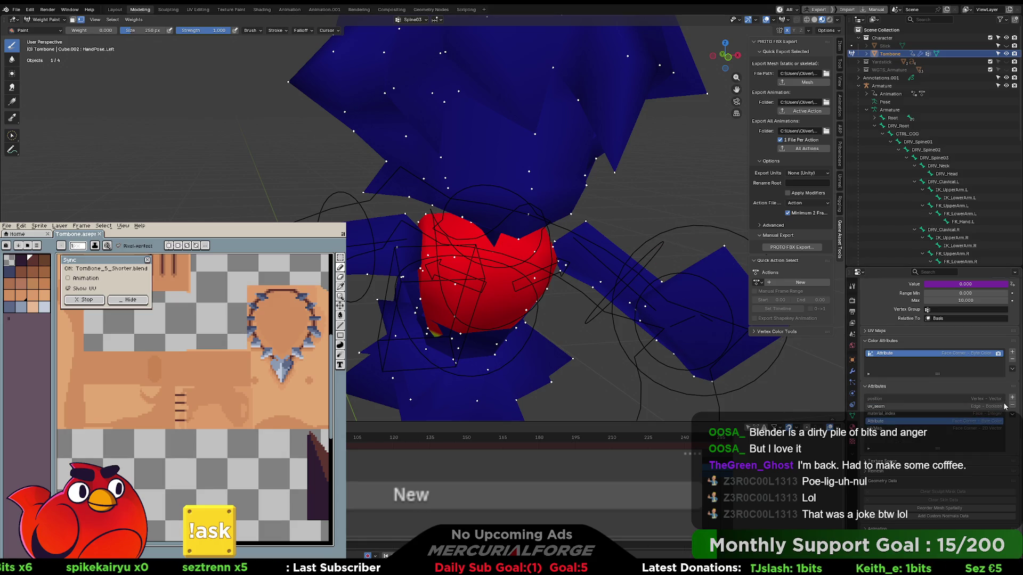
left_click(886, 399)
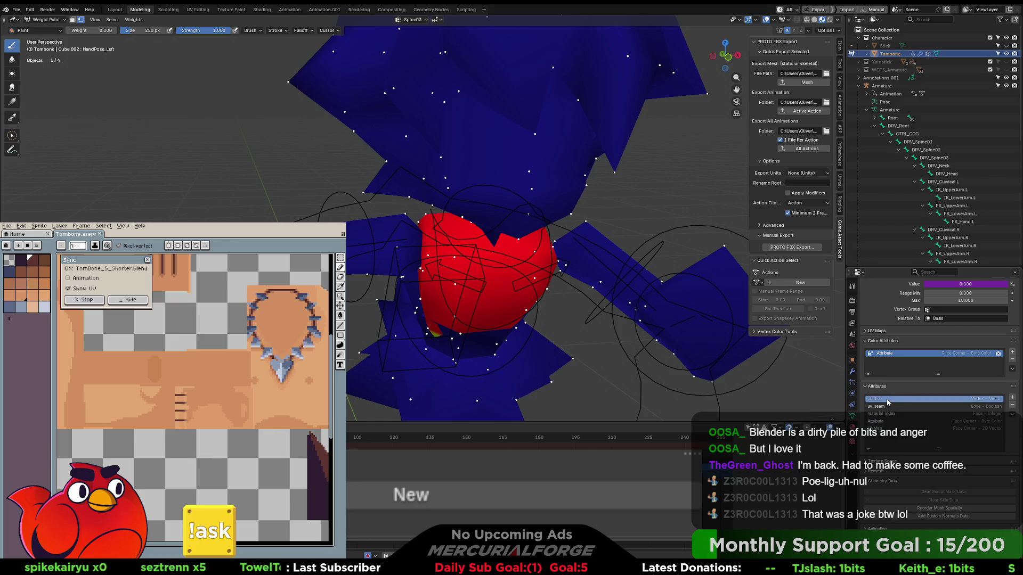
key("ctrl+Tab")
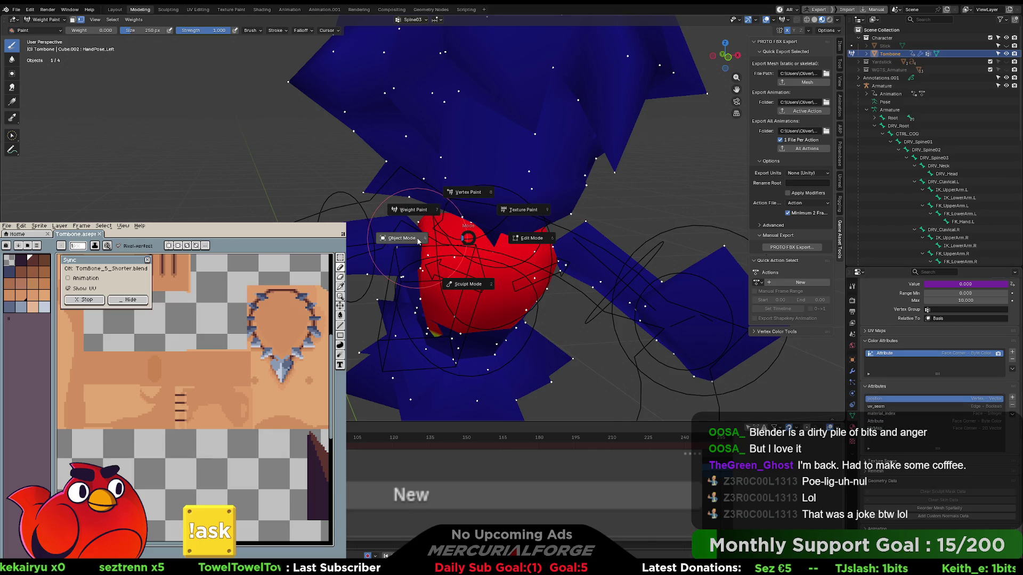
left_click(447, 241)
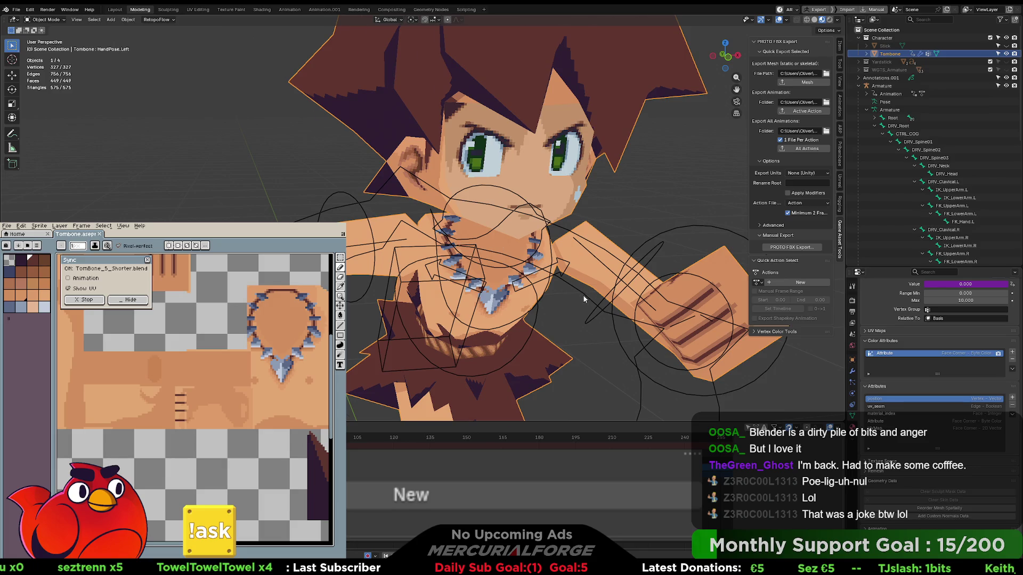
Check the uv_seam and Attribute colour attributes, undo deleting Attribute, and expand the UV Maps list.
scroll(554, 262, "down", 3)
left_click(884, 406)
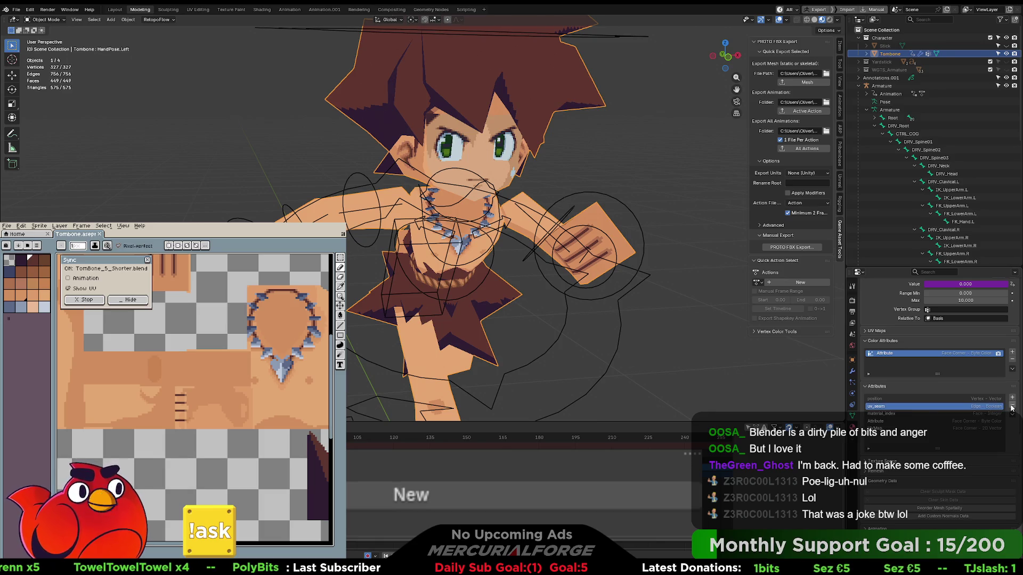
left_click(888, 421)
left_click(1012, 406)
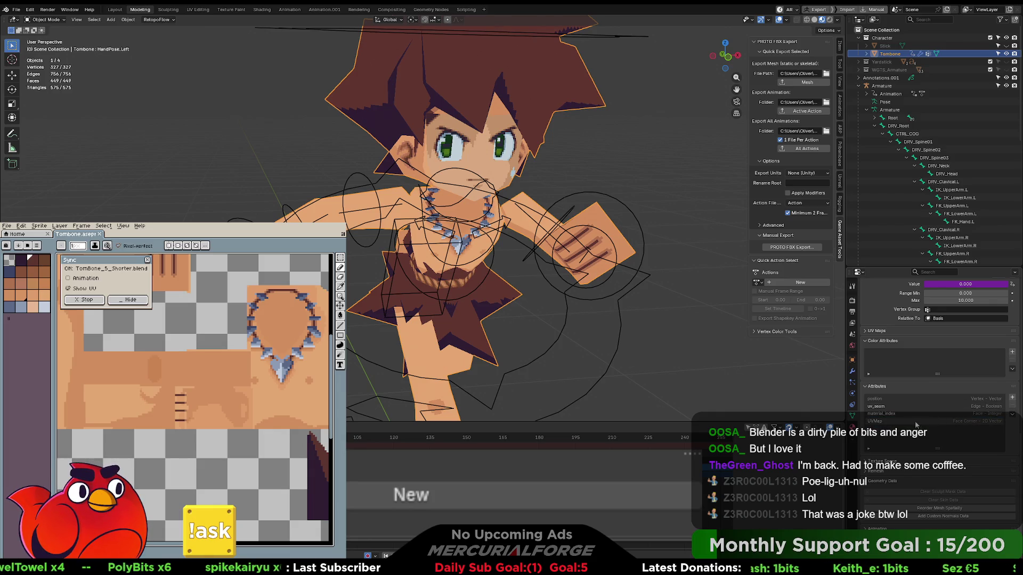
key("ctrl+z")
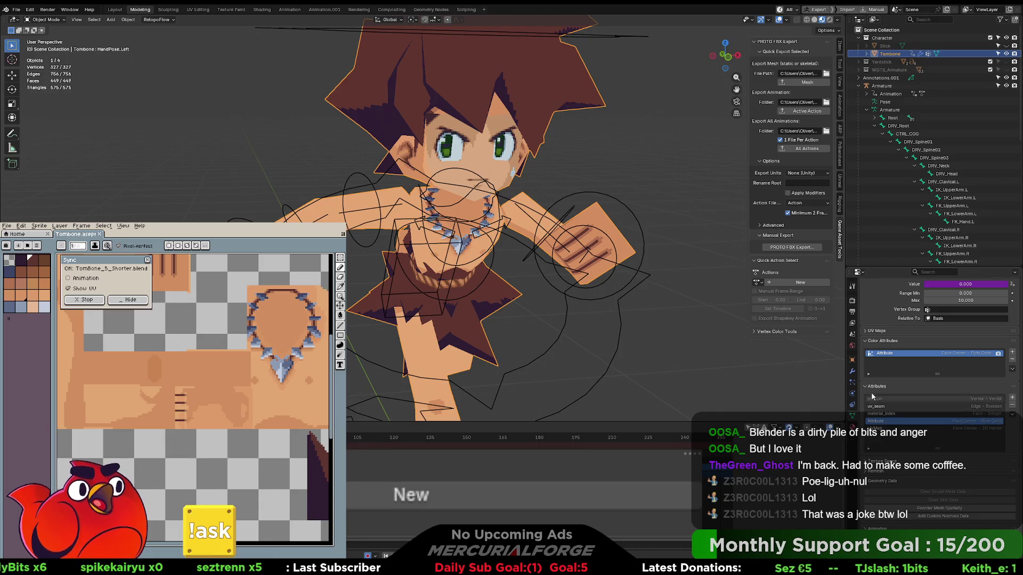
scroll(868, 395, "up", 3)
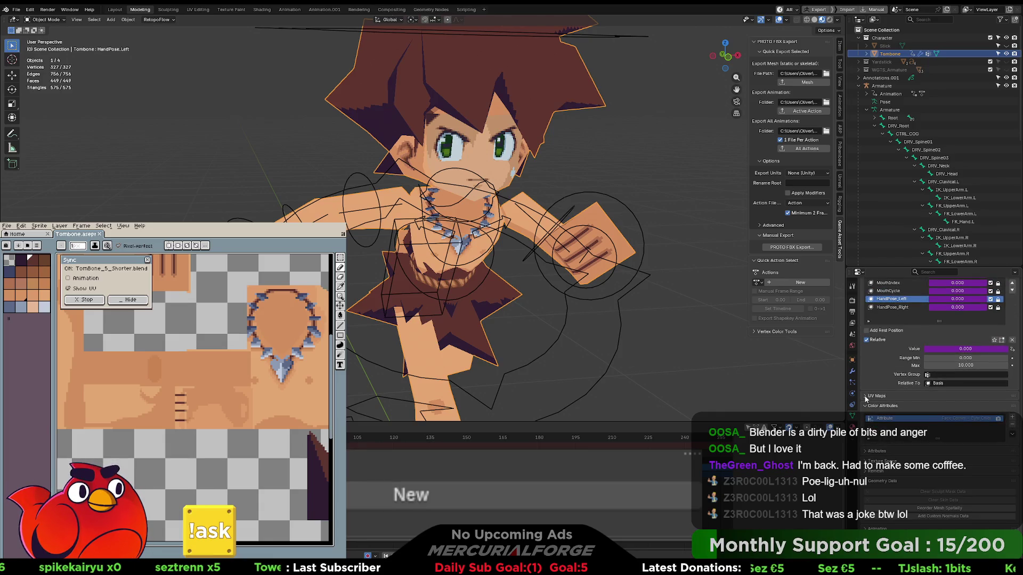
left_click(865, 397)
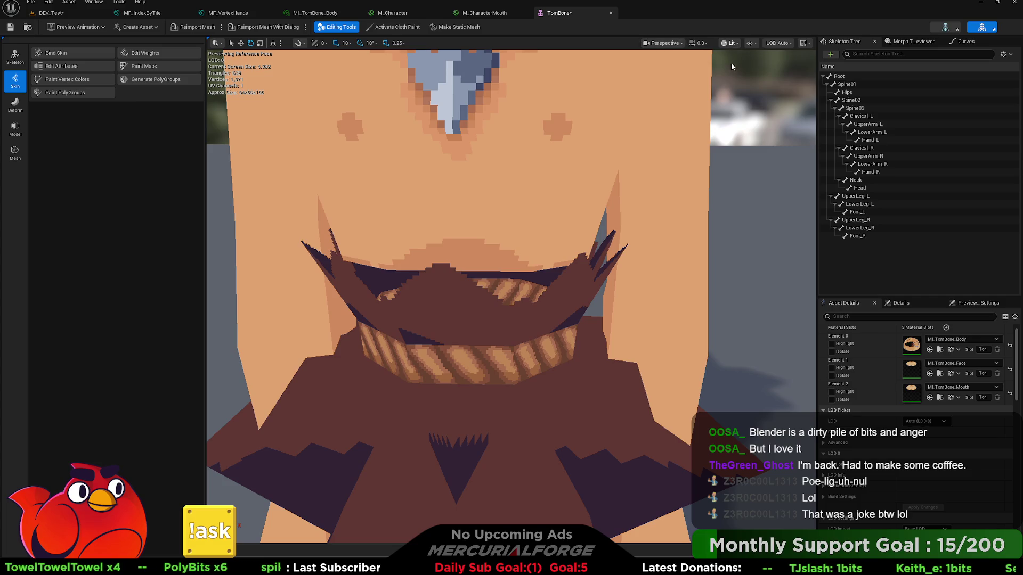
Preview the jaw in Unlit, Wireframe, Lighting Only and Reflections views, then restore Lit and zoom out.
key("alt+3")
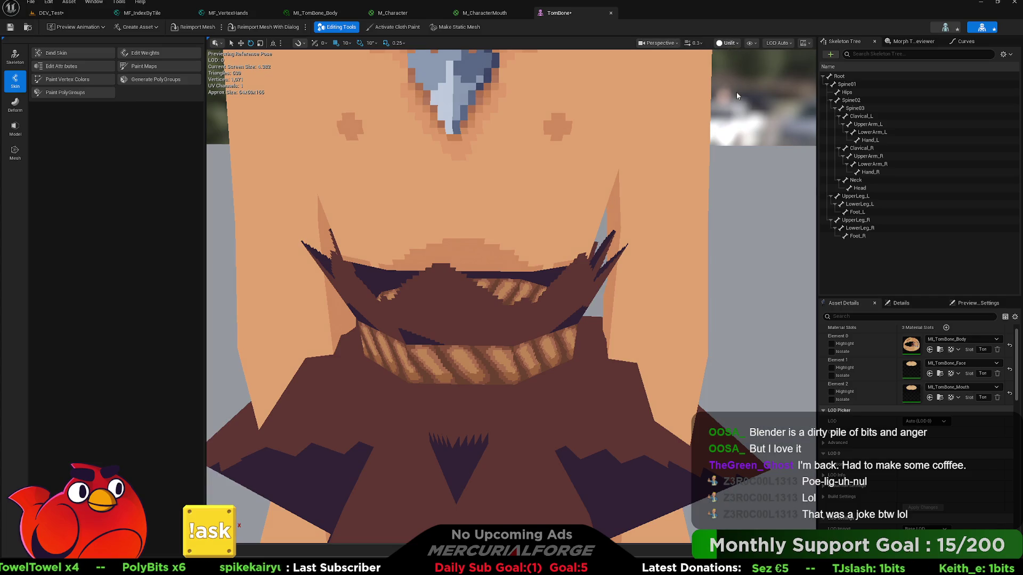
key("alt+2")
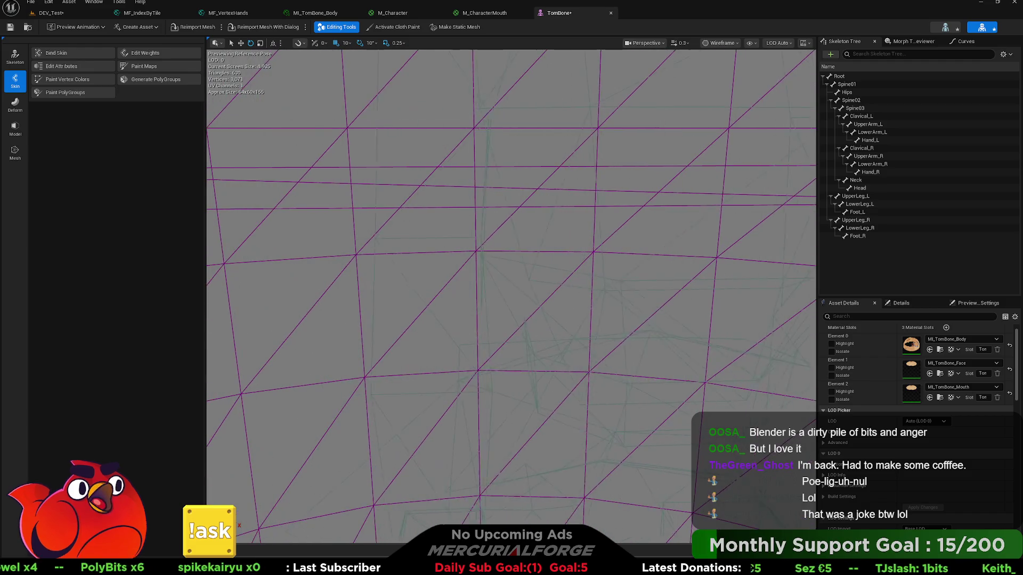
left_click_drag(735, 85, 733, 64)
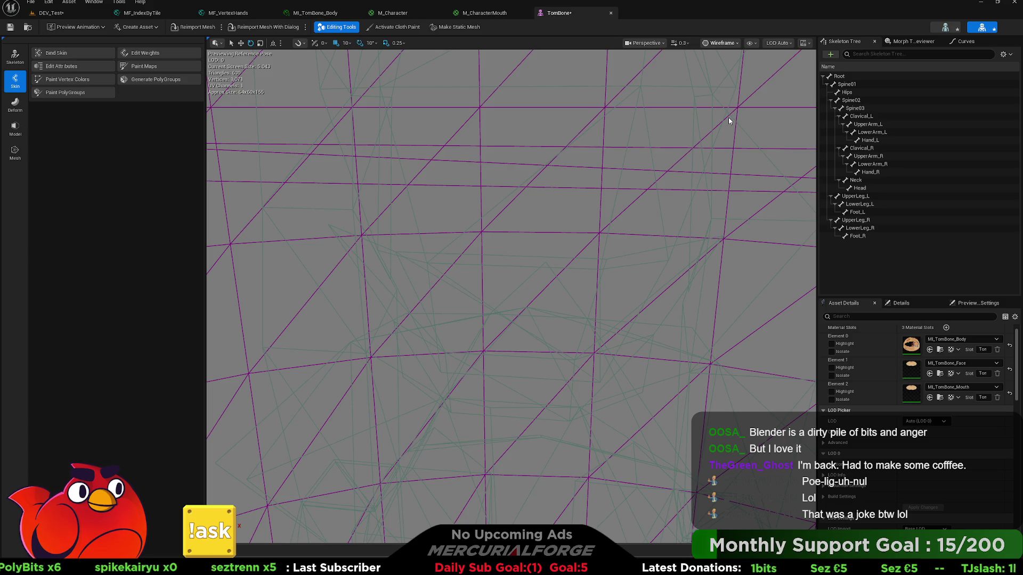
key("alt+6")
key("alt+7")
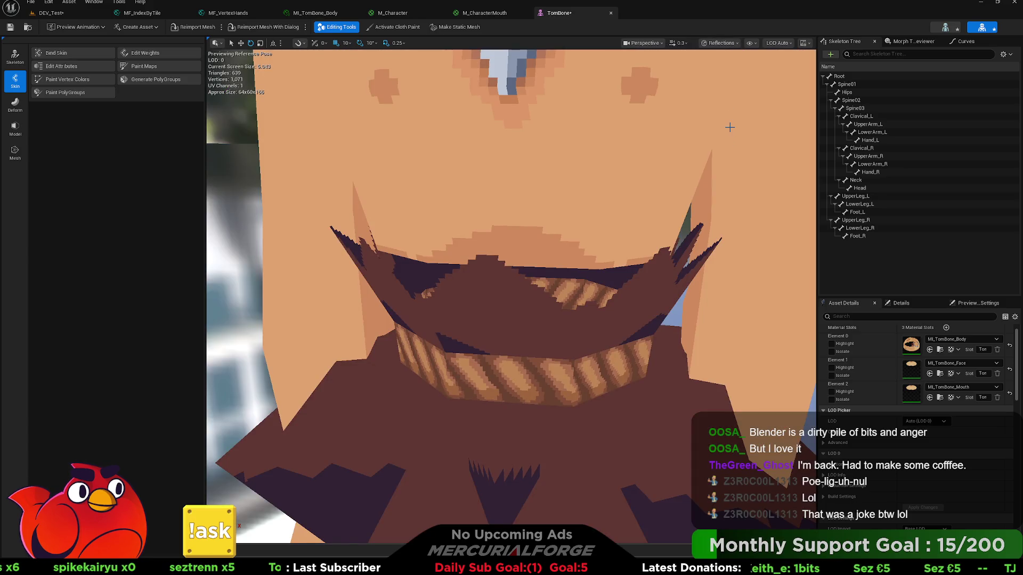
key("alt+4")
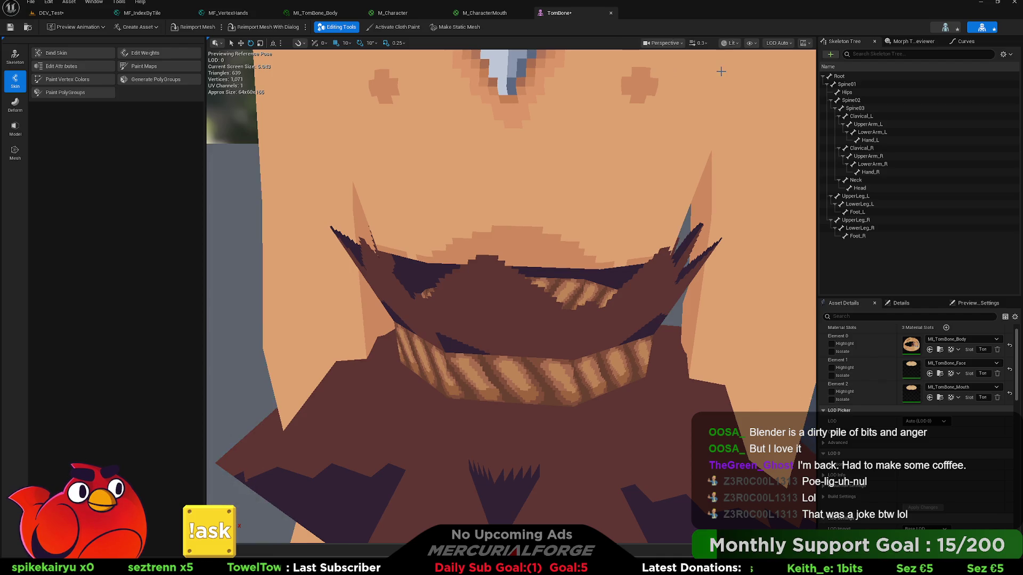
scroll(603, 190, "down", 10)
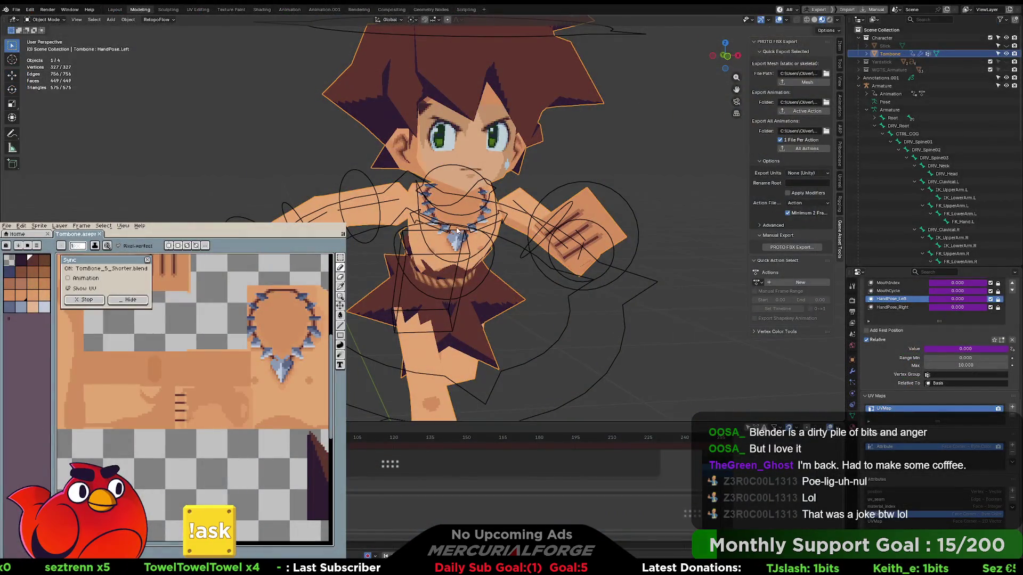
Bring up and dismiss the mode pie menu twice, staying in Object Mode.
key("ctrl+Tab")
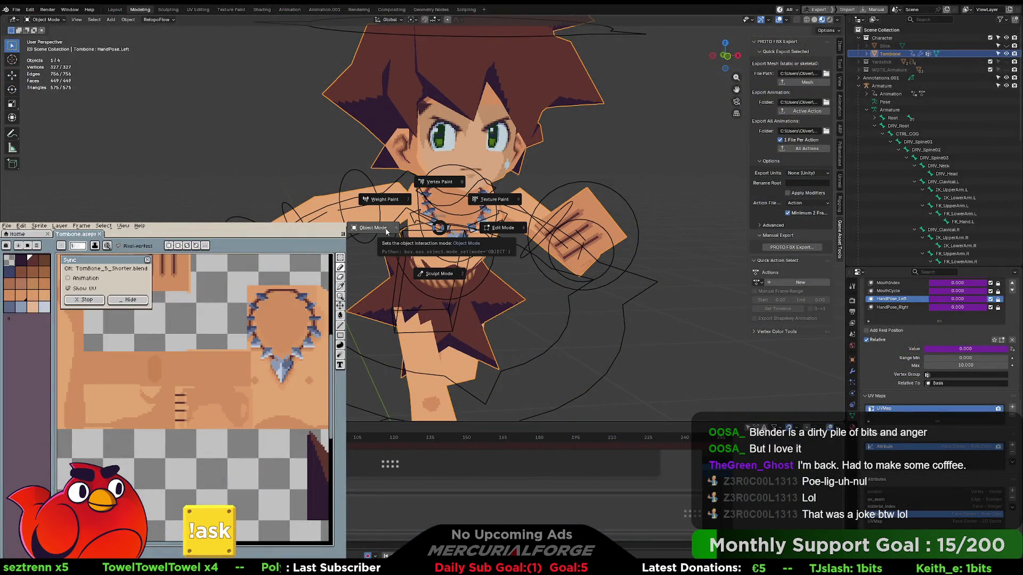
left_click(386, 230)
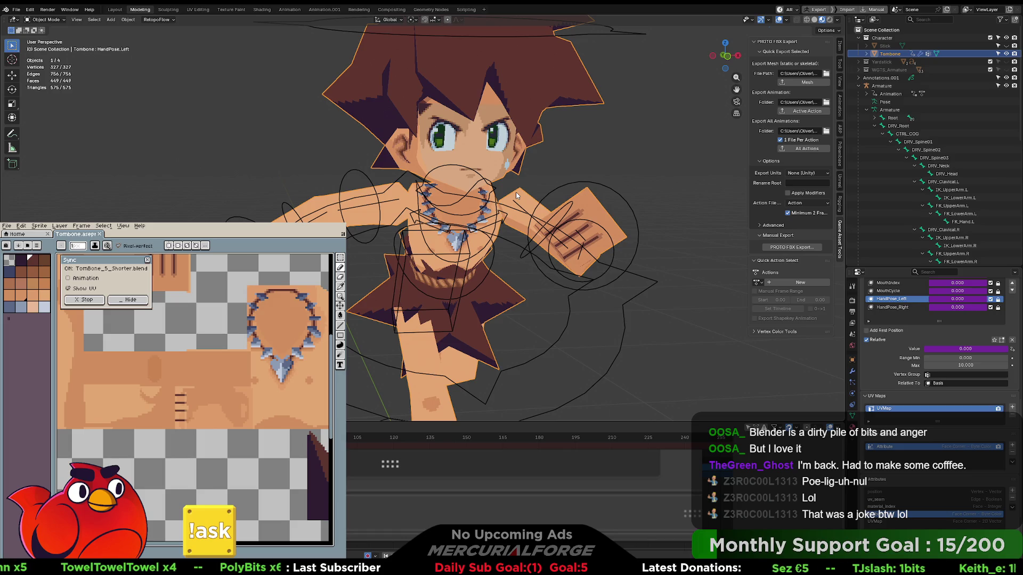
key("ctrl+Tab")
left_click(528, 206)
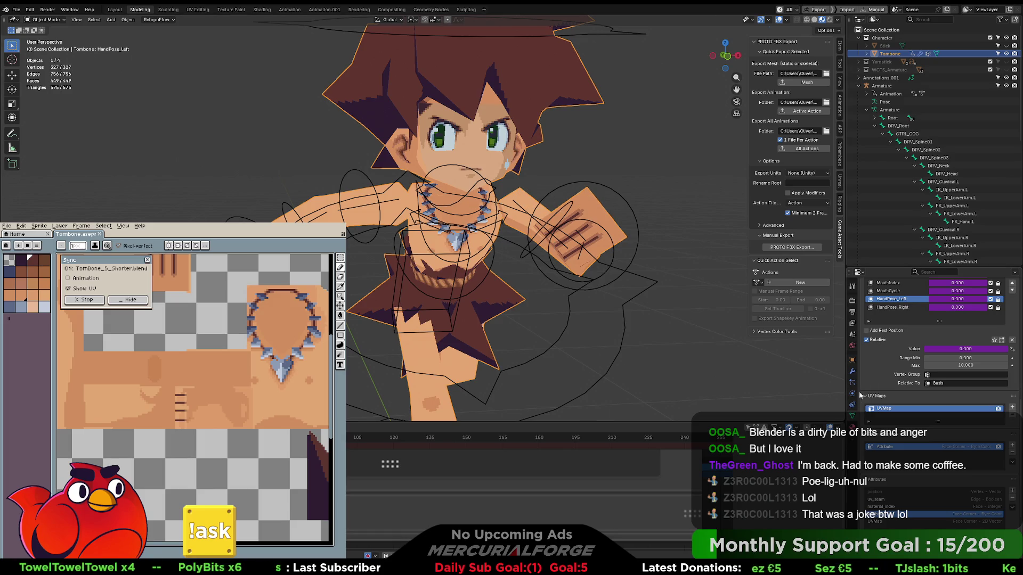
Review the Tombone mesh's modifiers and vertex groups, then select the Armature.
left_click(852, 371)
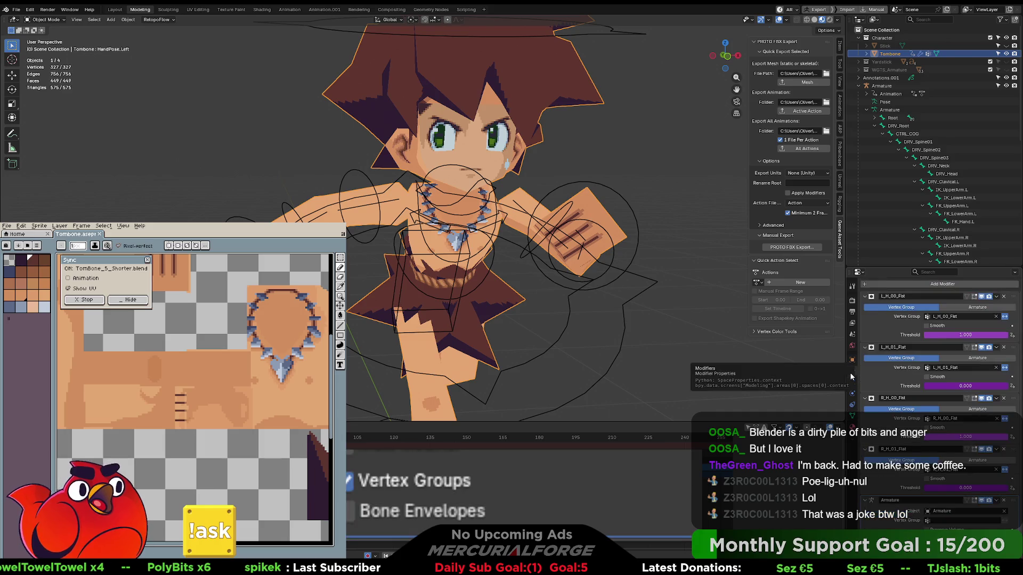
left_click(851, 416)
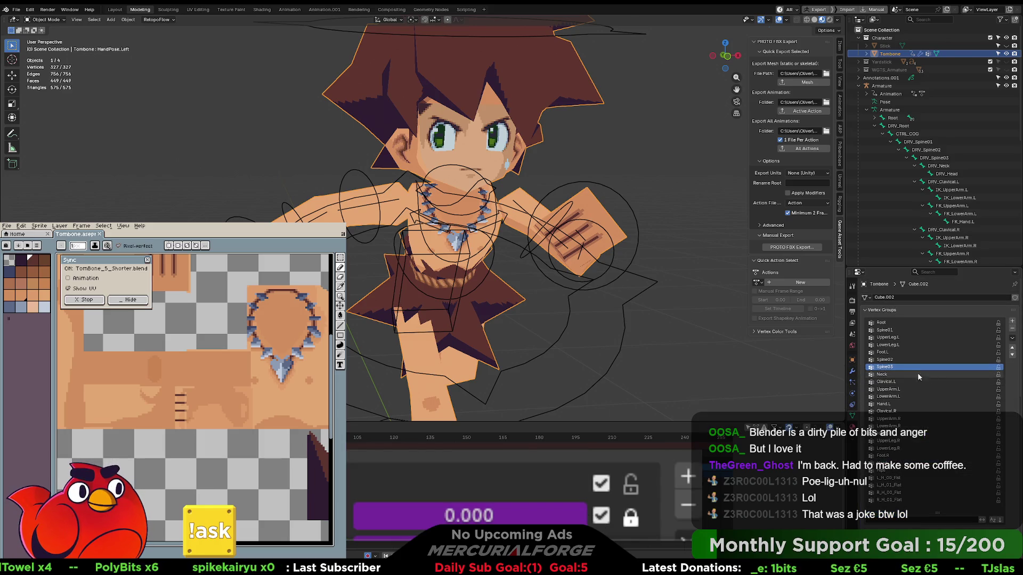
left_click(608, 189)
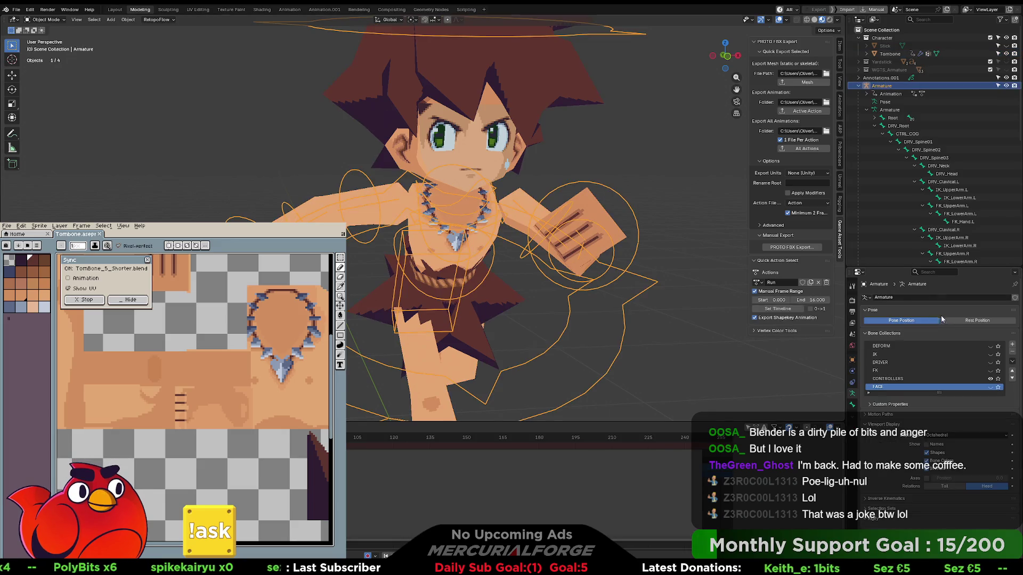
Put the armature in Rest Position and parent the Tombone mesh to it With Empty Groups.
left_click(940, 320)
left_click(478, 156)
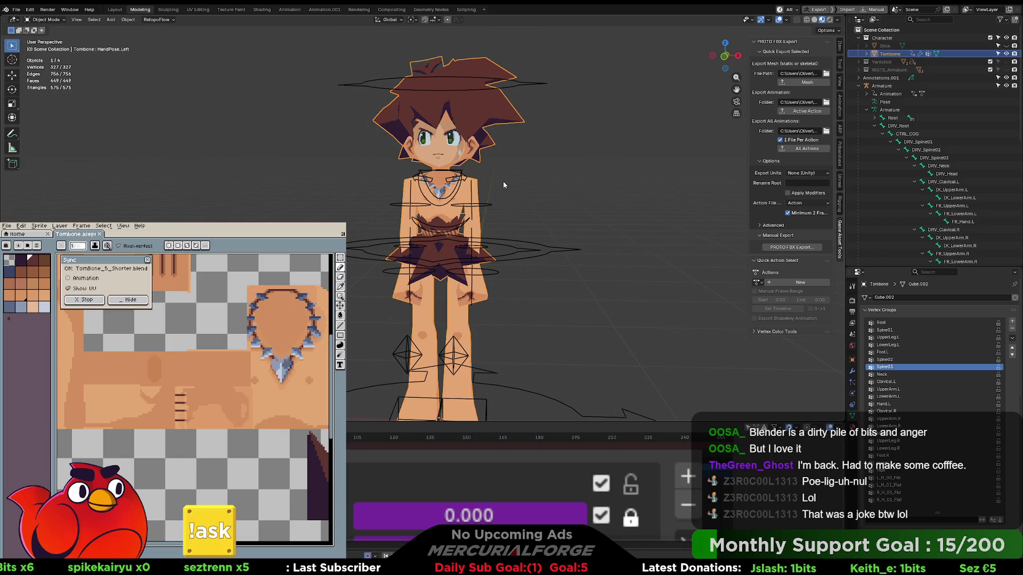
left_click(538, 202)
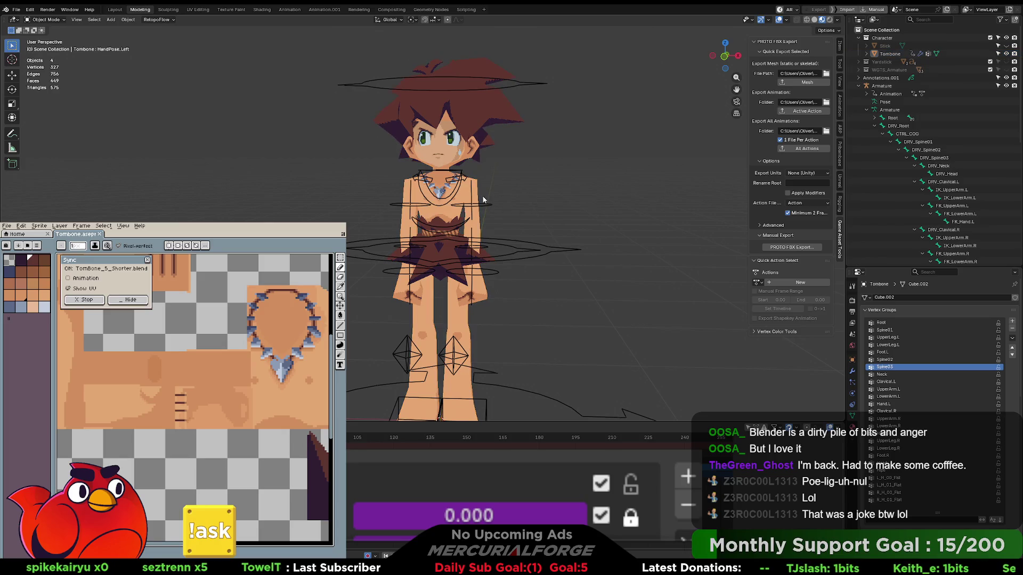
left_click(476, 191)
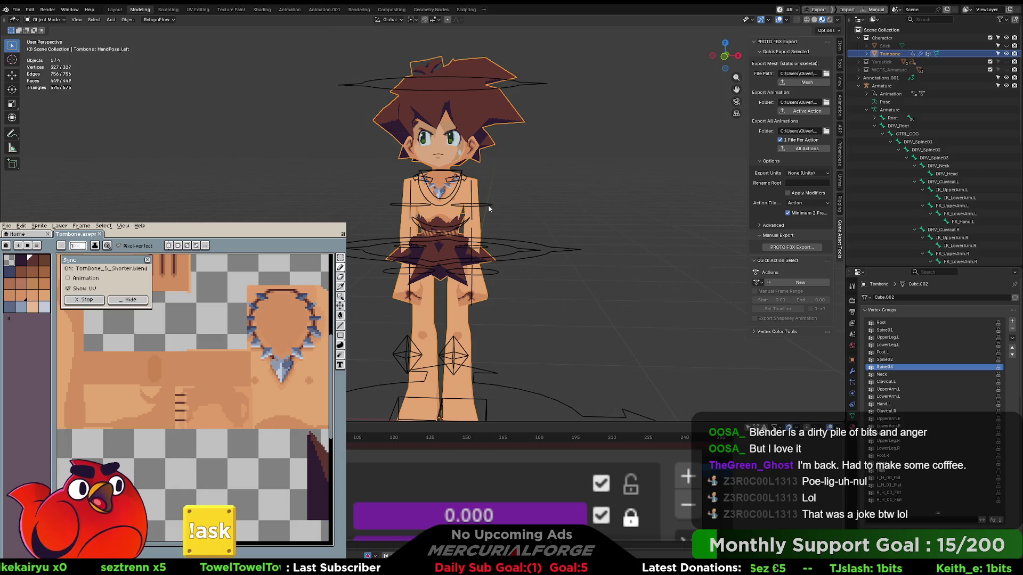
left_click(489, 207, "shift")
key("ctrl+p")
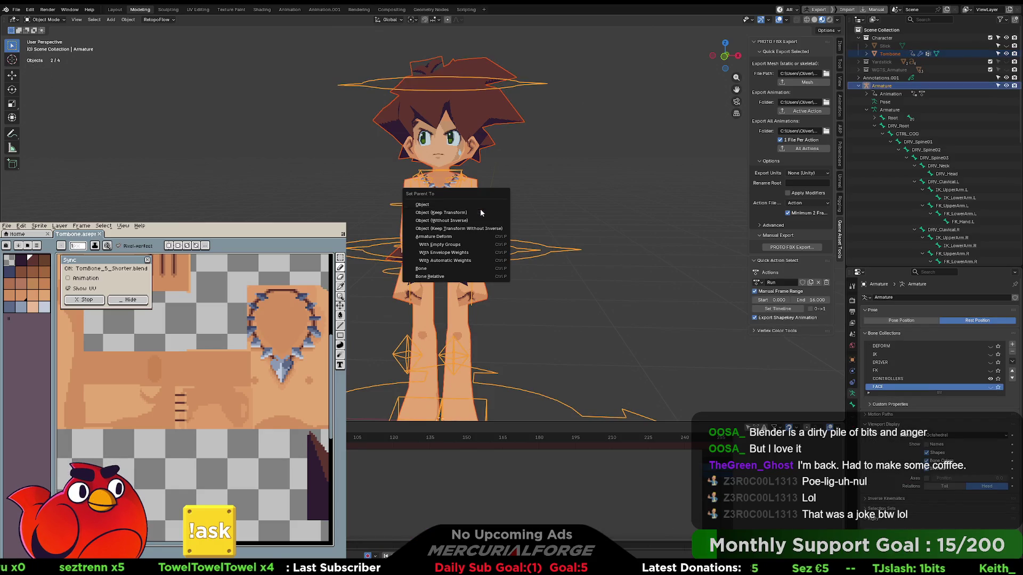
left_click(459, 244)
Return the armature to Pose Position, reselect mesh and armature, and reimport the mesh in Unreal.
left_click(536, 207)
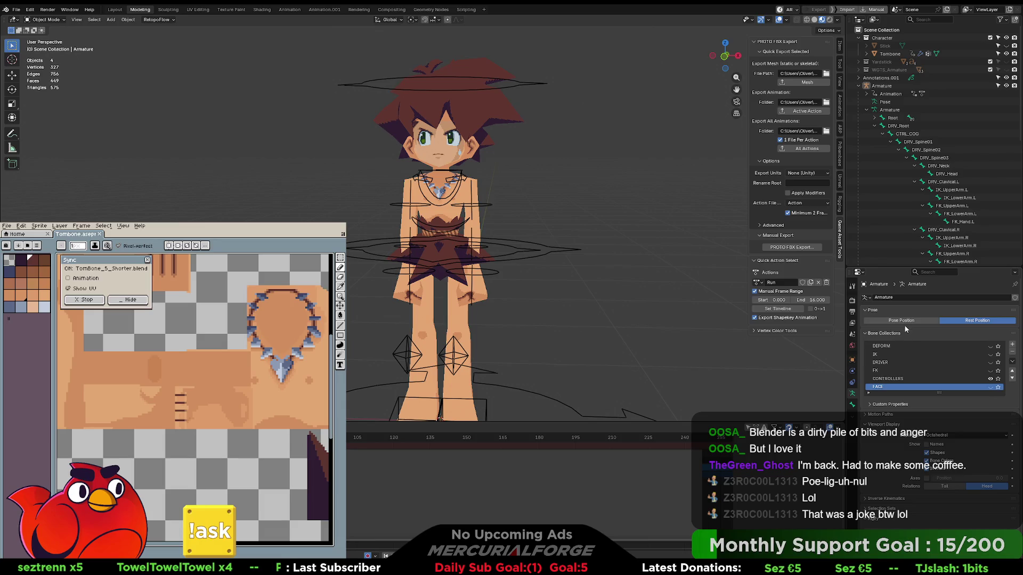
left_click(900, 321)
mouse_move(506, 287)
middle_mouse_down()
mouse_move(641, 284)
mouse_move(546, 286)
mouse_move(507, 277)
mouse_move(497, 258)
middle_mouse_up()
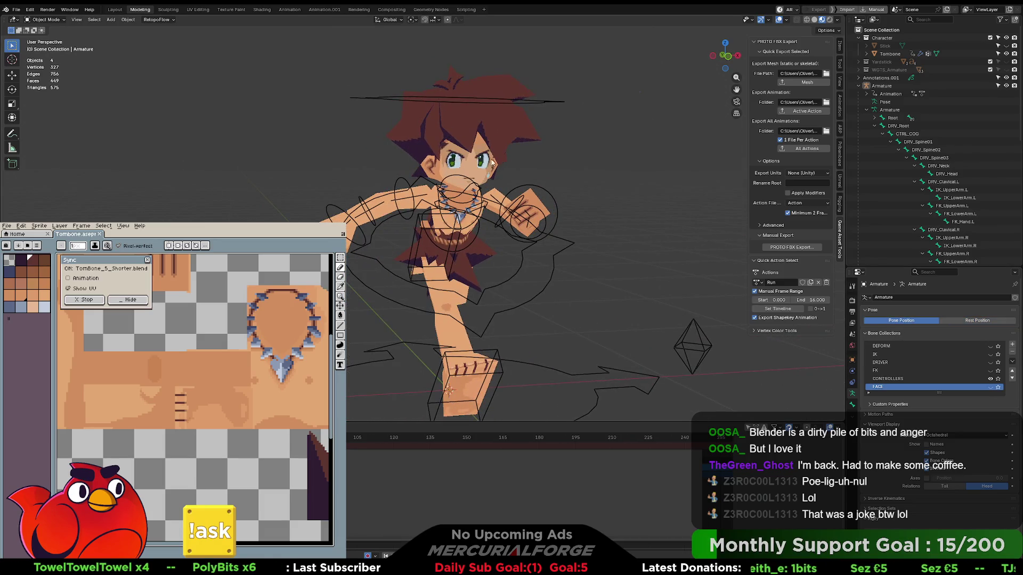
left_click(554, 193)
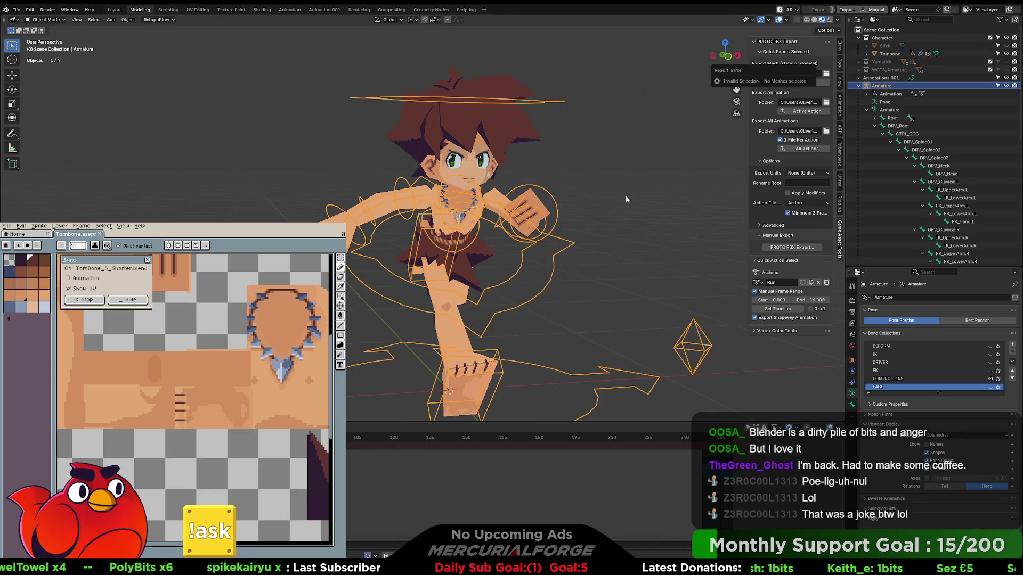
left_click(529, 156)
left_click(882, 85, "ctrl")
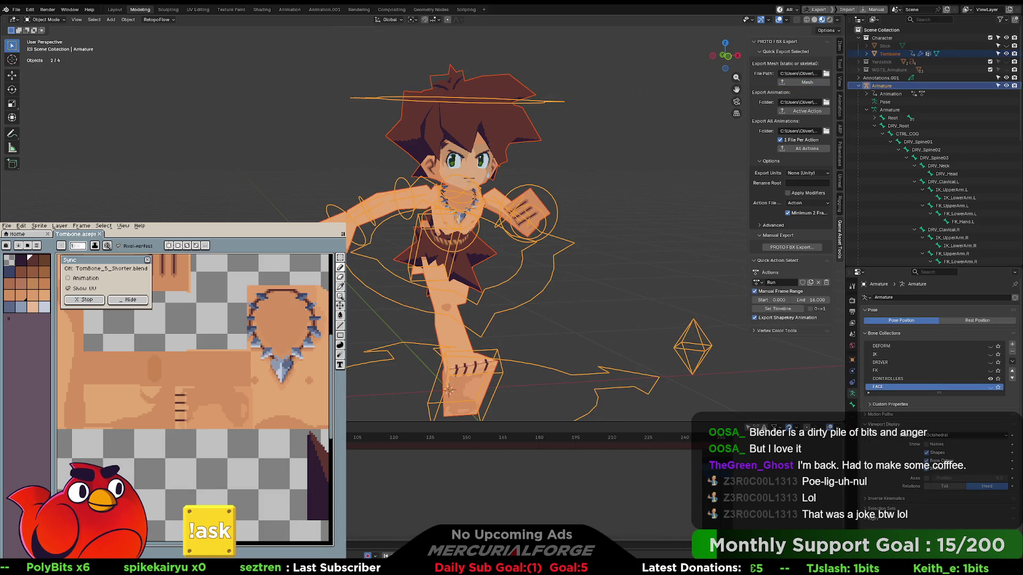
key("alt+Tab")
left_click(207, 30)
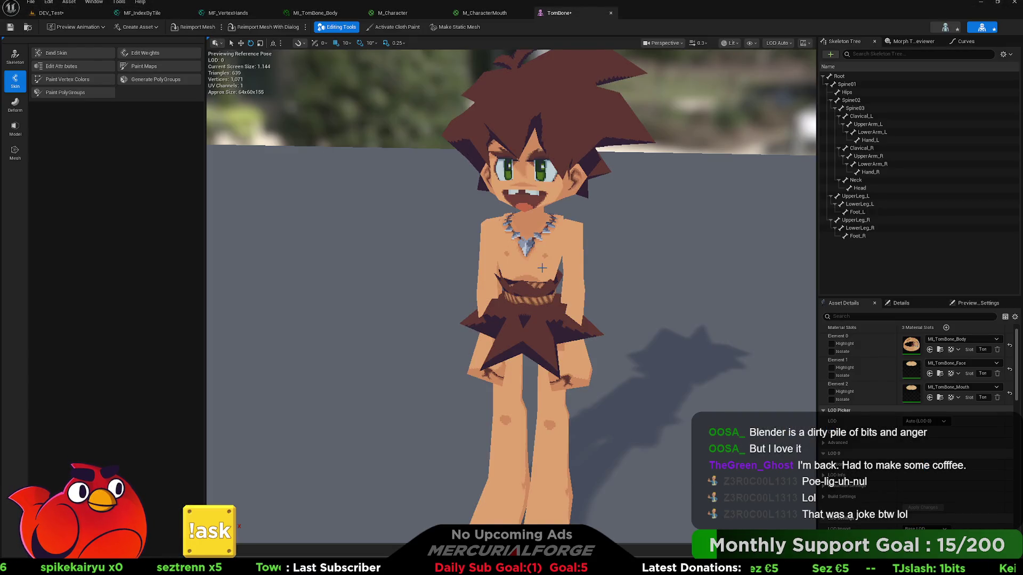
Zoom in on the reimported torso and open the TomBone_Skeleton asset in its own tab.
scroll(542, 268, "up", 8)
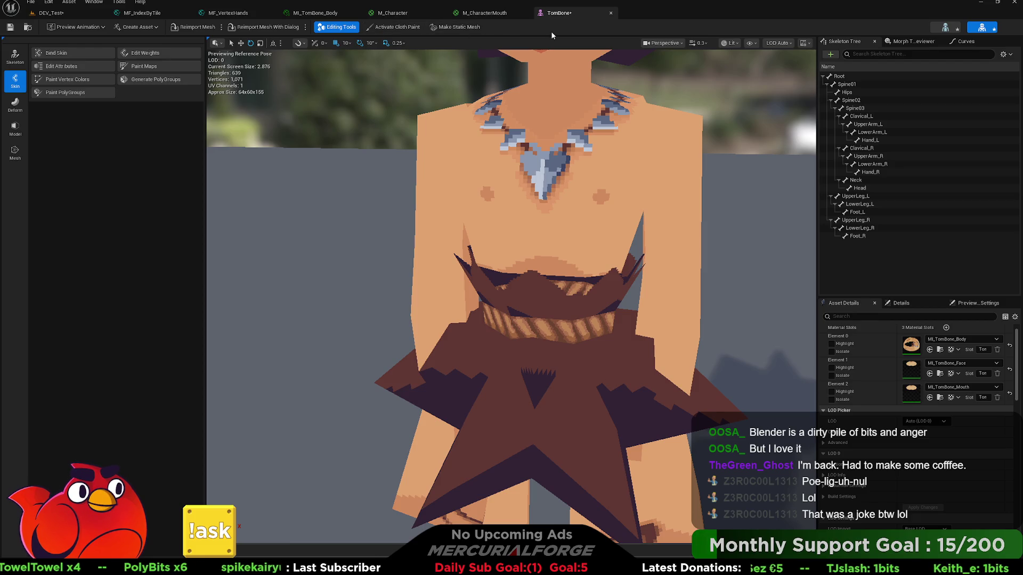
left_click(982, 28)
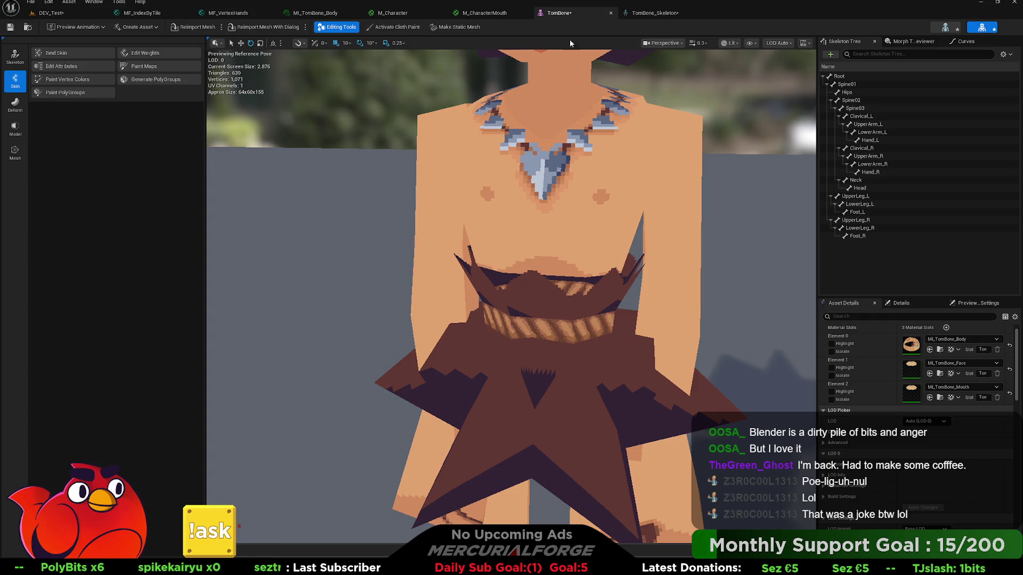
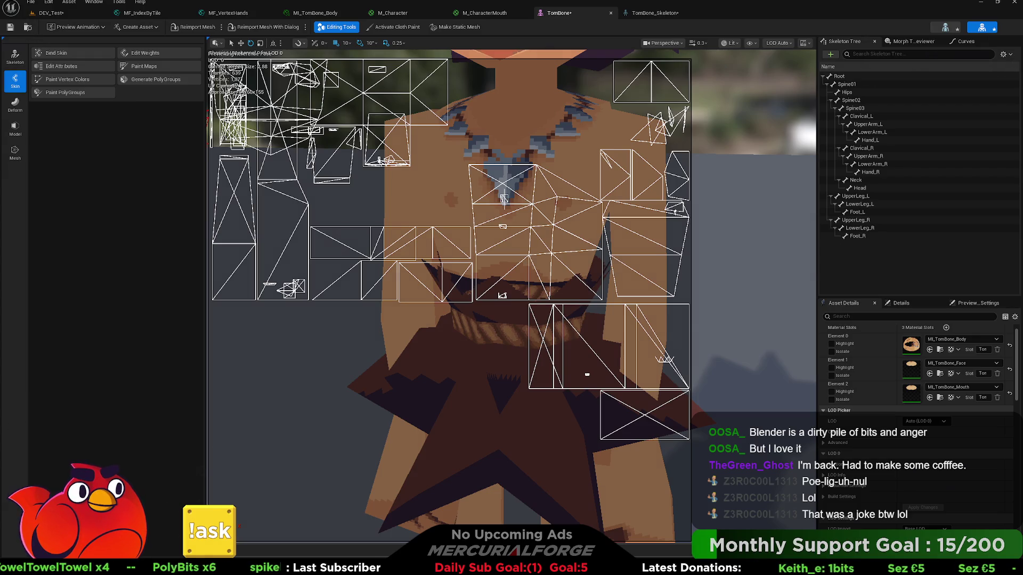
Switch from Unreal Engine to Blender and select the Tombone character mesh.
key("alt+Tab")
left_click(496, 197)
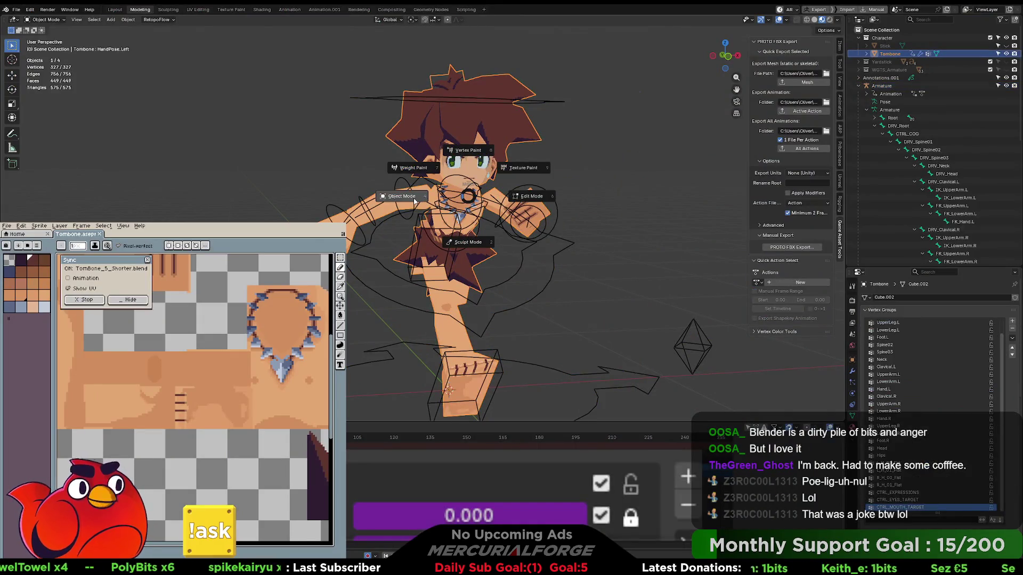
Put the Tombone mesh in Vertex Paint mode and show its flat colours in Solid shading.
key("ctrl+Tab")
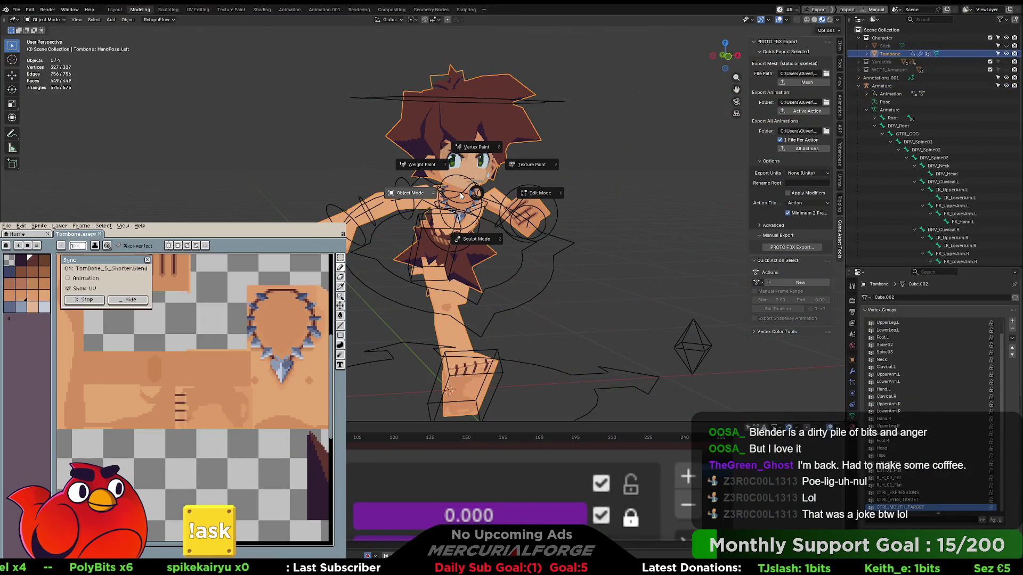
left_click(481, 149)
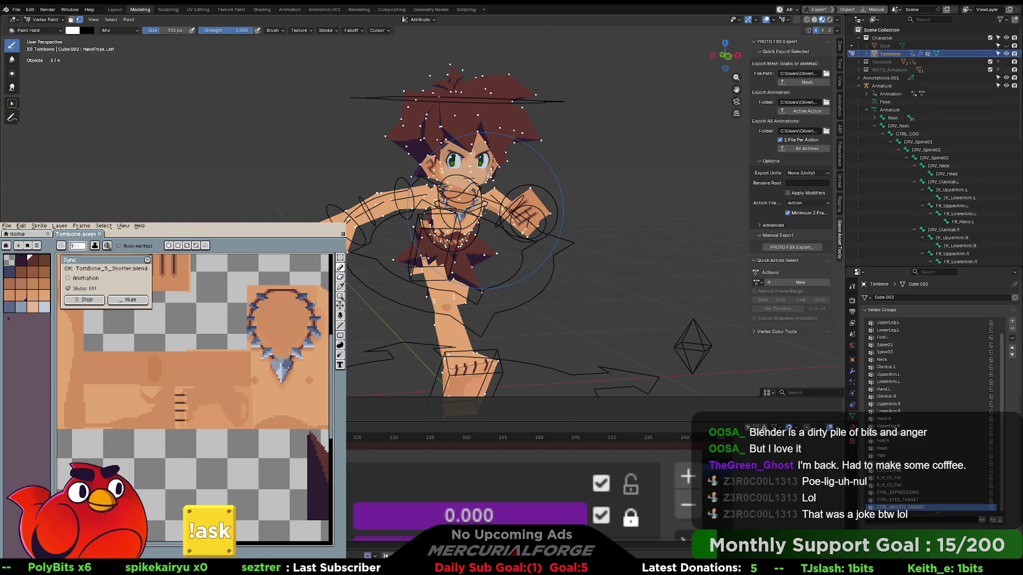
scroll(485, 208, "up", 5)
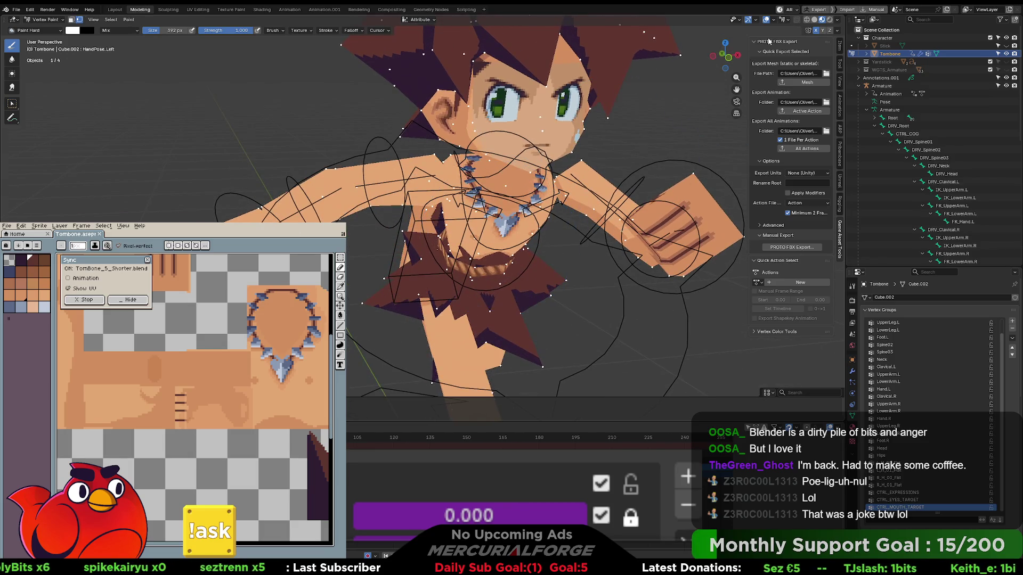
mouse_move(545, 209)
middle_mouse_down()
mouse_move(508, 199)
mouse_move(566, 190)
middle_mouse_up()
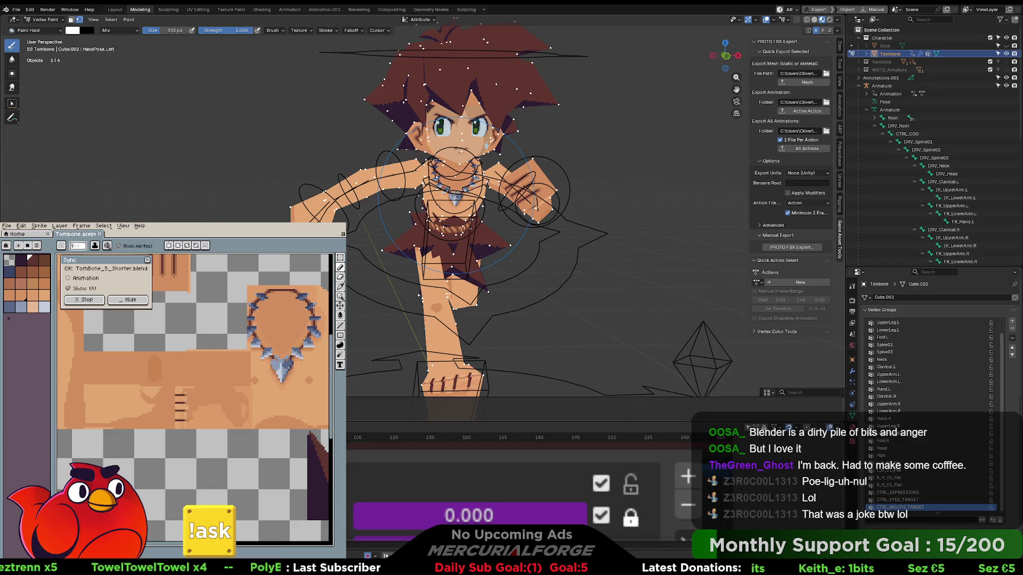
left_click(814, 20)
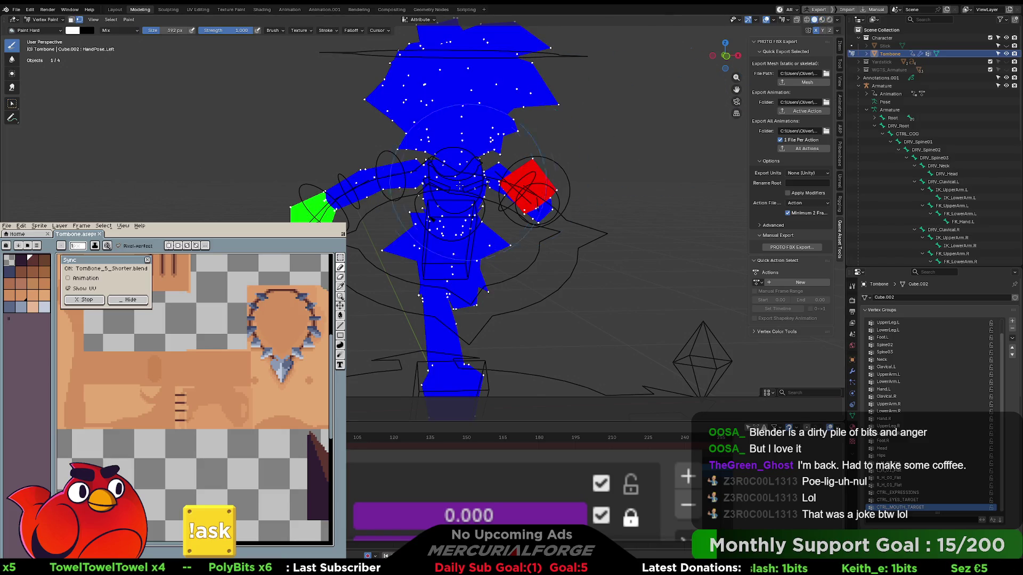
scroll(468, 182, "up", 6)
mouse_move(468, 183)
middle_mouse_down()
mouse_move(554, 205)
mouse_move(432, 241)
mouse_move(434, 229)
mouse_move(373, 186)
middle_mouse_up()
scroll(554, 205, "up", 3)
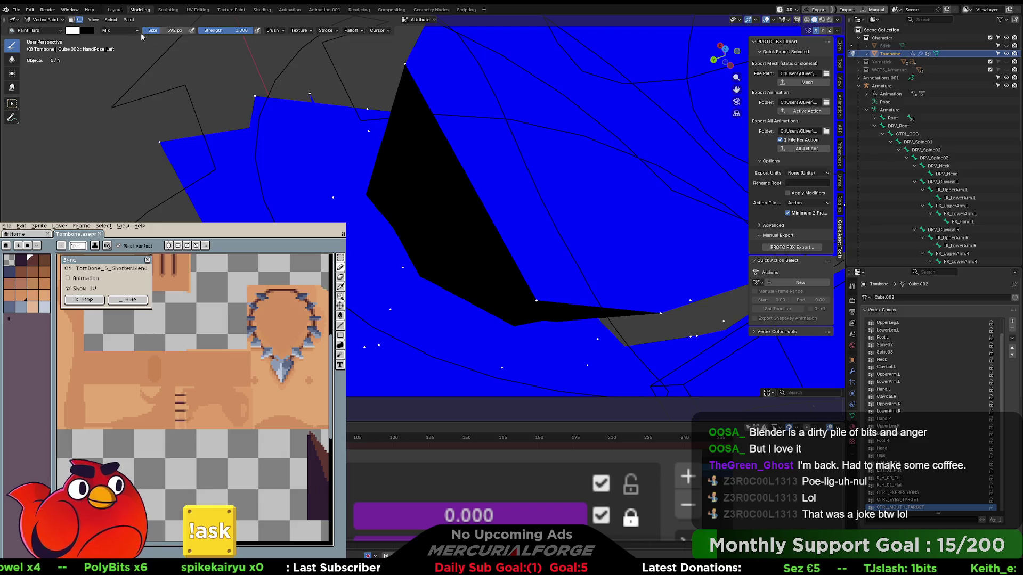
Set the paint brush colour to magenta, RGB 1, 0, 1.
left_click(73, 31)
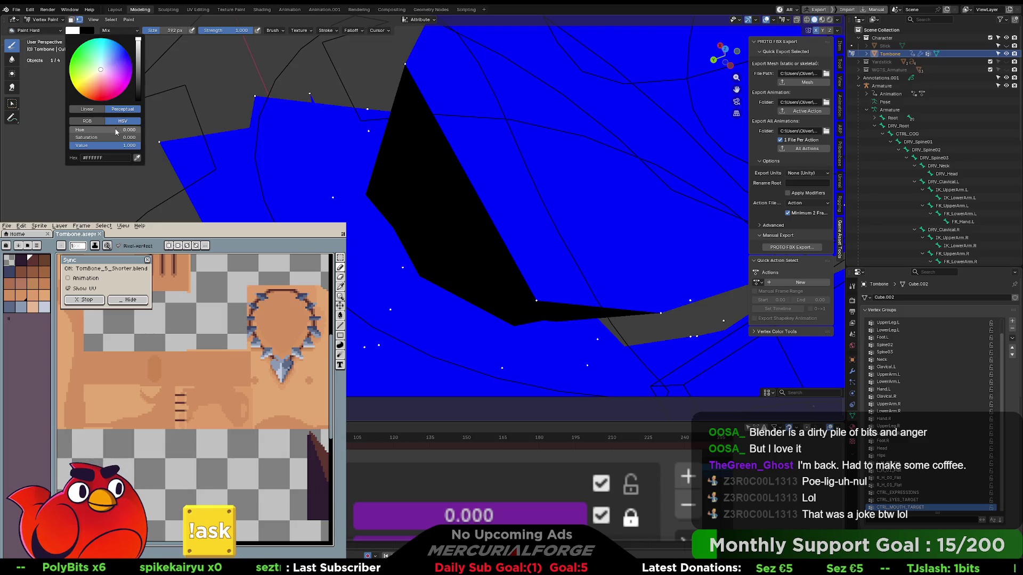
left_click(75, 31)
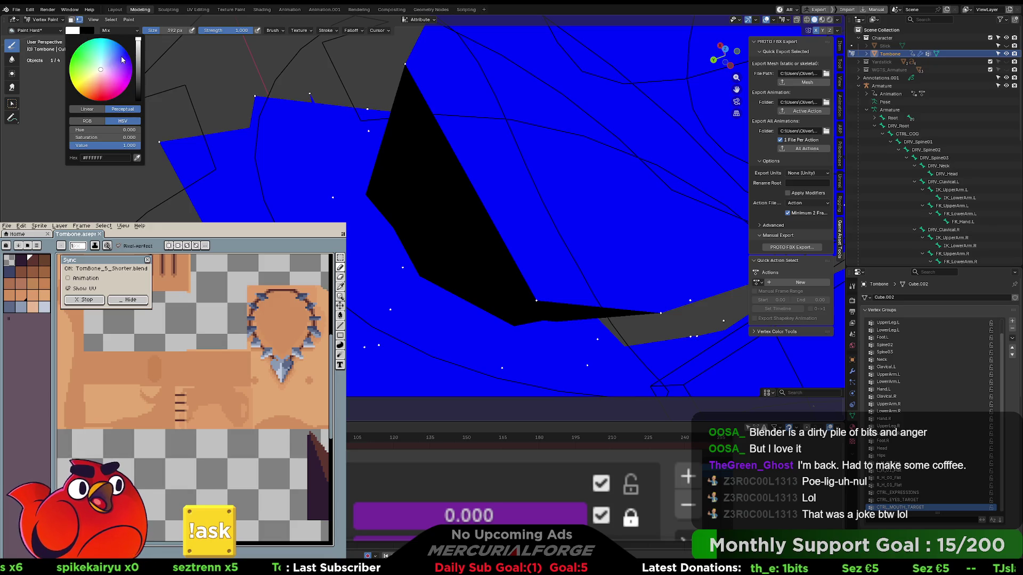
left_click(93, 121)
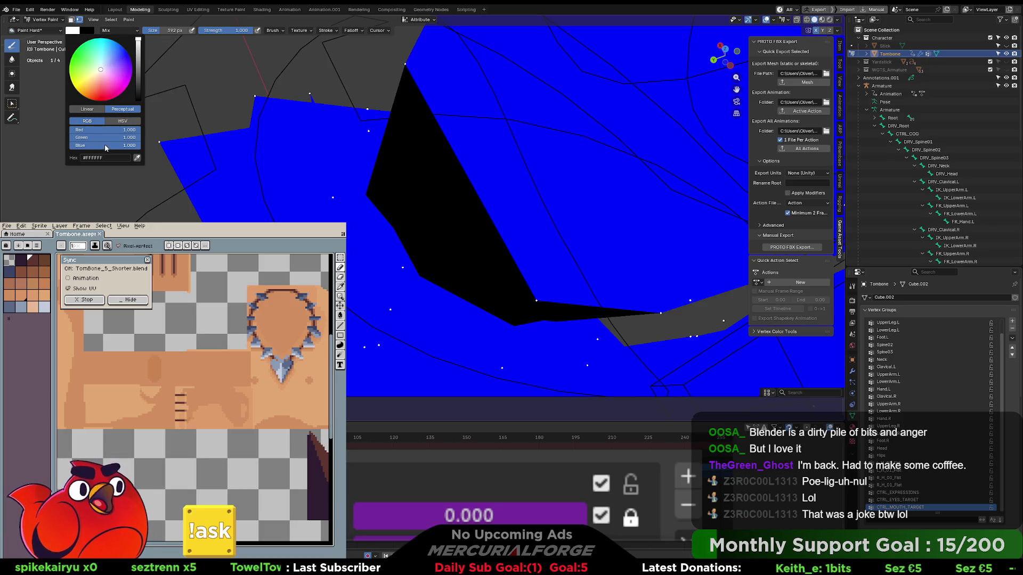
left_click_drag(118, 141, 69, 141)
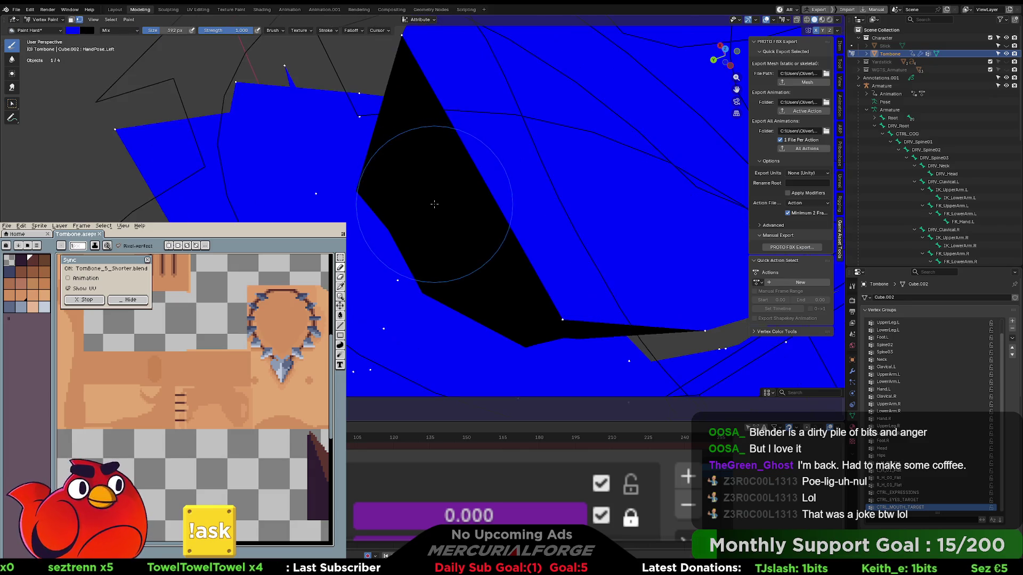
Orbit around the mesh to inspect the blue, red and green vertex-colour faces.
scroll(426, 160, "up", 6)
scroll(401, 212, "down", 5)
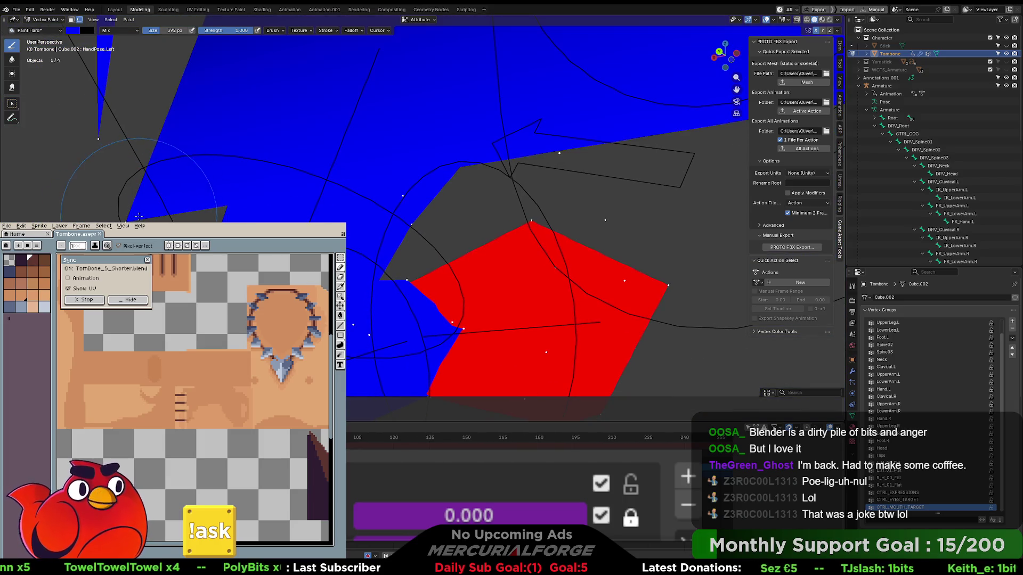
mouse_move(346, 277)
middle_mouse_down()
mouse_move(372, 273)
mouse_move(307, 272)
mouse_move(296, 256)
middle_mouse_up()
middle_click_drag(286, 137, 362, 195)
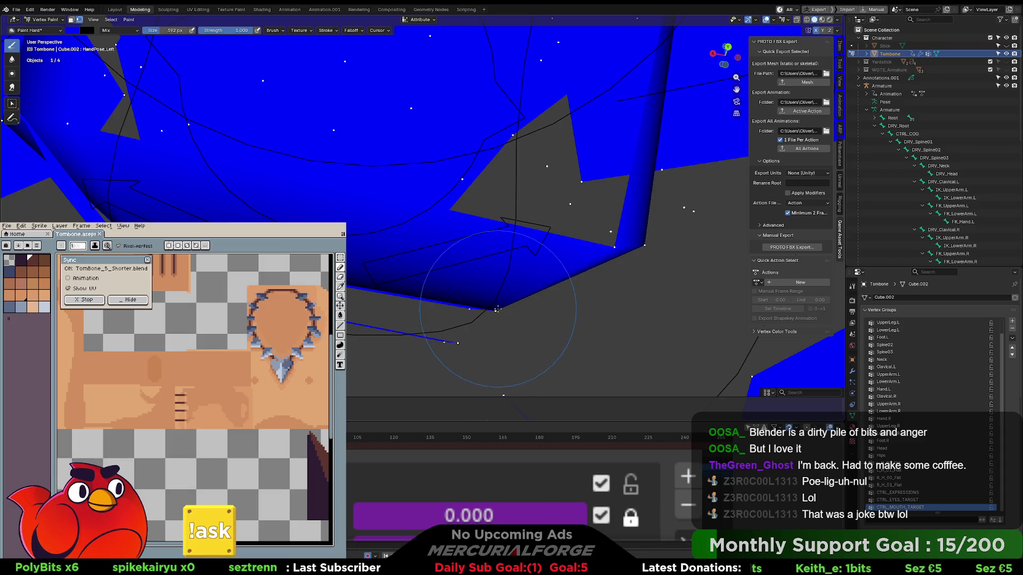
middle_click_drag(498, 306, 521, 250)
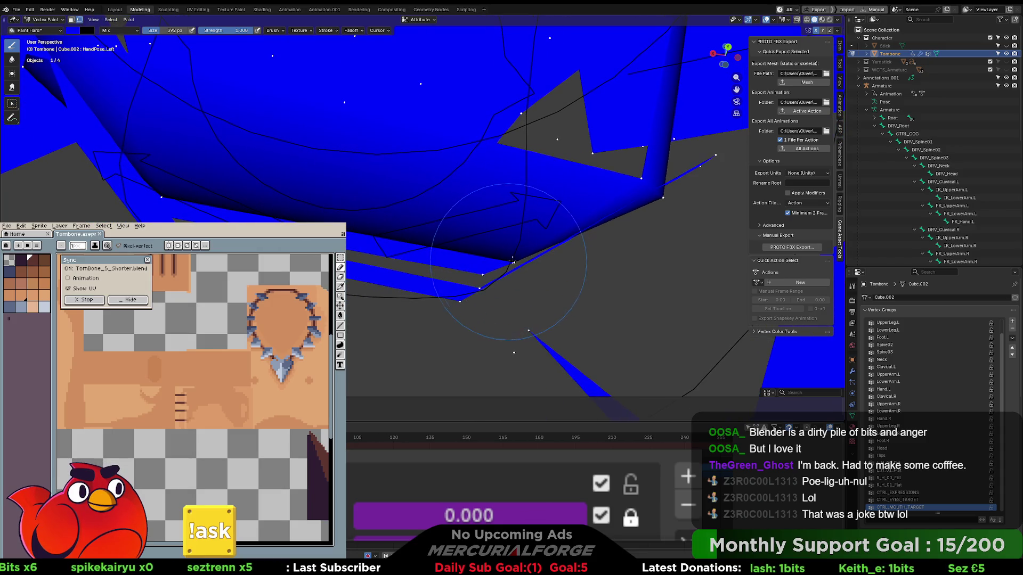
mouse_move(434, 223)
middle_mouse_down()
mouse_move(500, 197)
mouse_move(380, 117)
middle_mouse_up()
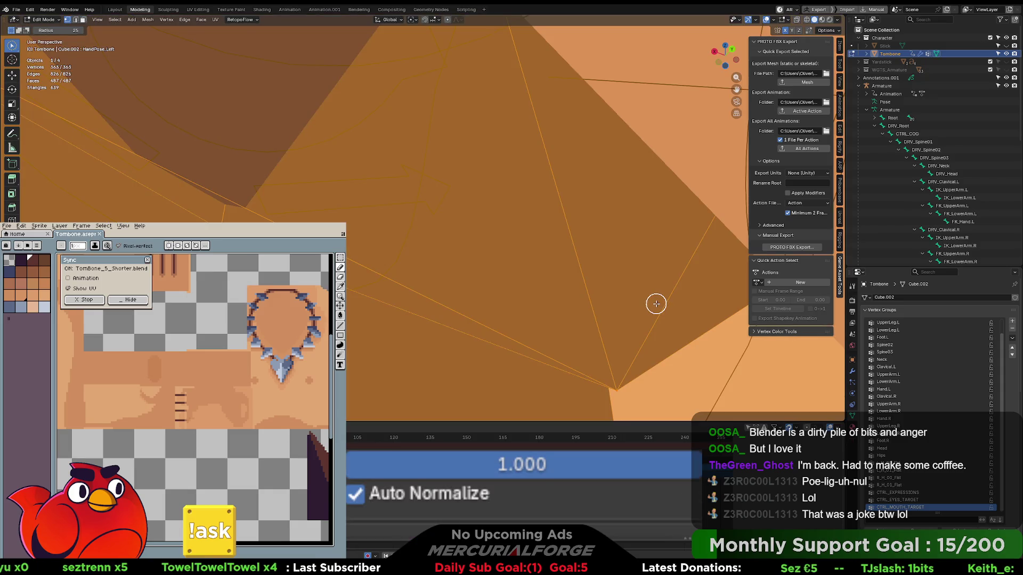
Toggle between Vertex Paint and Edit Mode while viewing the mesh from a new angle.
key("Tab")
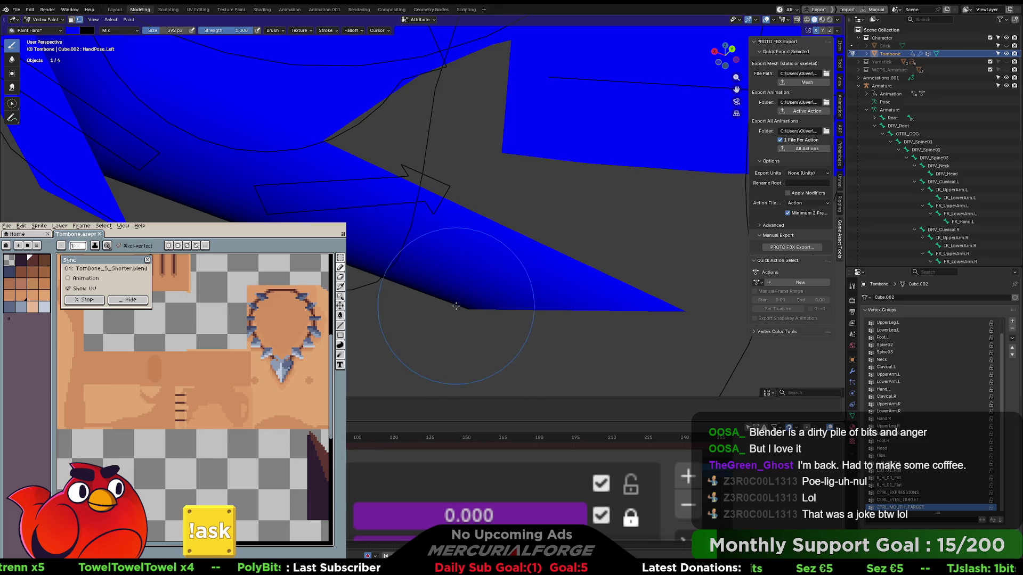
mouse_move(469, 306)
middle_mouse_down()
mouse_move(434, 160)
mouse_move(445, 126)
mouse_move(431, 117)
middle_mouse_up()
scroll(431, 117, "down", 3)
key("Tab")
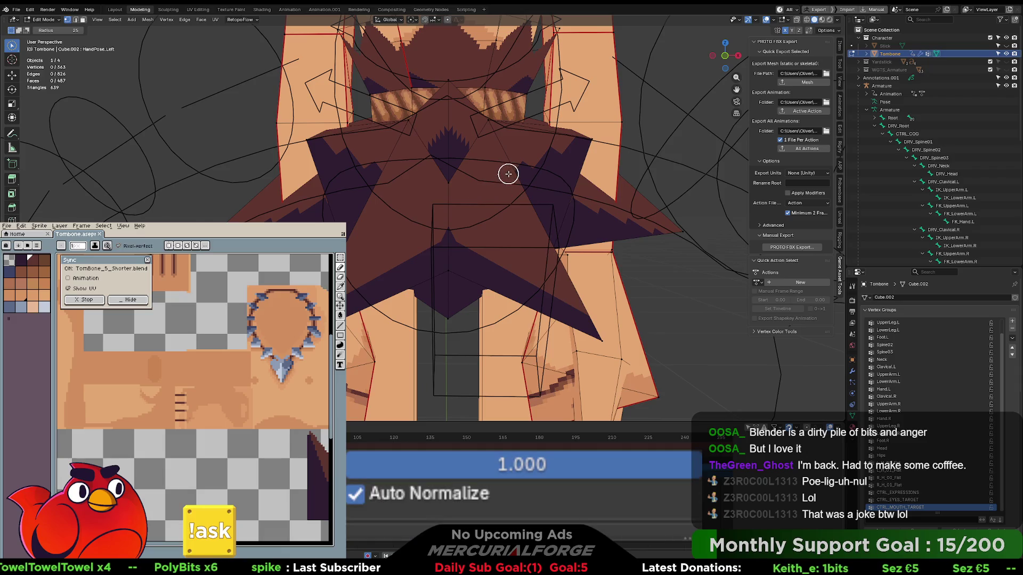
scroll(500, 235, "up", 3)
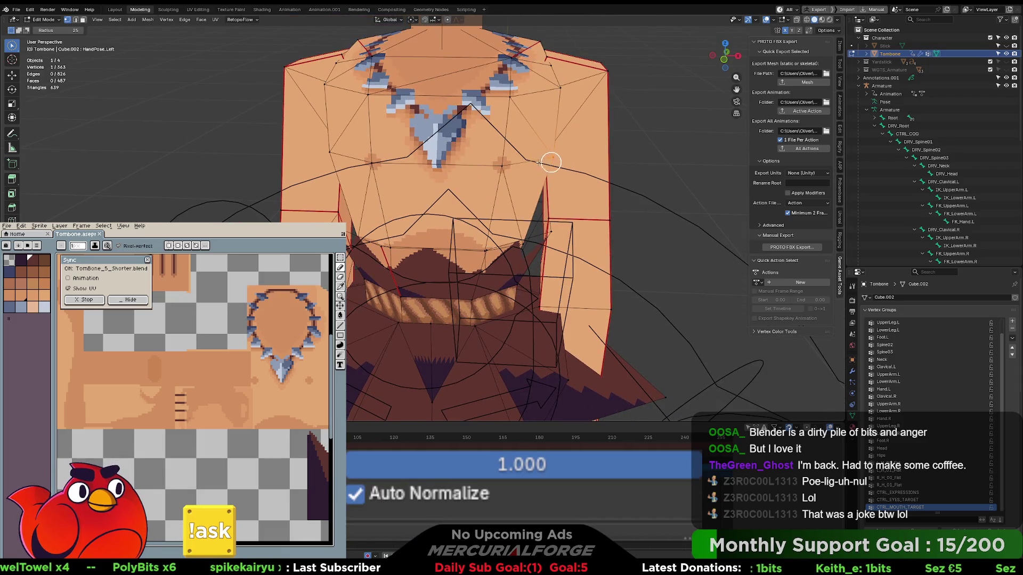
Select the upper-chest island with L and compare it against the vertex colours.
key("l")
key("Tab")
scroll(486, 167, "up", 5)
mouse_move(421, 182)
middle_mouse_down()
mouse_move(433, 194)
mouse_move(486, 130)
mouse_move(457, 202)
middle_mouse_up()
key("Tab")
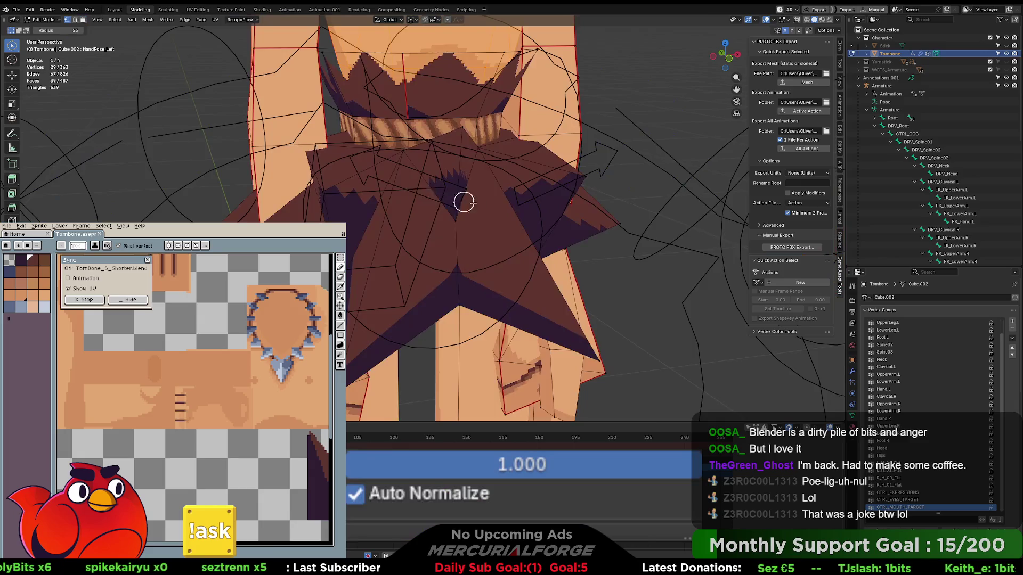
scroll(457, 201, "down", 8)
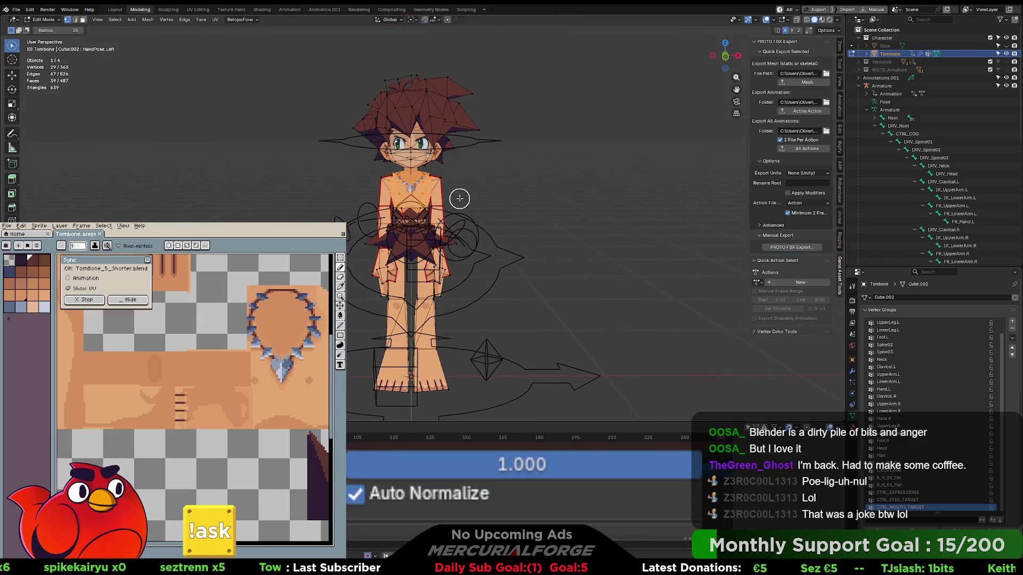
key("Tab")
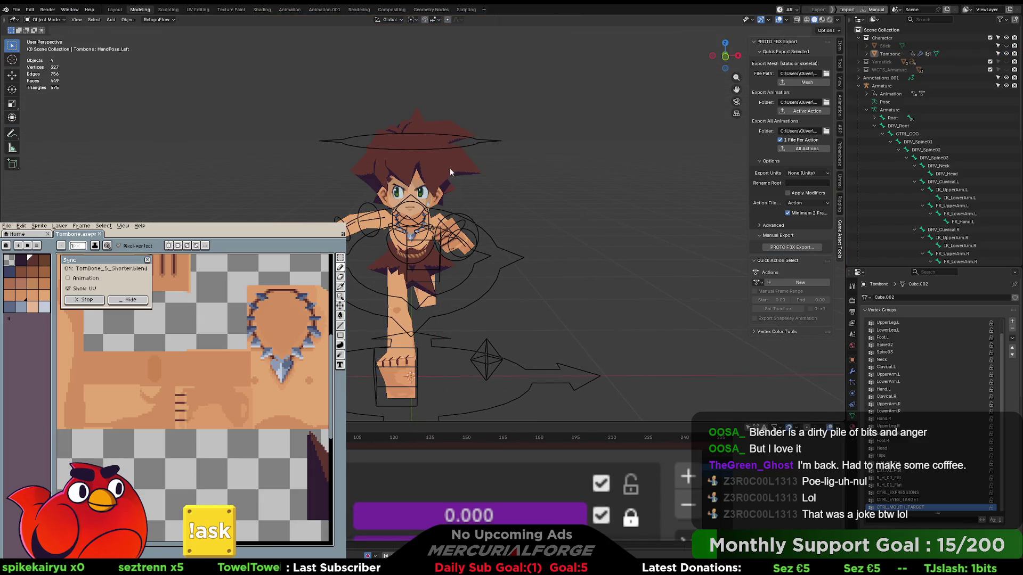
Add the Armature to the selection, Quick Export it with the mesh, and switch to Unreal.
left_click(496, 245, "shift")
scroll(501, 229, "up", 5)
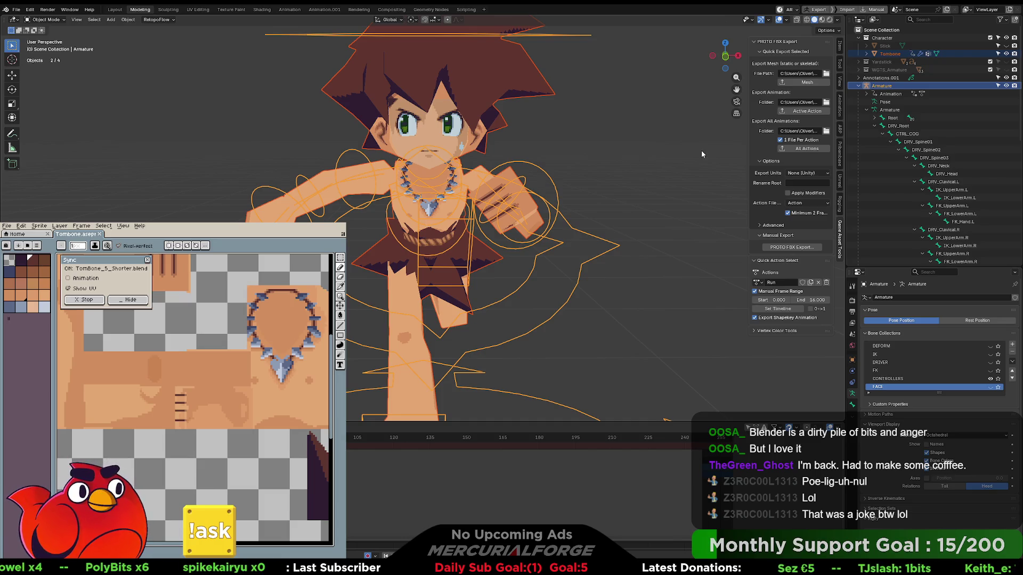
left_click(805, 84)
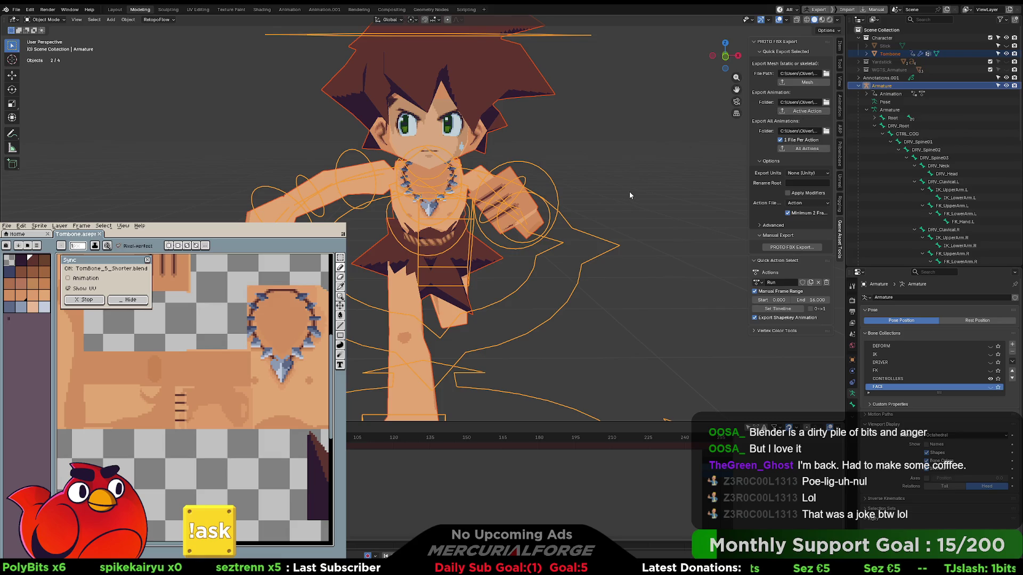
key("alt+Tab")
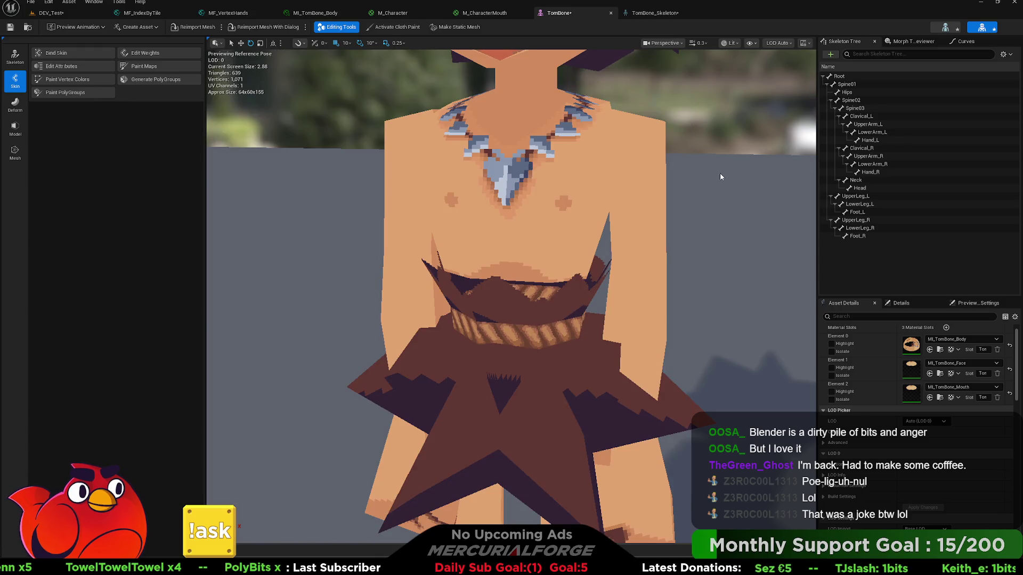
Reimport the Tombone mesh and open Developers > Oliver > TEST > test in the Content Drawer.
left_click(190, 28)
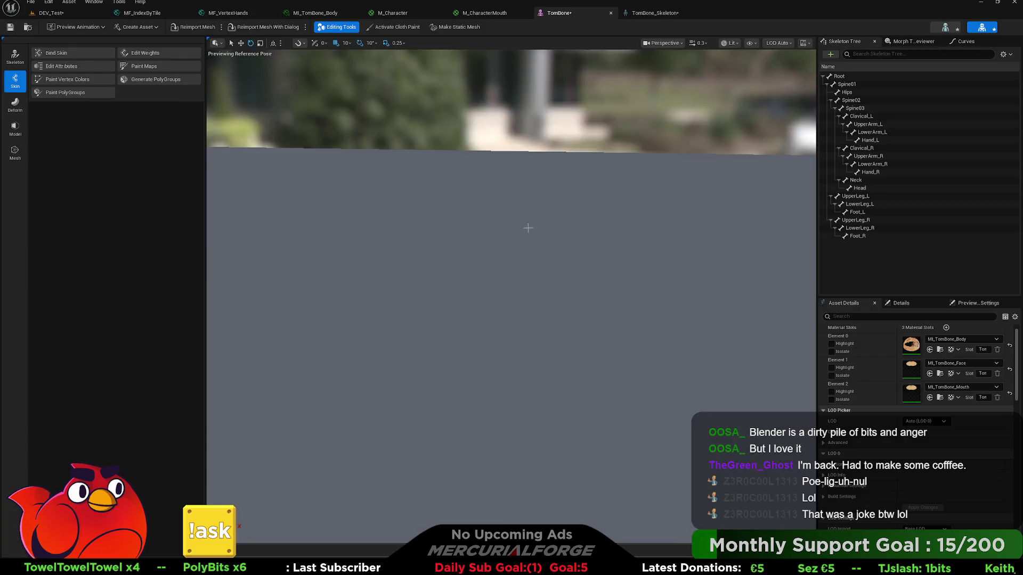
scroll(536, 237, "up", 5)
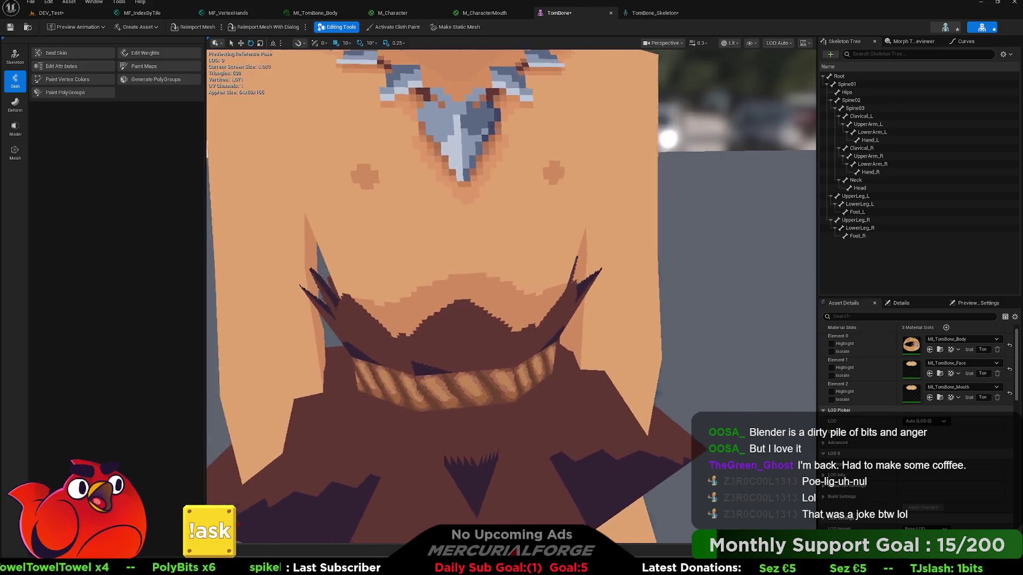
mouse_move(535, 236)
right_mouse_down()
mouse_move(580, 237)
mouse_move(511, 240)
mouse_move(511, 261)
right_mouse_up()
key("ctrl+space")
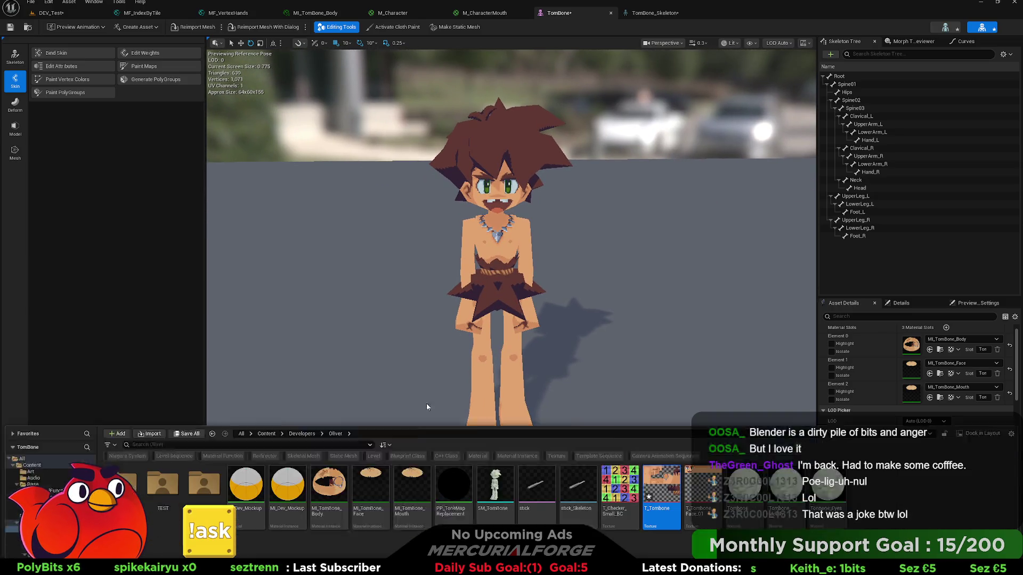
left_click(46, 503)
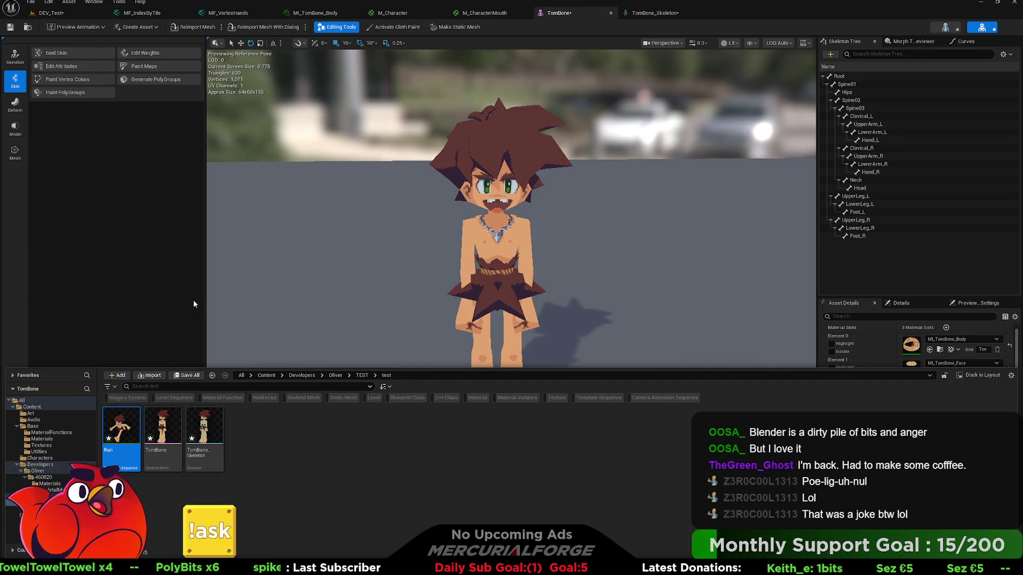
Name the new animation AS_Run and rename the T_T_Tombone texture to T_Tombone.
left_click(328, 438)
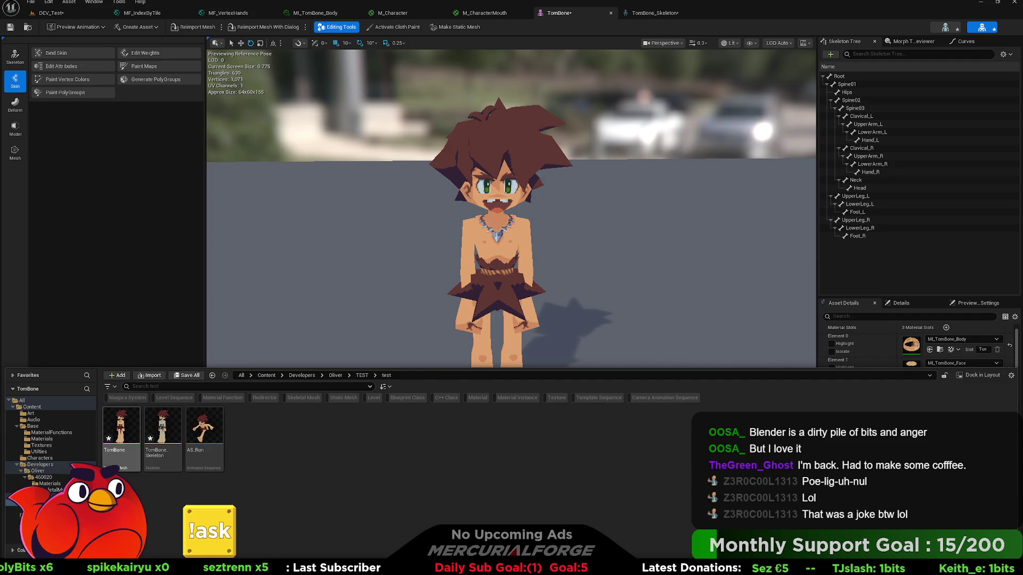
key("alt+Left")
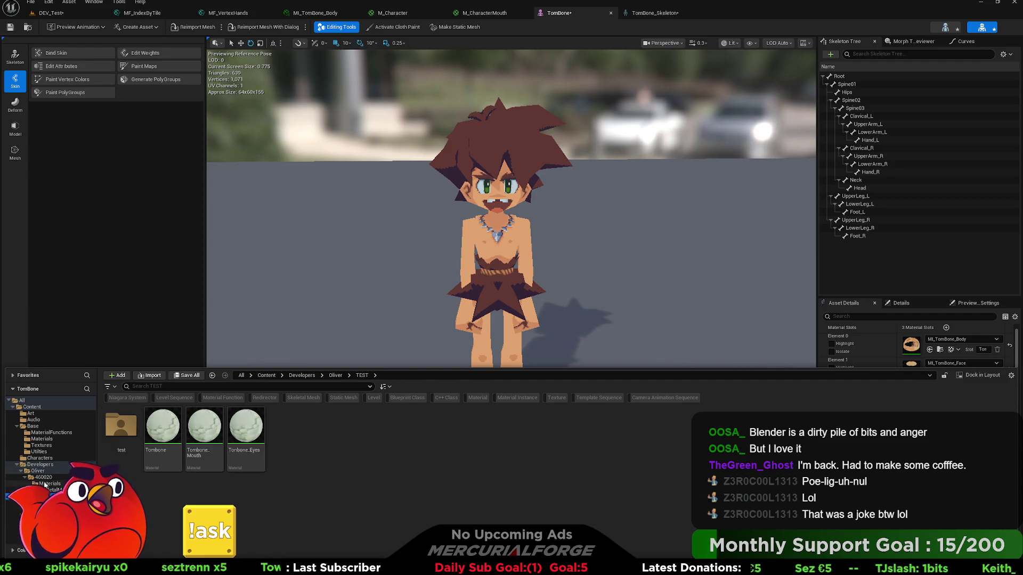
left_click(41, 465)
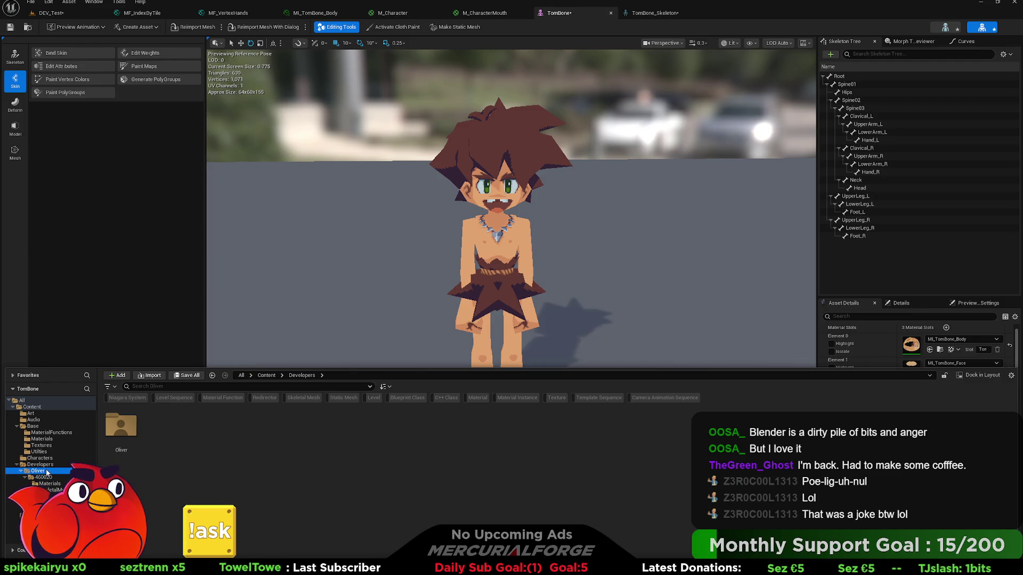
left_click(661, 438)
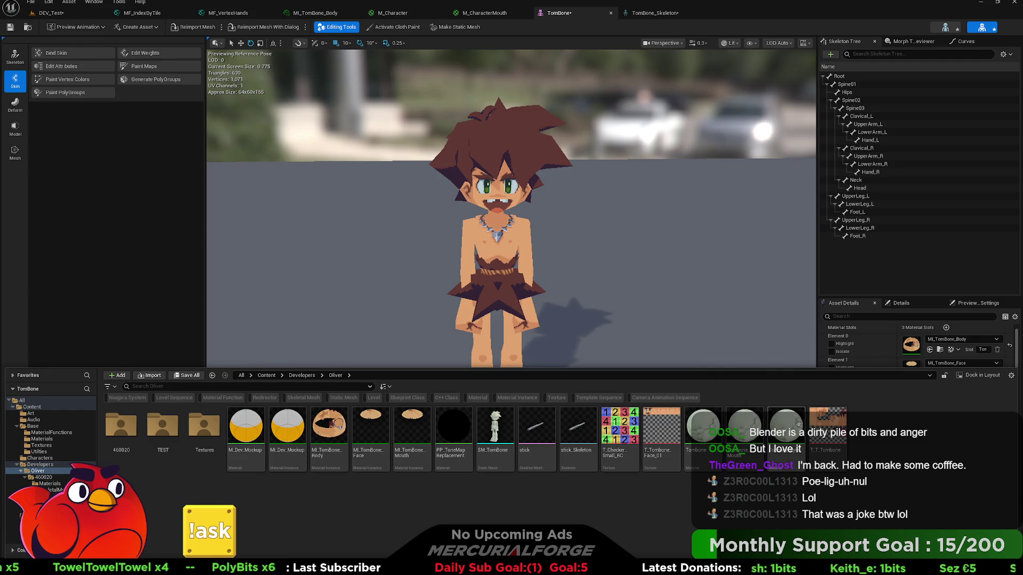
left_click(824, 430)
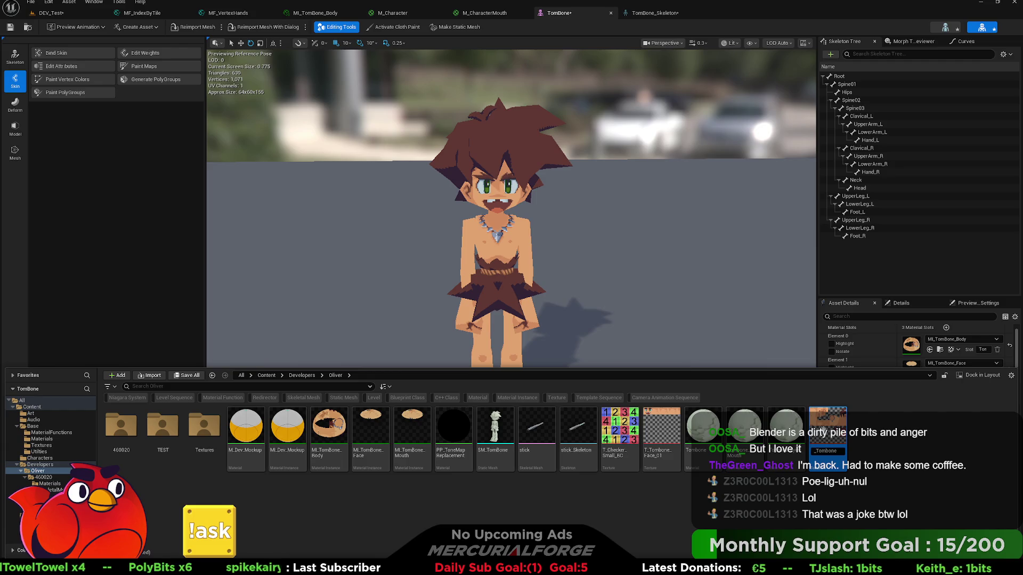
left_click(879, 441)
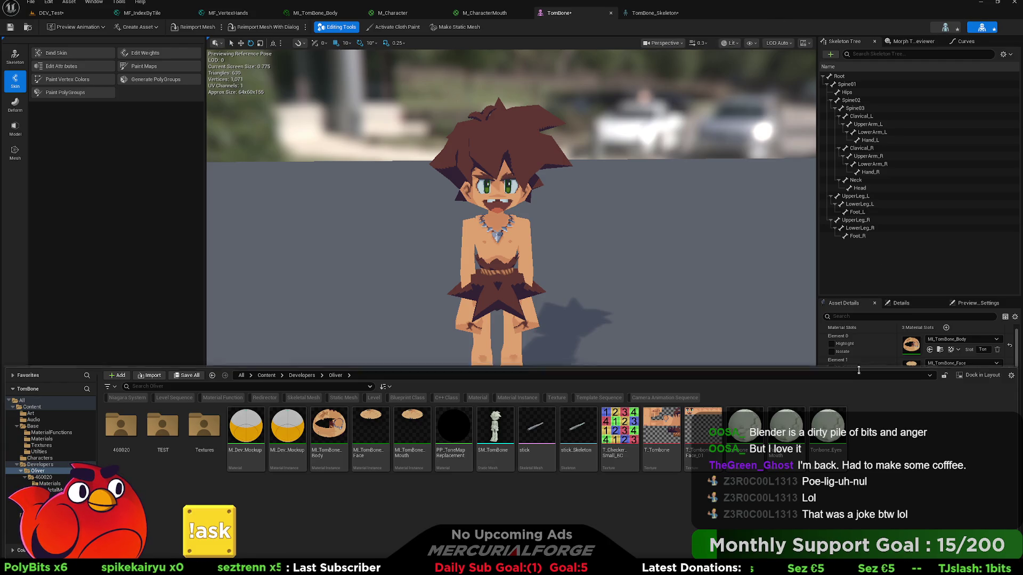
Browse back into the TEST > test folder and open the AS_Run animation.
left_click(766, 300)
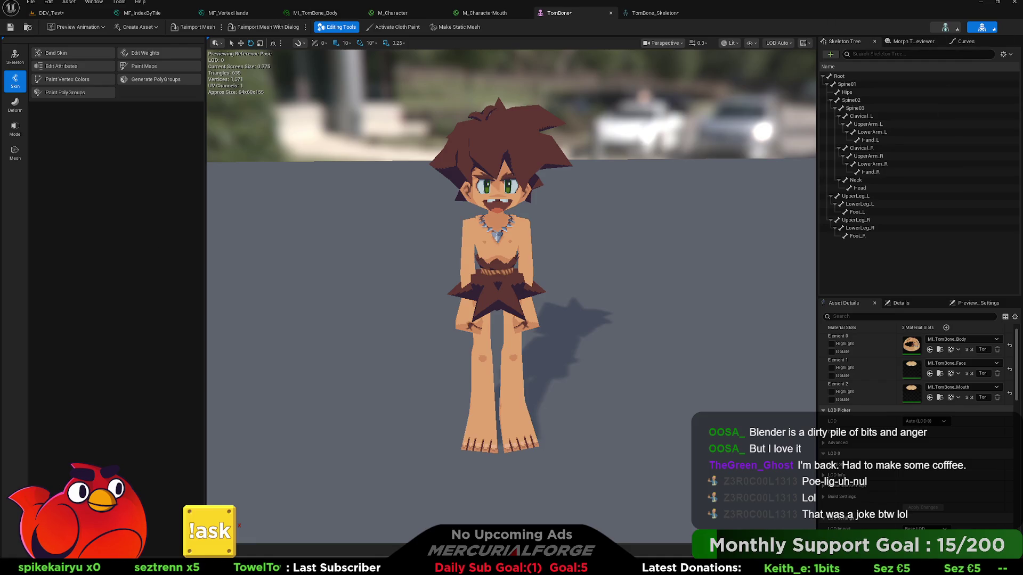
left_click(32, 568)
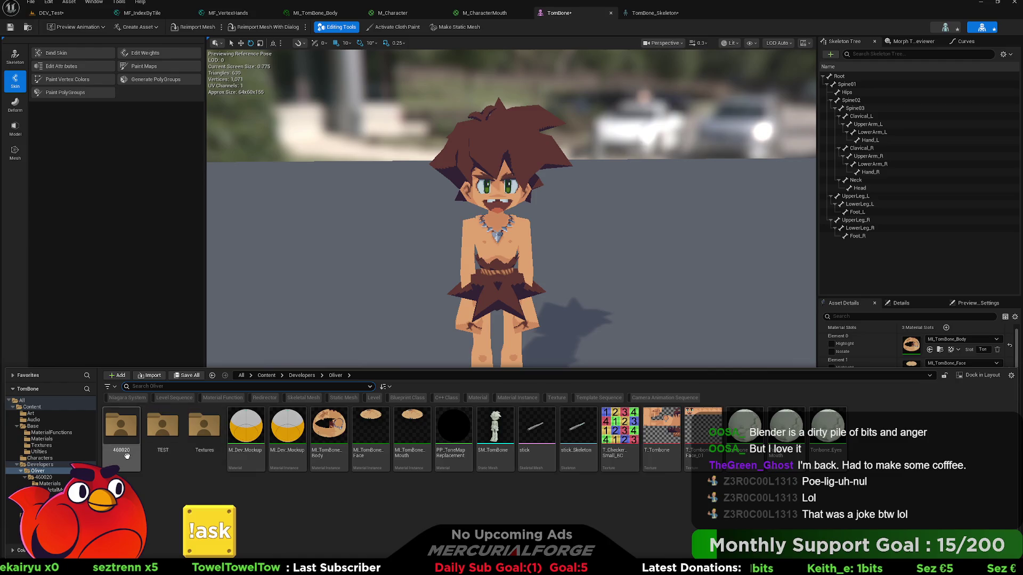
double_click(163, 426)
double_click(125, 426)
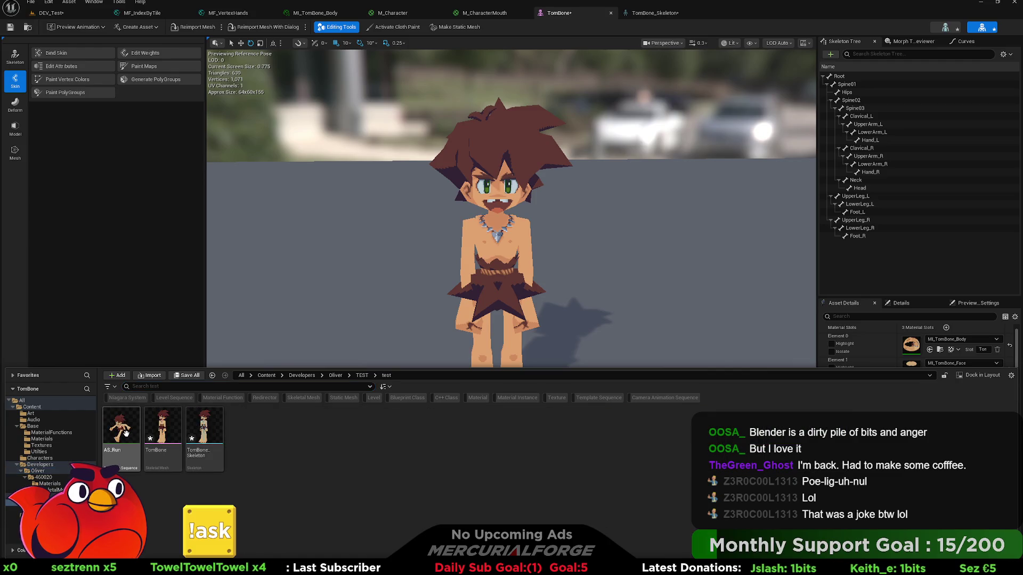
left_click(634, 281)
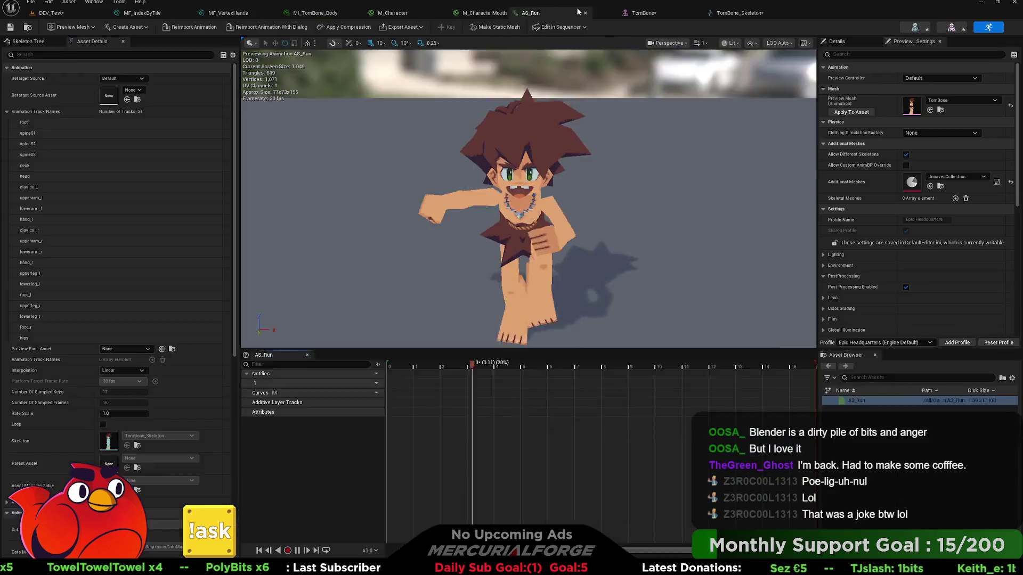
left_click(565, 13)
left_click(641, 13)
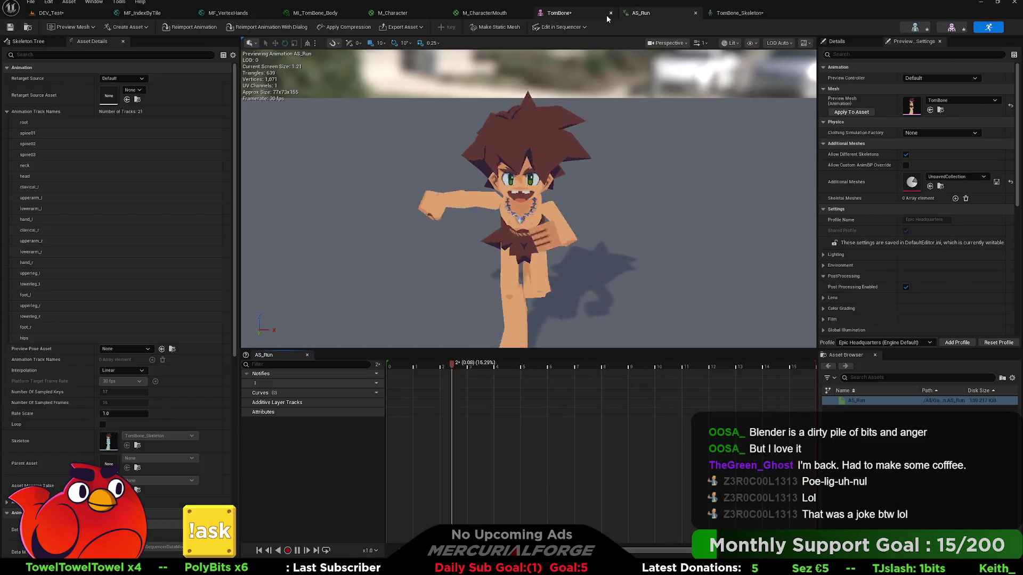
Close the AS_Run and TomBone_Skeleton editors and reopen the AS_Run preview from the mesh editor.
left_click(581, 12)
left_click(696, 13)
left_click(695, 12)
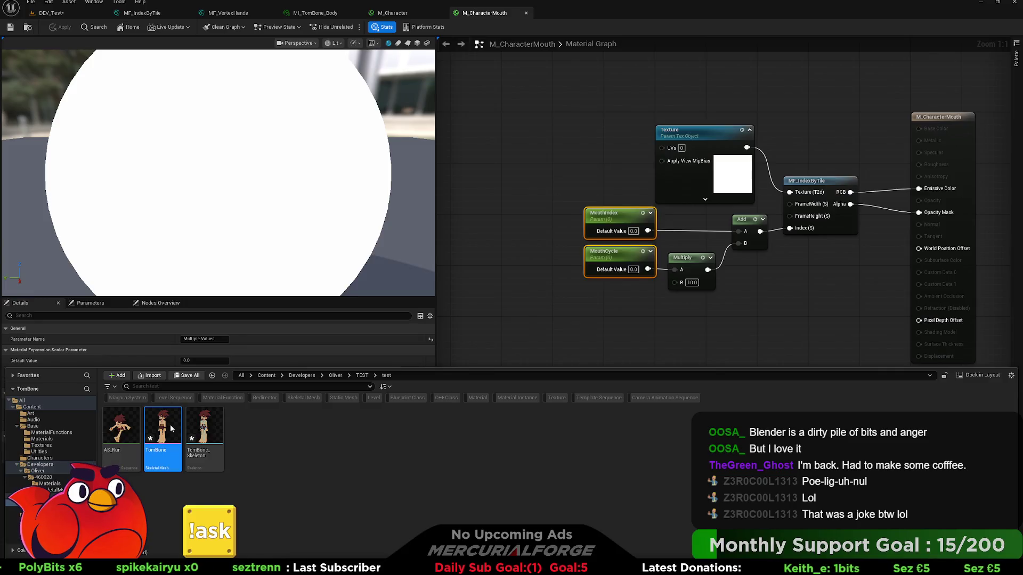
left_click(559, 13)
left_click(988, 27)
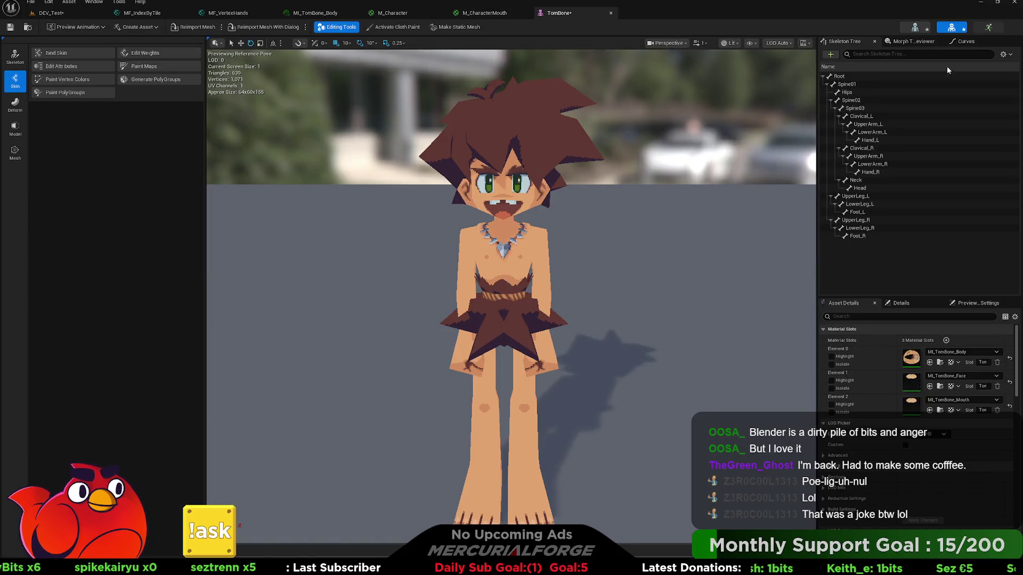
Watch the run cycle from several preview camera angles, then return to Blender.
right_click_drag(678, 187, 591, 170)
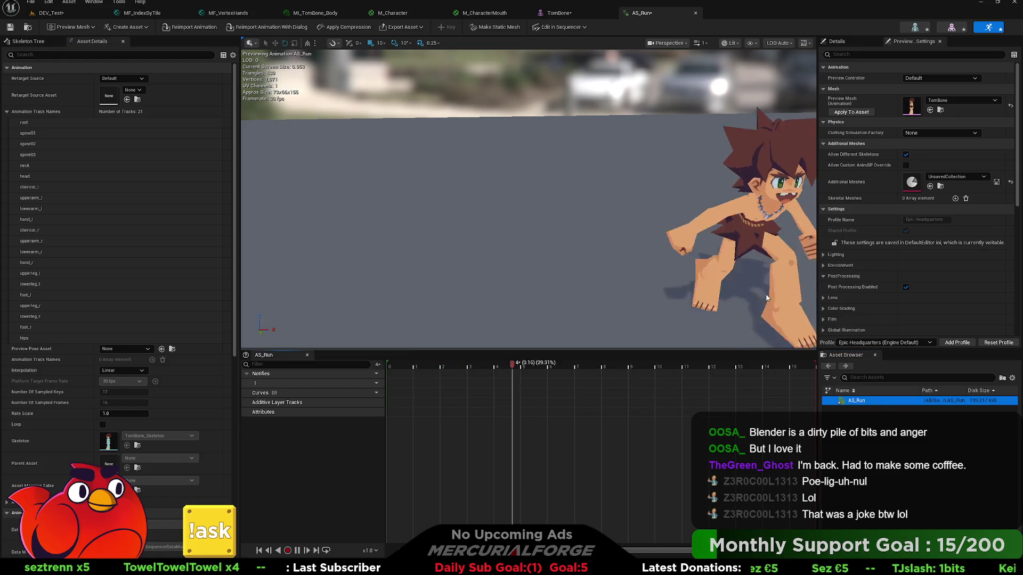
right_click_drag(528, 198, 479, 197)
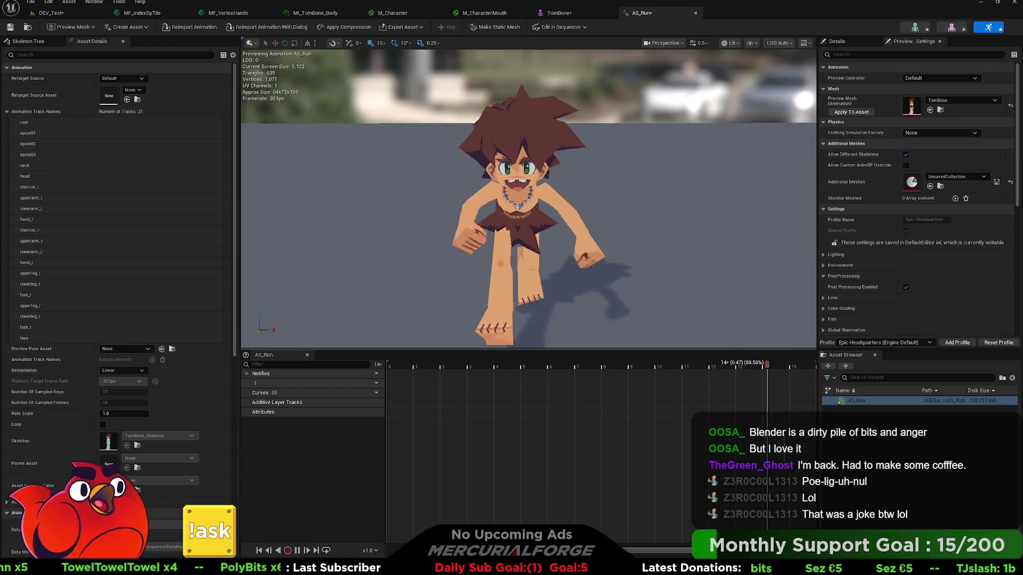
left_click(898, 402)
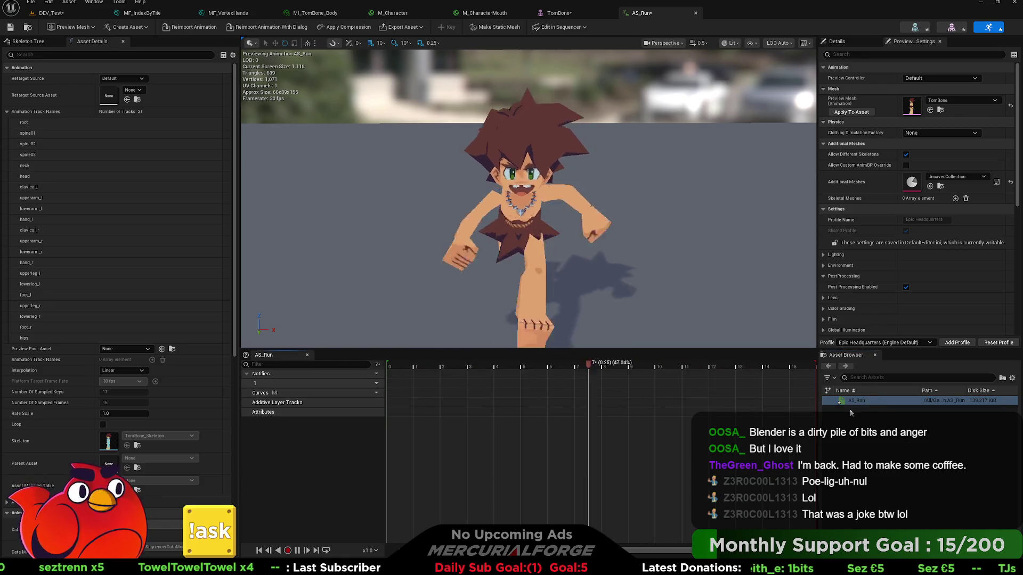
mouse_move(581, 237)
left_mouse_down()
mouse_move(552, 174)
mouse_move(585, 235)
left_mouse_up()
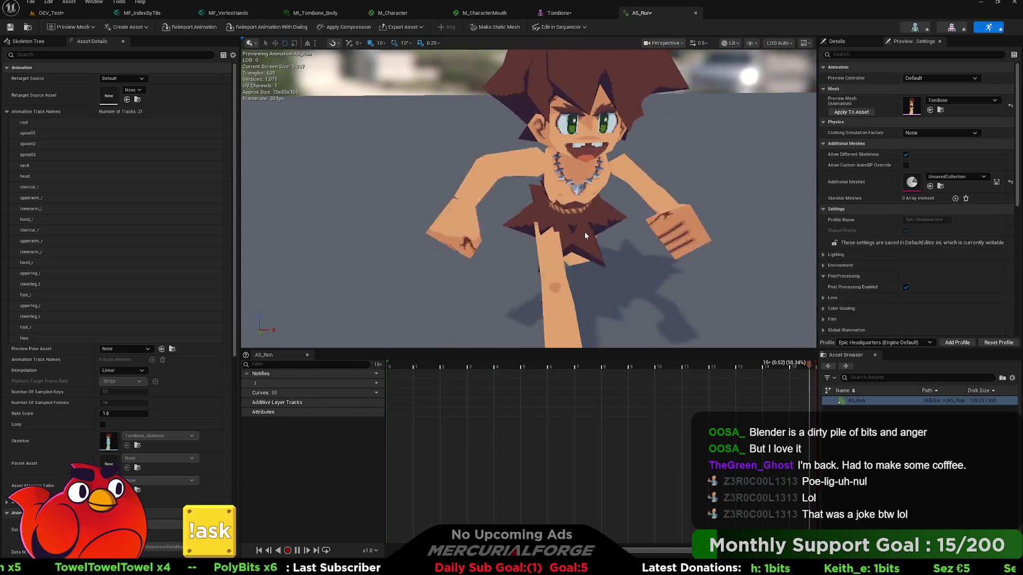
mouse_move(585, 236)
right_mouse_down()
mouse_move(595, 192)
mouse_move(480, 205)
mouse_move(568, 232)
right_mouse_up()
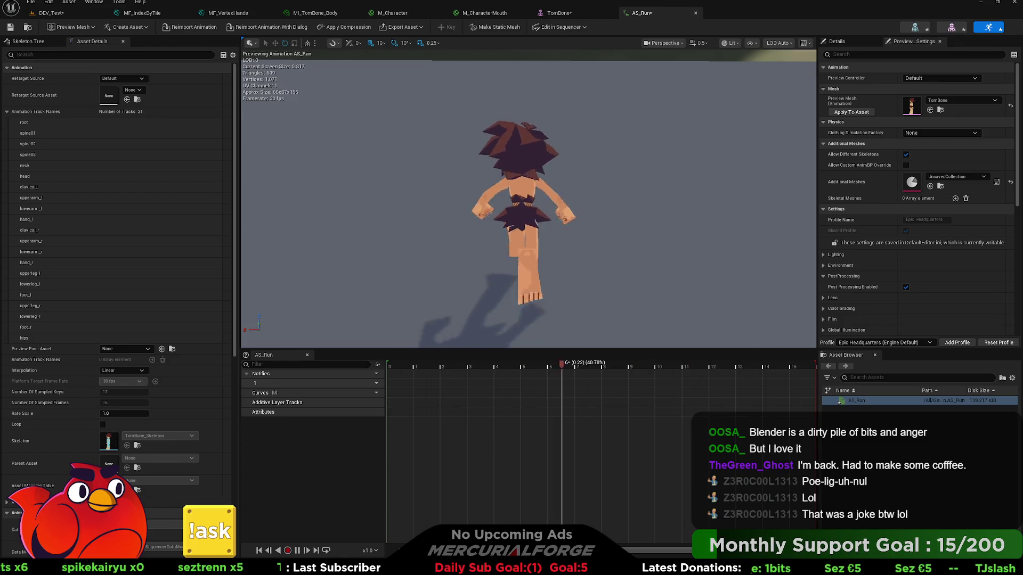
key("alt+Tab")
right_click(493, 159)
Deselect everything and turn off CONTROLLERS in the Tombone Rig Controls panel.
mouse_move(495, 167)
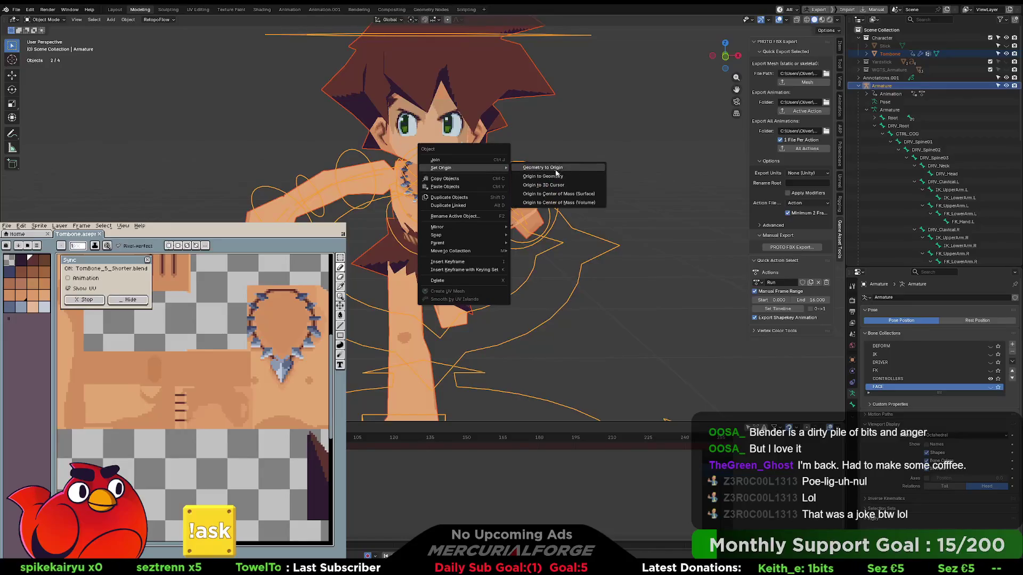
left_click(583, 138)
left_click(583, 137)
middle_click_drag(583, 138, 764, 139)
left_click(841, 48)
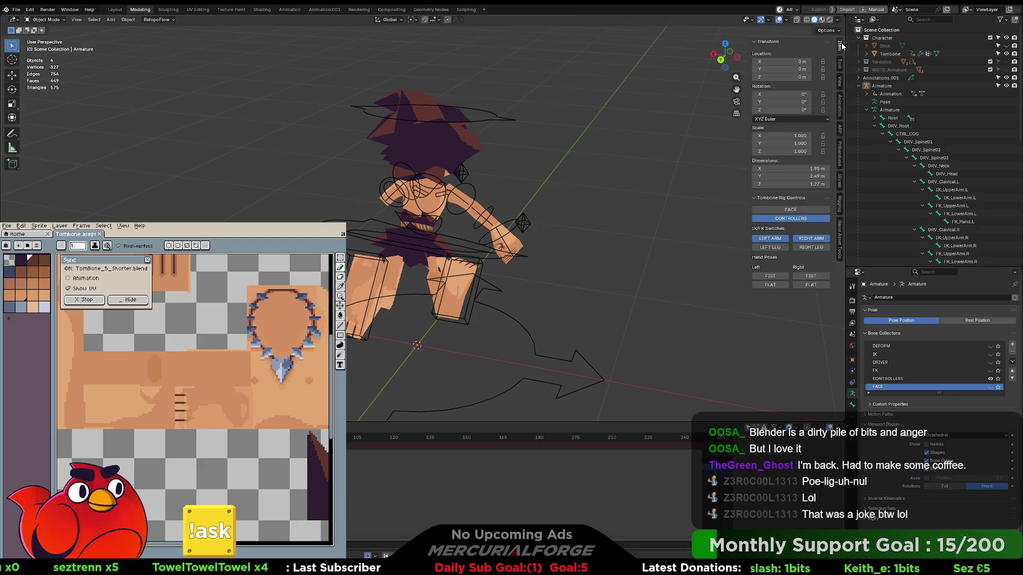
left_click(805, 220)
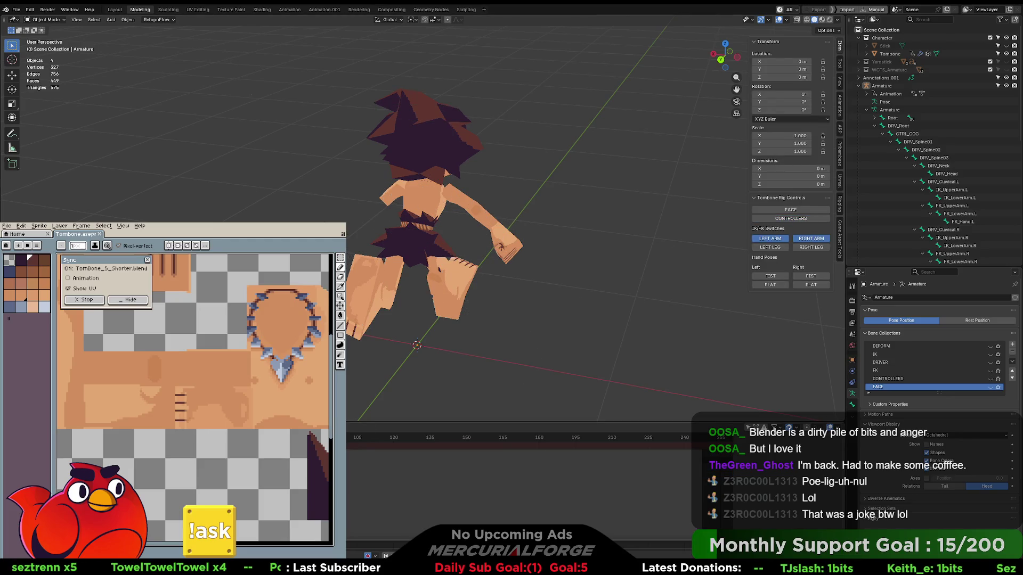
Play the animation through, stop it, and orbit to view the character's side.
key("space")
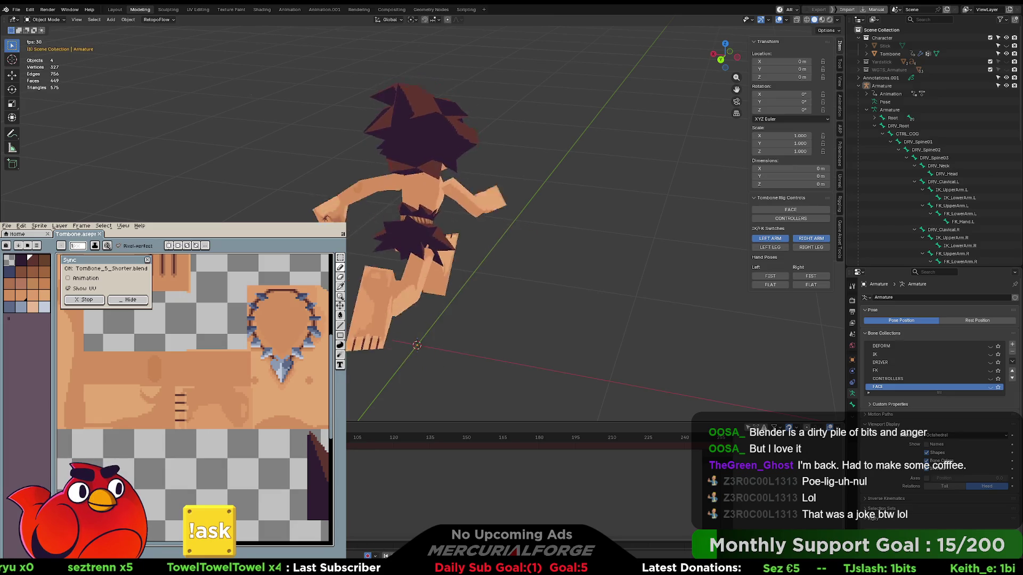
key("Escape")
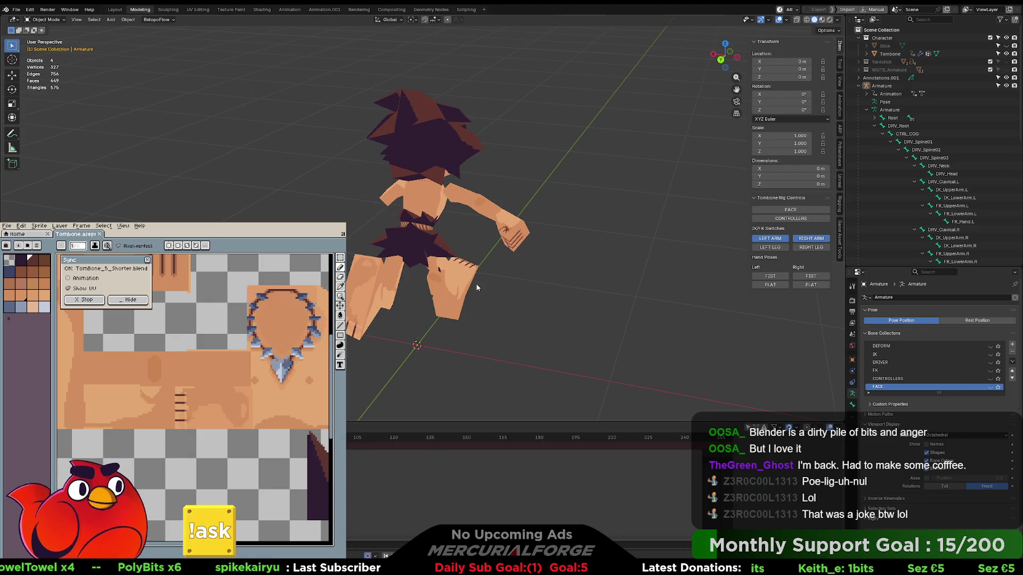
middle_click_drag(596, 232, 455, 217)
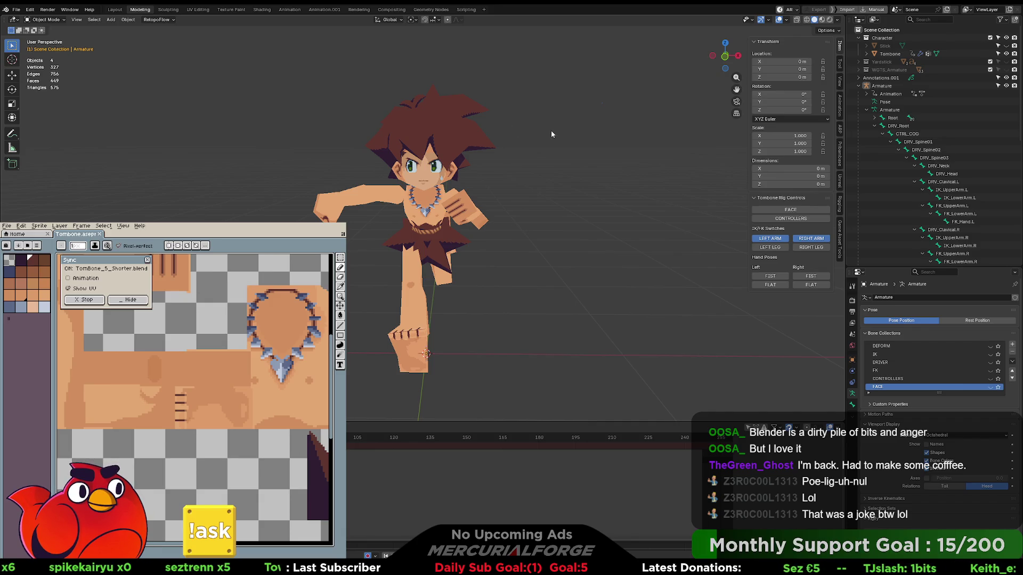
mouse_move(456, 277)
middle_mouse_down()
mouse_move(587, 282)
mouse_move(489, 276)
middle_mouse_up()
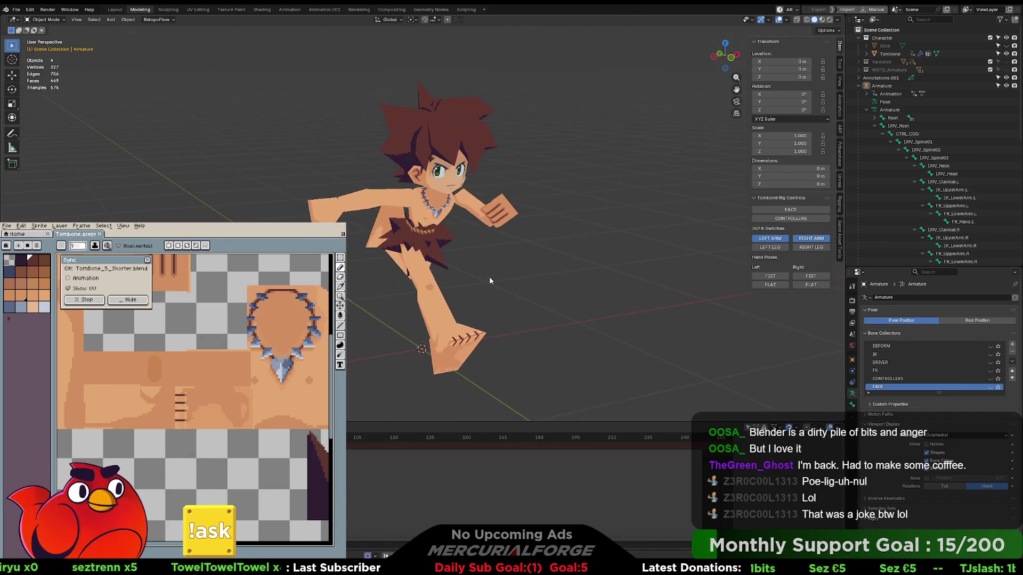
left_click(875, 20)
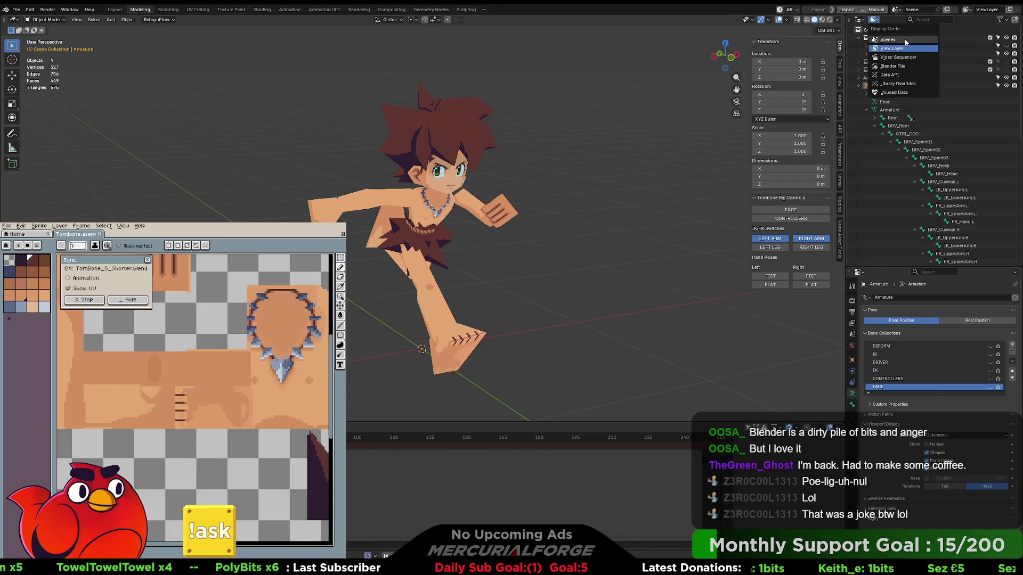
middle_click_drag(599, 155, 562, 175, "shift")
left_click(840, 232)
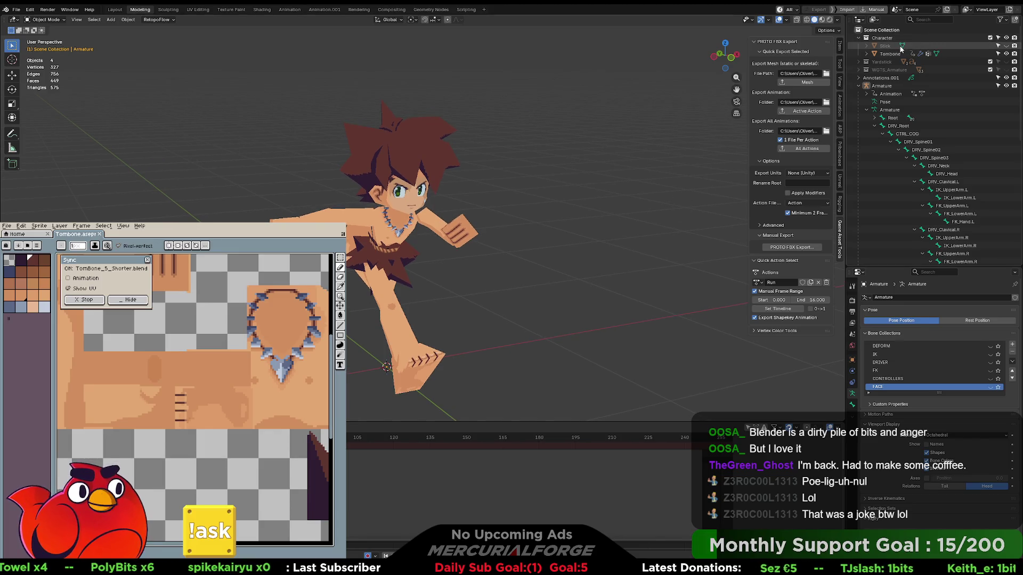
left_click(866, 110)
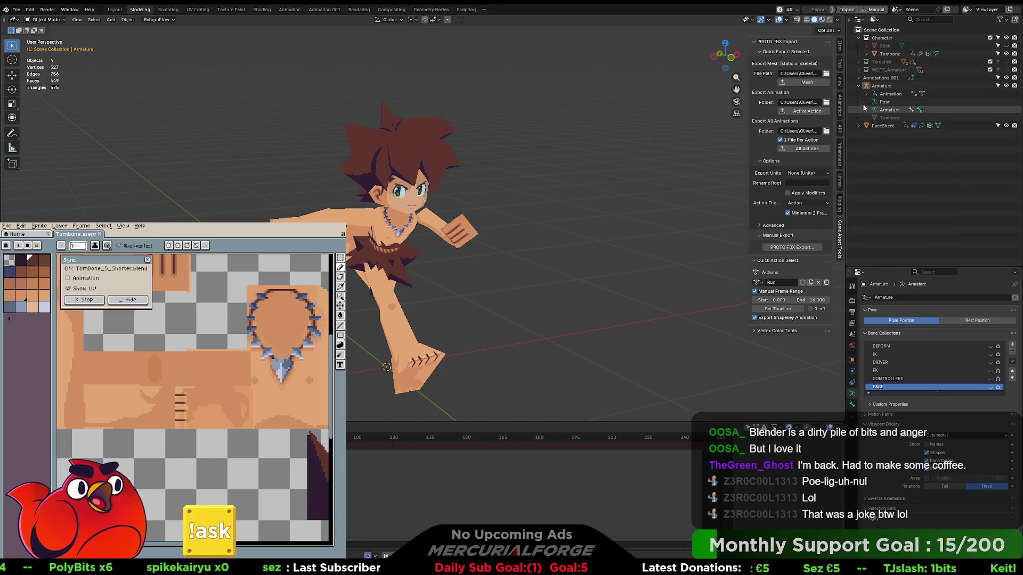
left_click(839, 45)
left_click(789, 218)
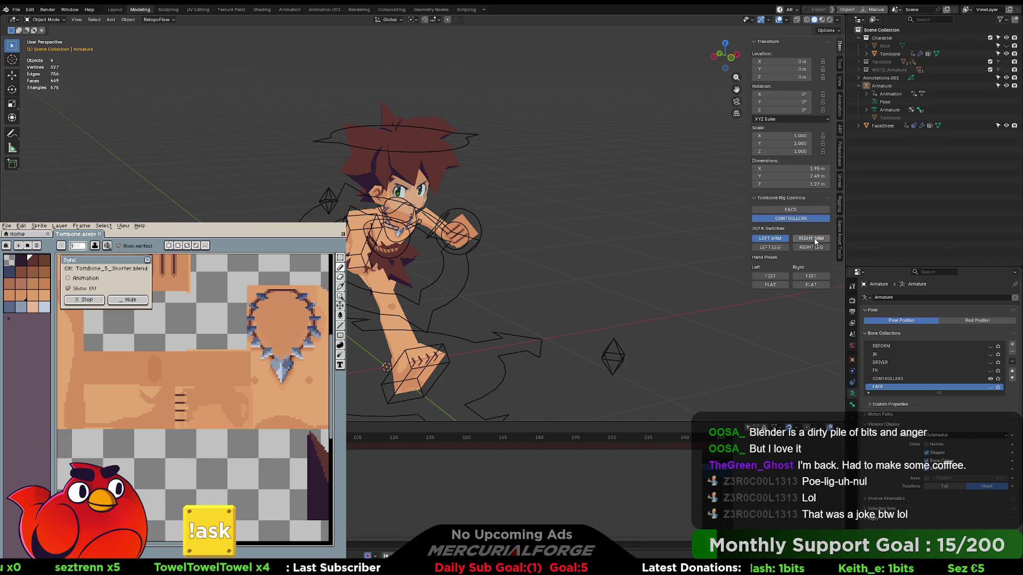
left_click(767, 239)
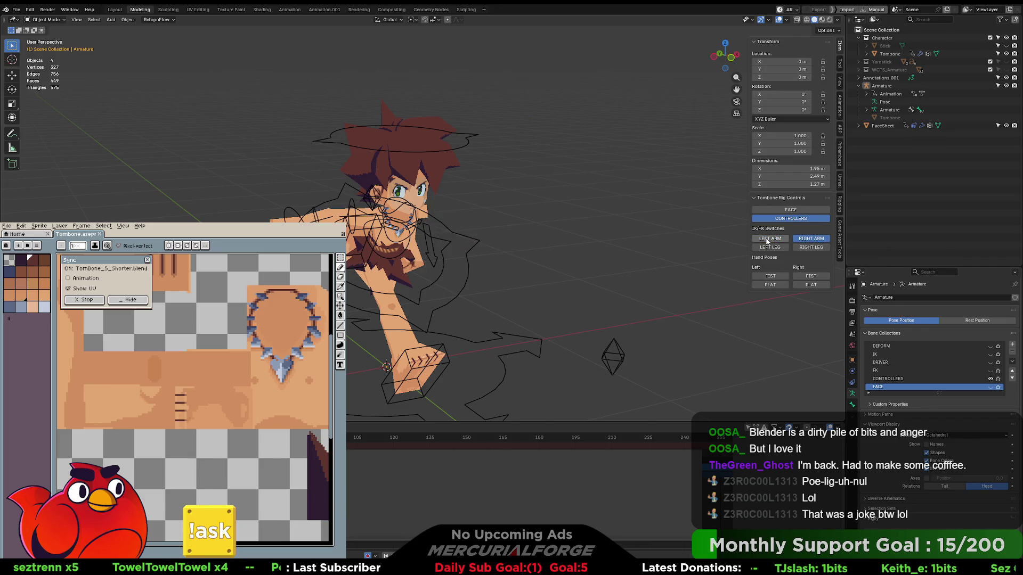
left_click(808, 239)
left_click(809, 239)
left_click(782, 239)
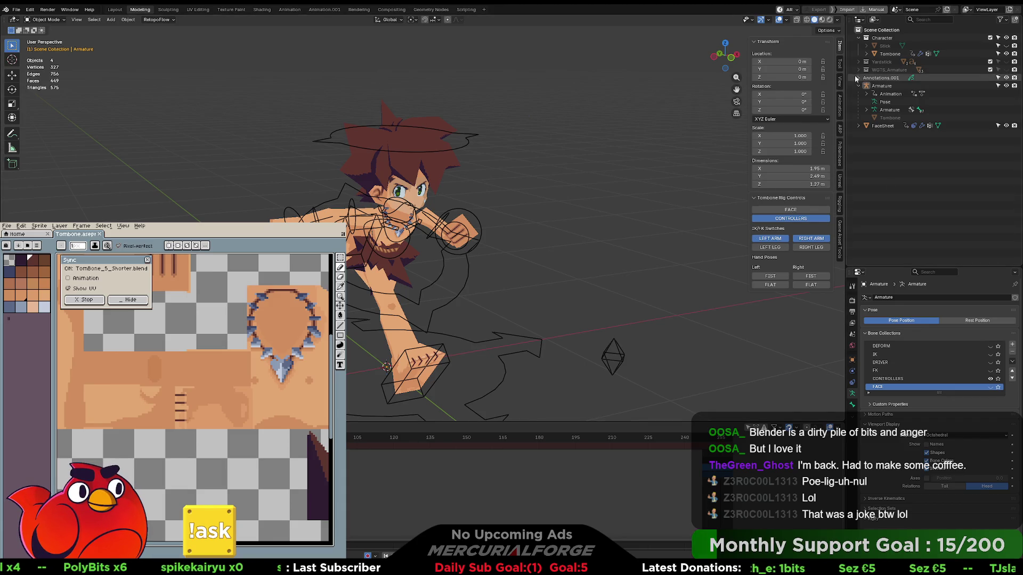
Select all the rig's bones in Pose Mode and clear the pose to rest.
left_click(476, 215)
key("ctrl+Tab")
key("a")
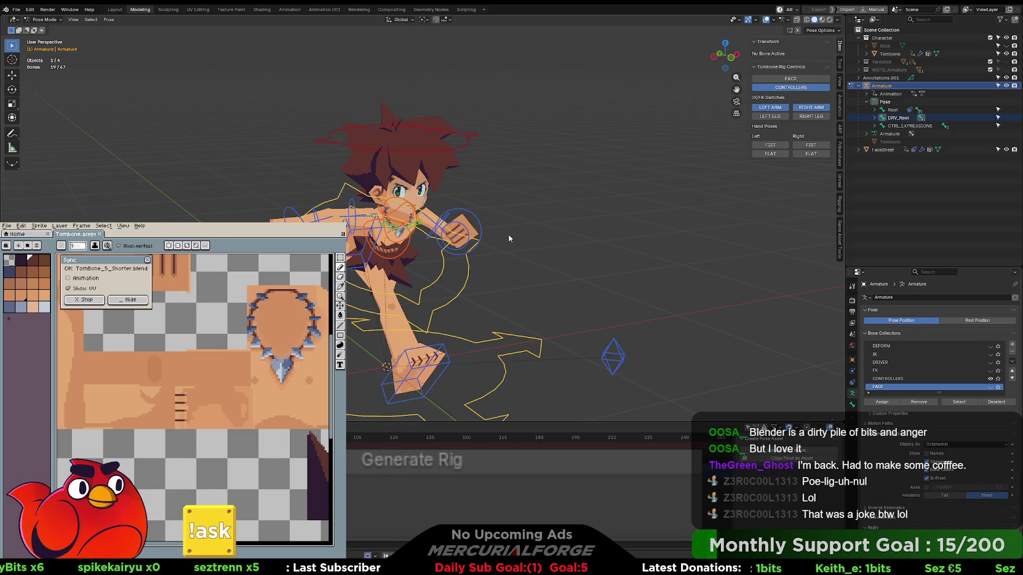
key("q")
left_click(515, 232)
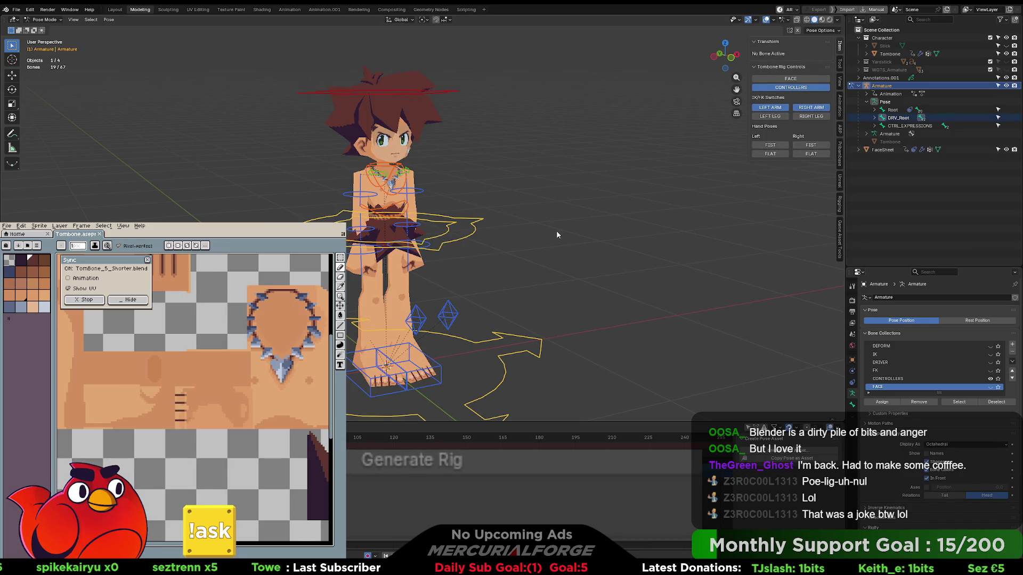
Delete all stored Actions from the Outliner's Blender File view.
left_click(874, 20)
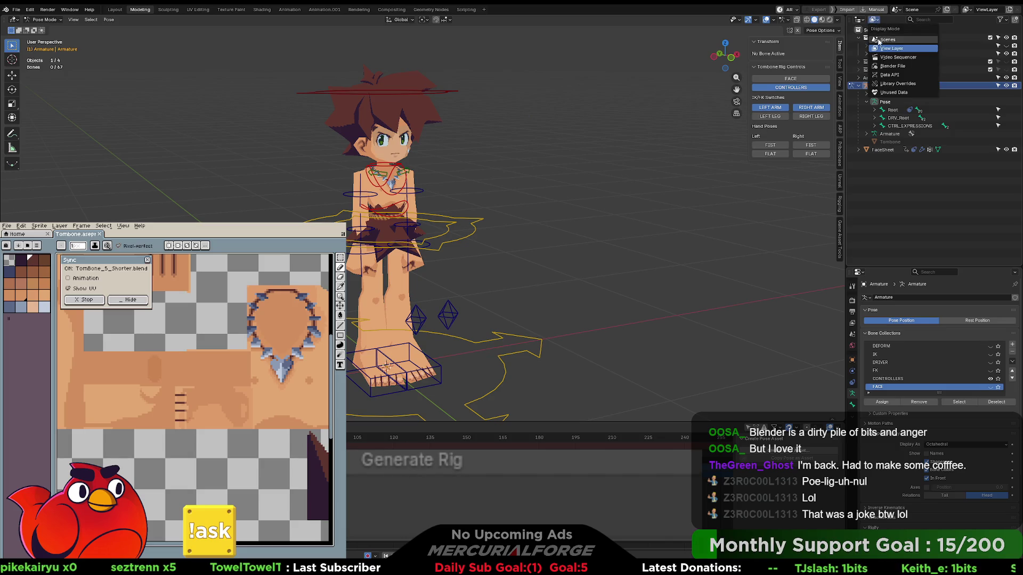
left_click(885, 58)
left_click(874, 20)
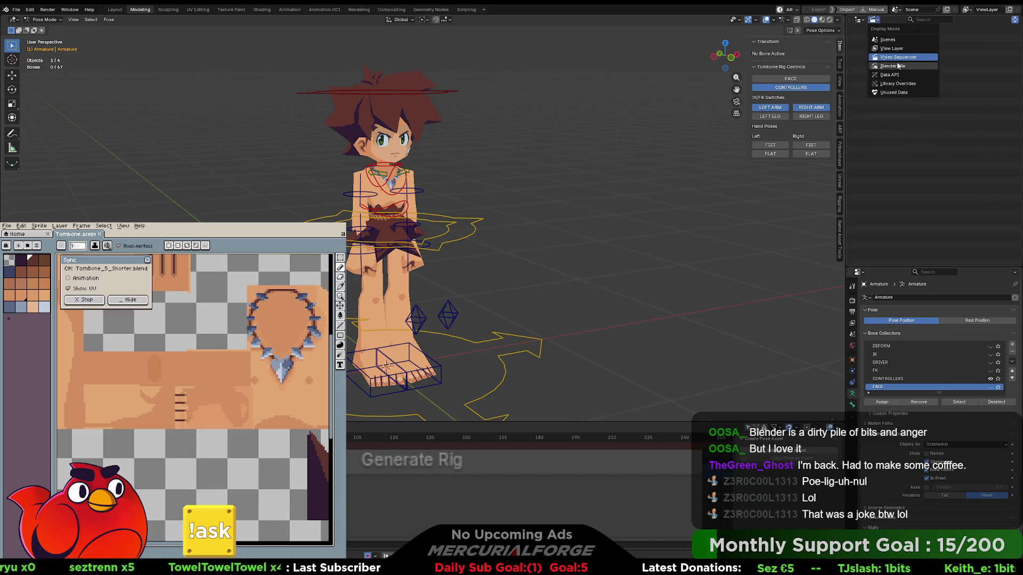
left_click(900, 68)
left_click(858, 38)
left_click(893, 46)
left_click(894, 78, "shift")
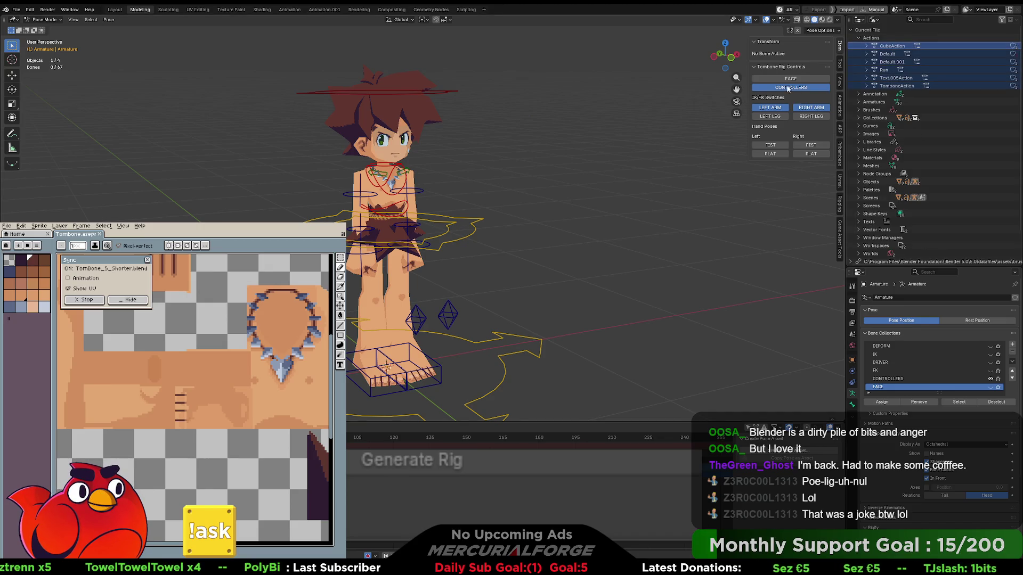
right_click(869, 62)
left_click(869, 62)
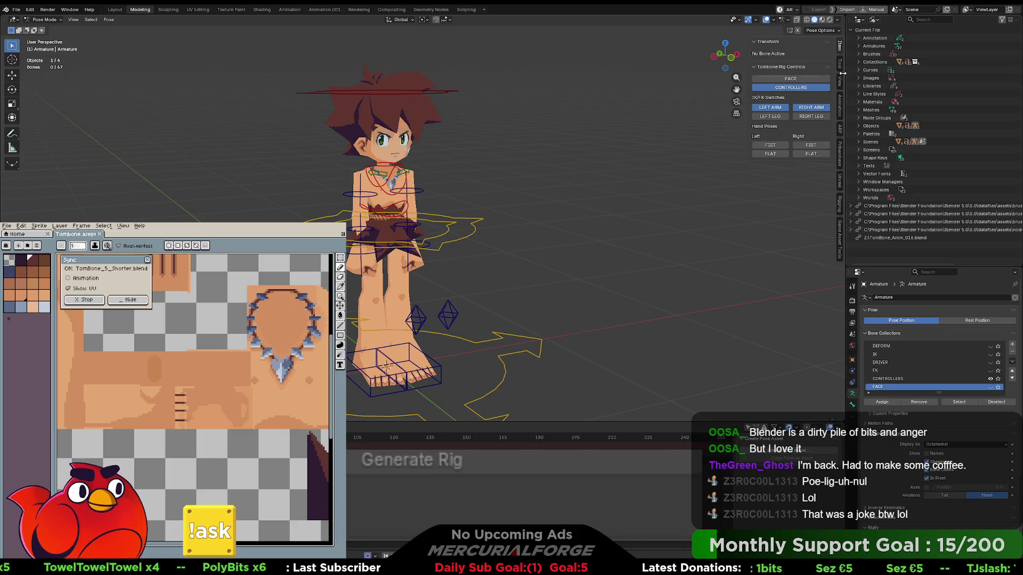
Return the Outliner to View Layer and browse the actions available to the rig.
left_click(858, 20)
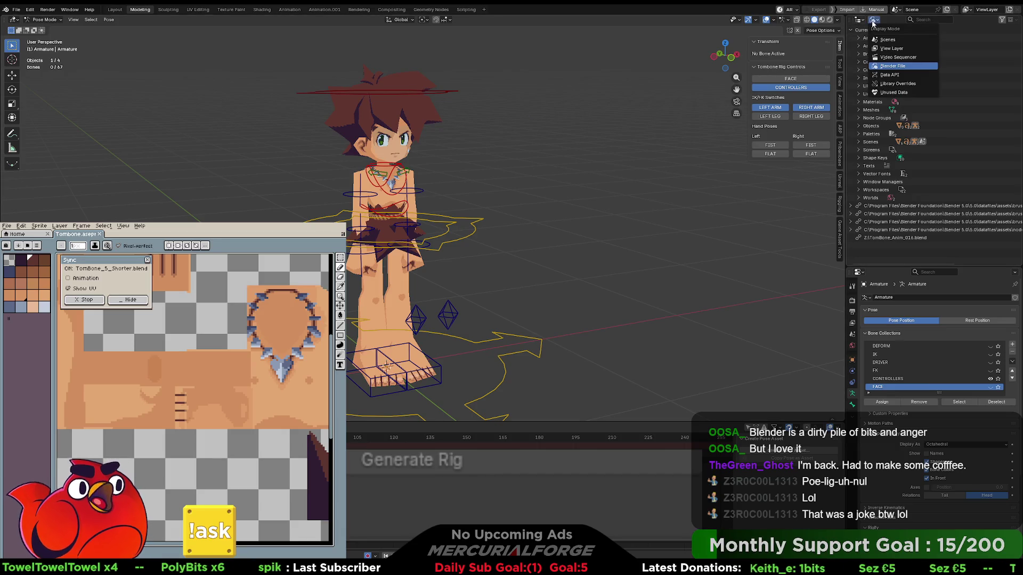
left_click(895, 40)
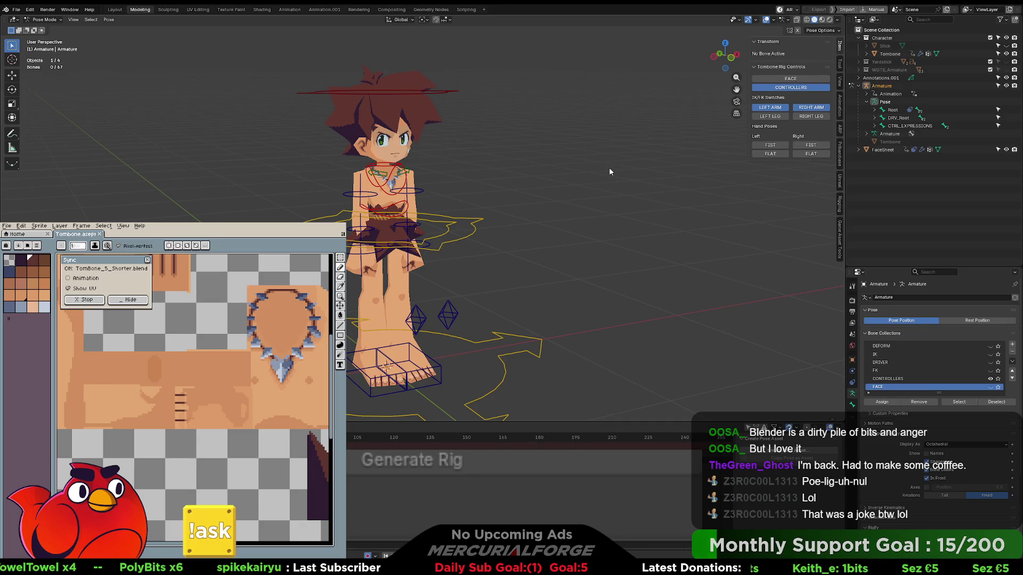
left_click(16, 9)
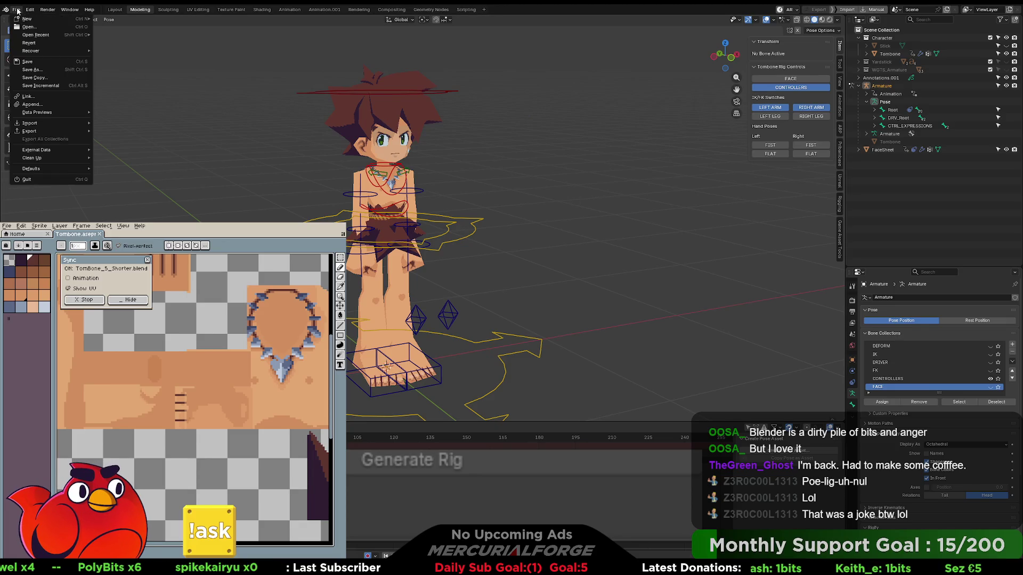
left_click(103, 116)
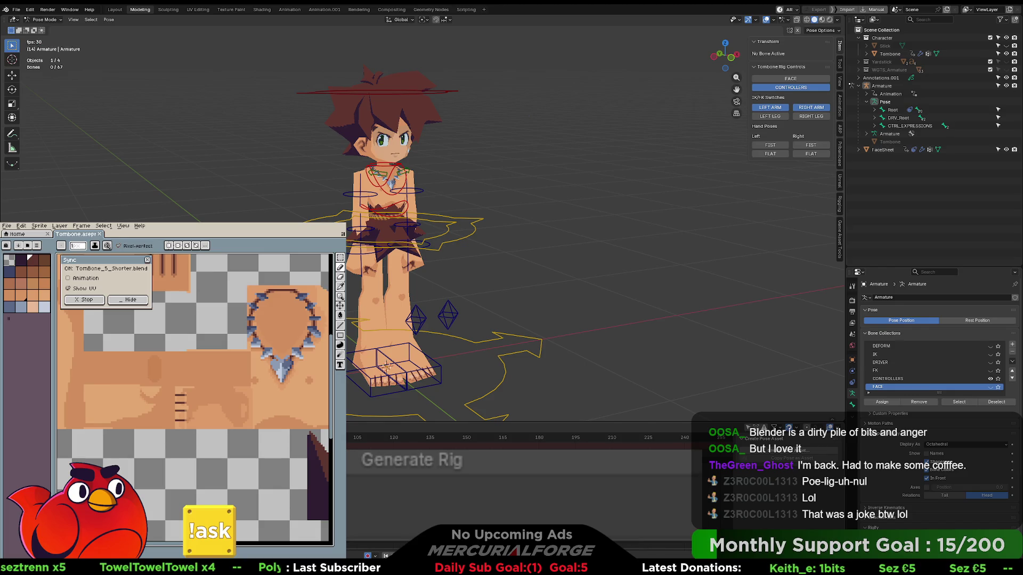
left_click(393, 428)
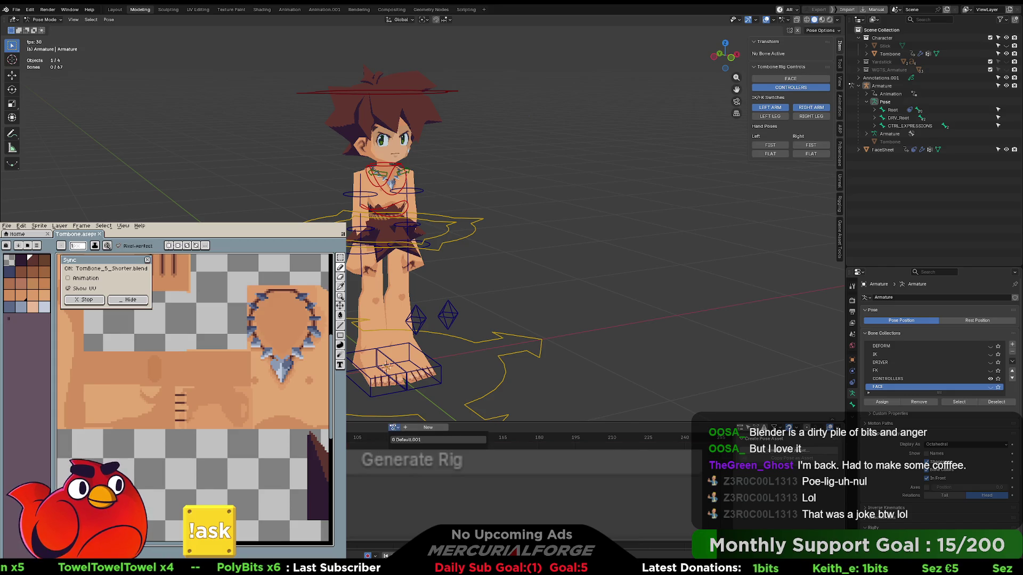
Assign Default.001 to the rig, stop playback, and delete Default.001 in the Blender File view.
left_click(399, 445)
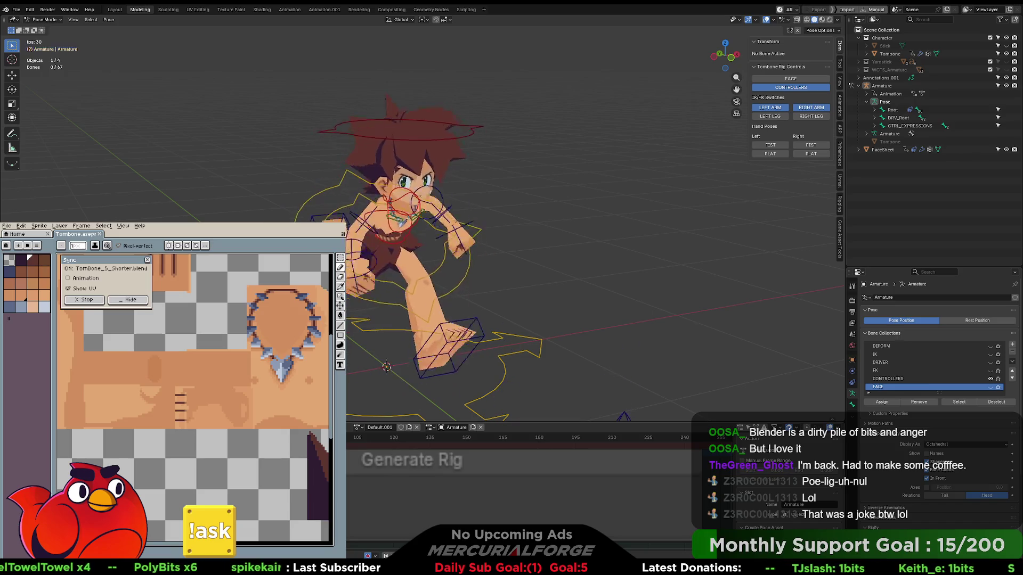
key("space")
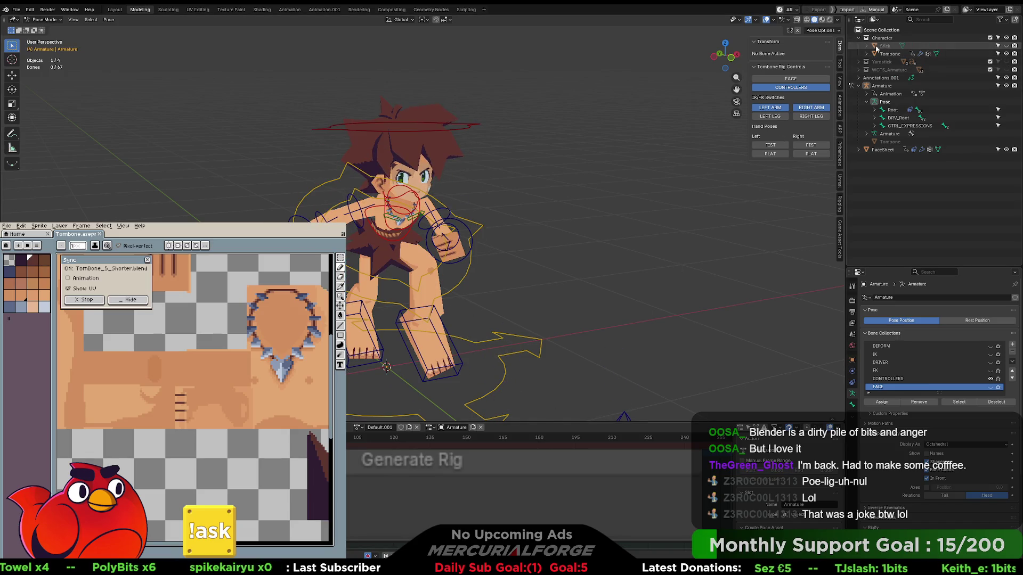
left_click(874, 20)
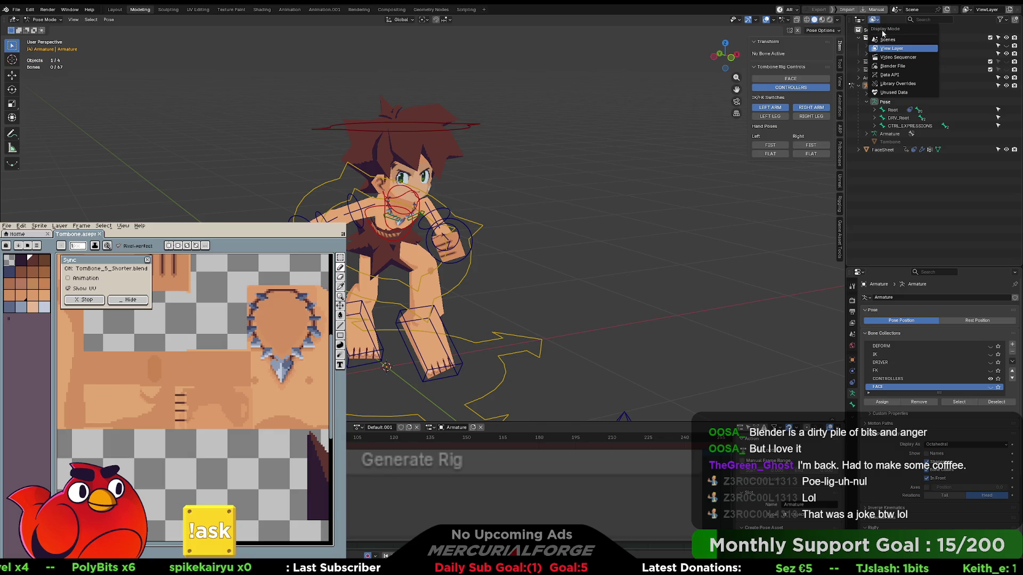
left_click(891, 65)
right_click(879, 47)
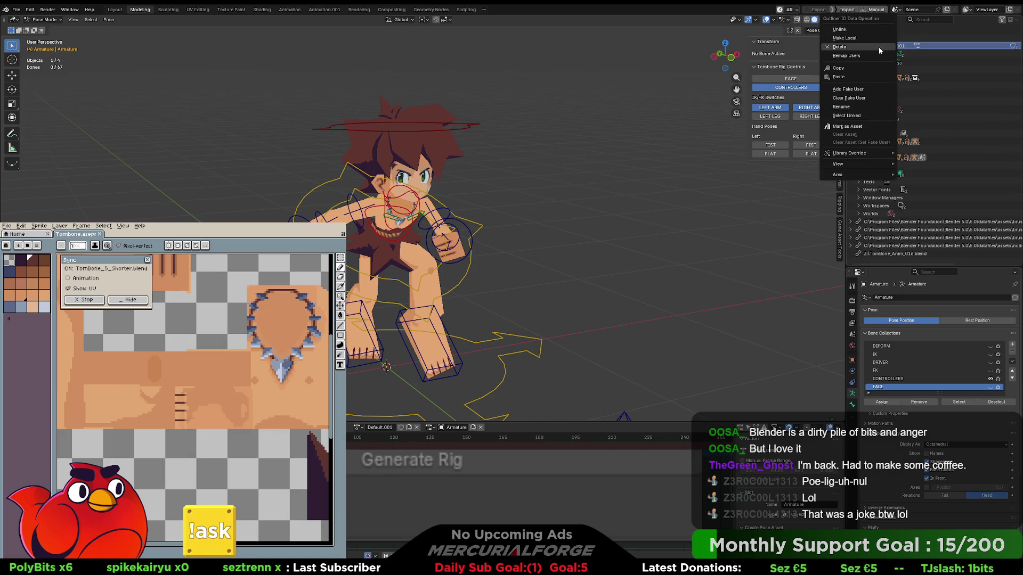
left_click(864, 48)
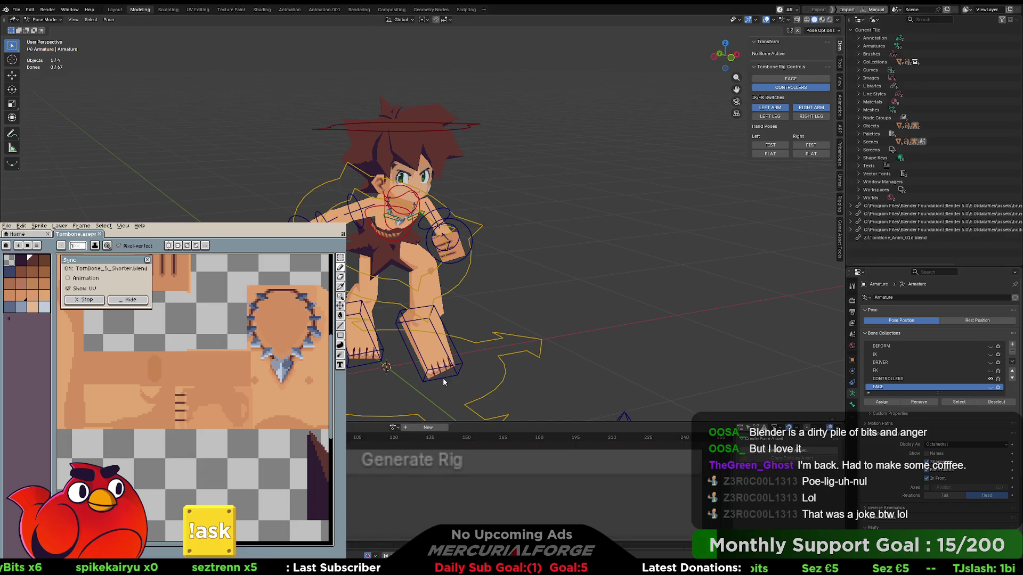
Select all bones and clear the pose back to the rest position.
key("a")
key("q")
left_click(539, 276)
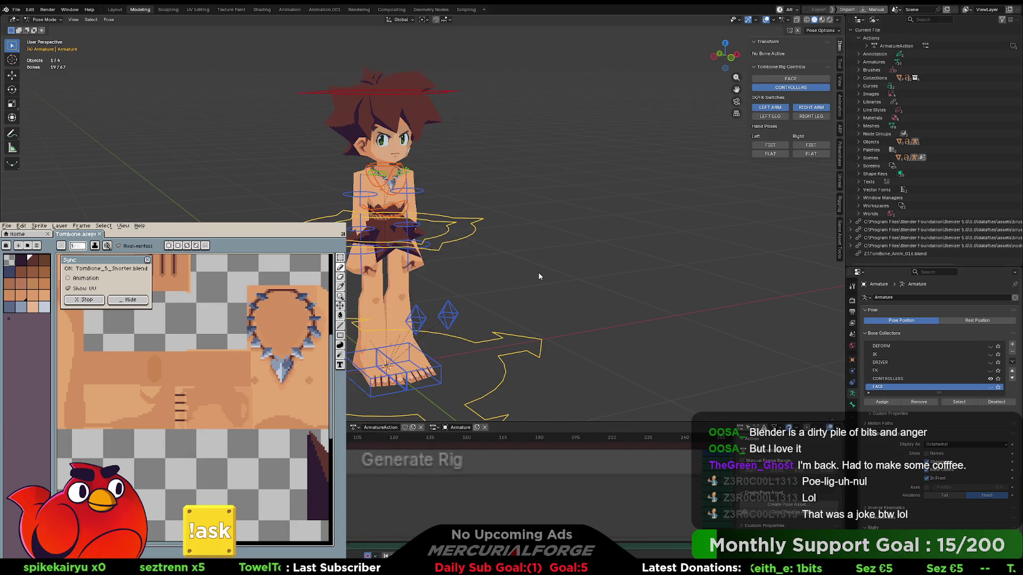
left_click(16, 10)
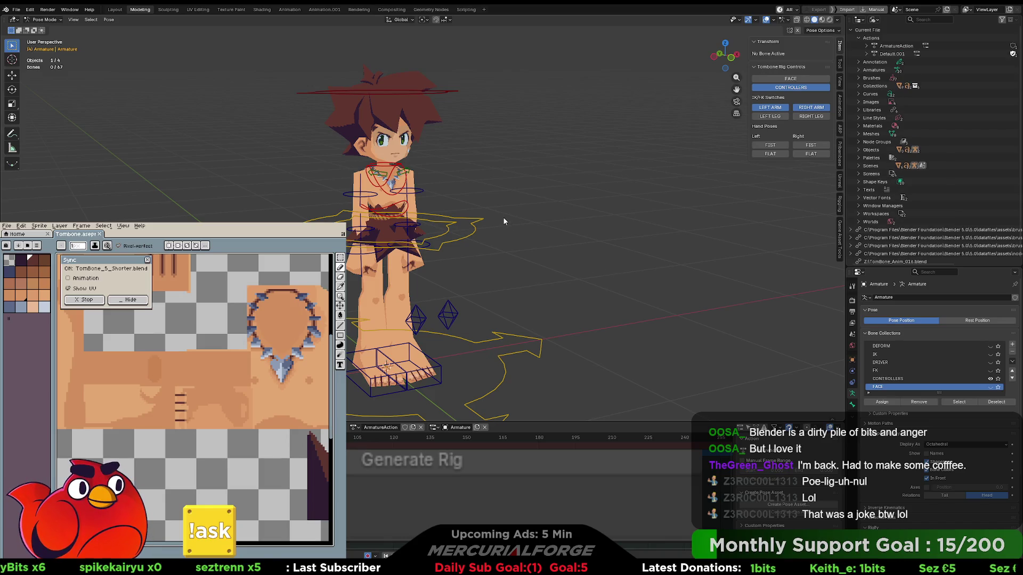
Delete ArmatureAction in the Outliner and select the Default.001 action in the data list.
right_click(891, 47)
left_click(878, 53)
left_click(888, 46)
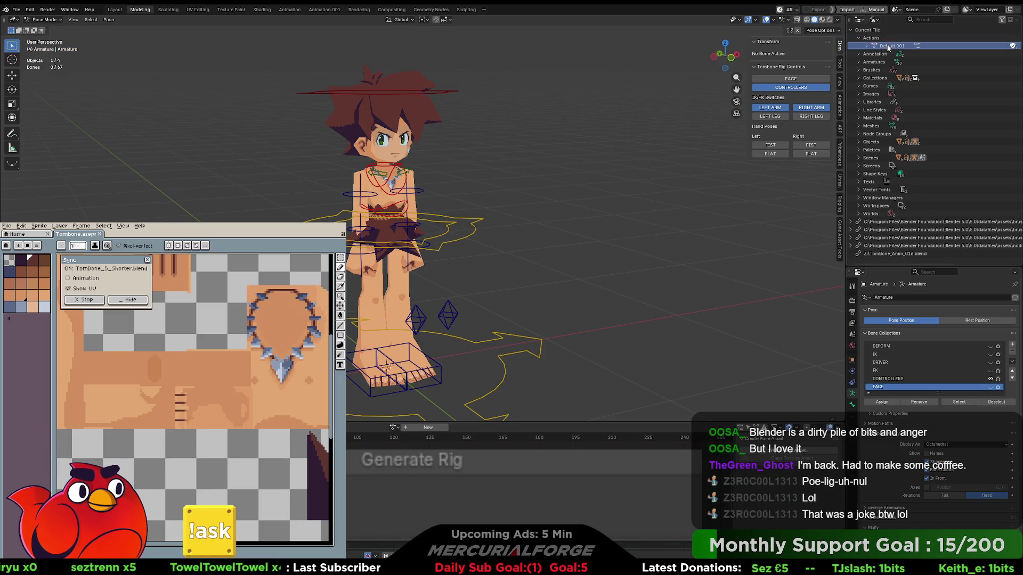
Assign Default.001 to the rig in the Action editor and start renaming it Run.
left_click(394, 427)
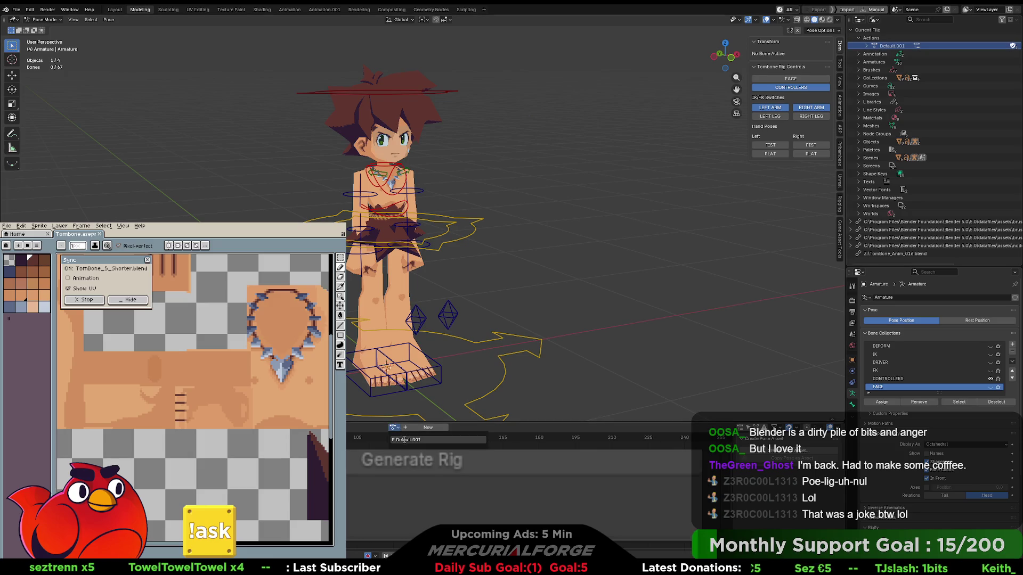
left_click(407, 441)
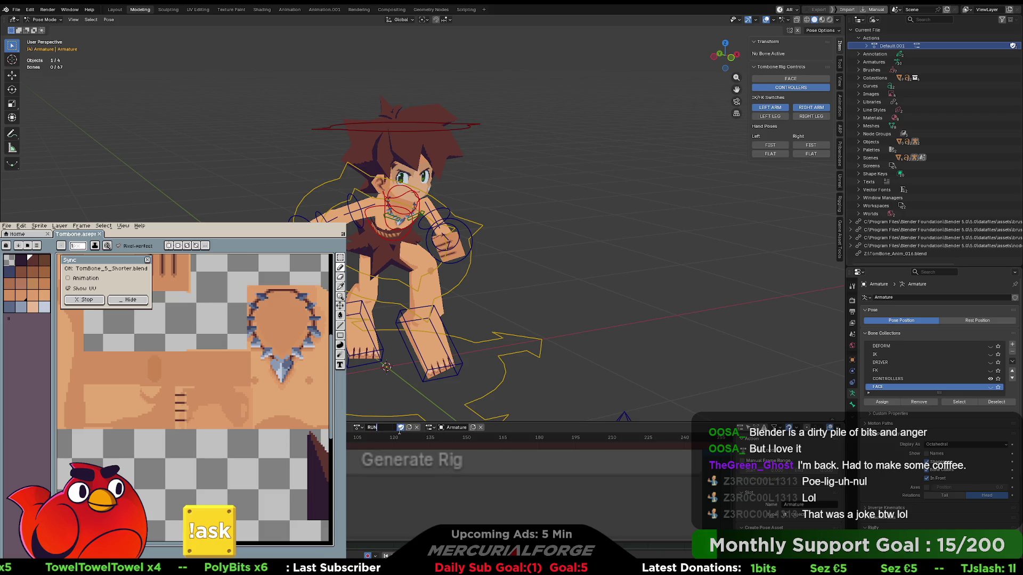
key("BackSpace")
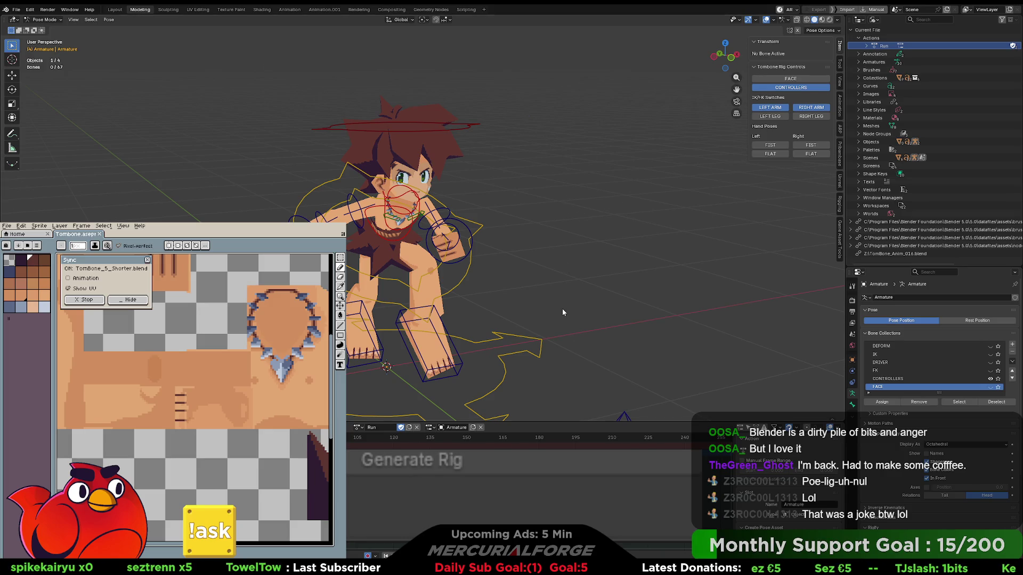
Play the Run animation and view it from behind with the control bones hidden.
left_click_drag(545, 421, 546, 547)
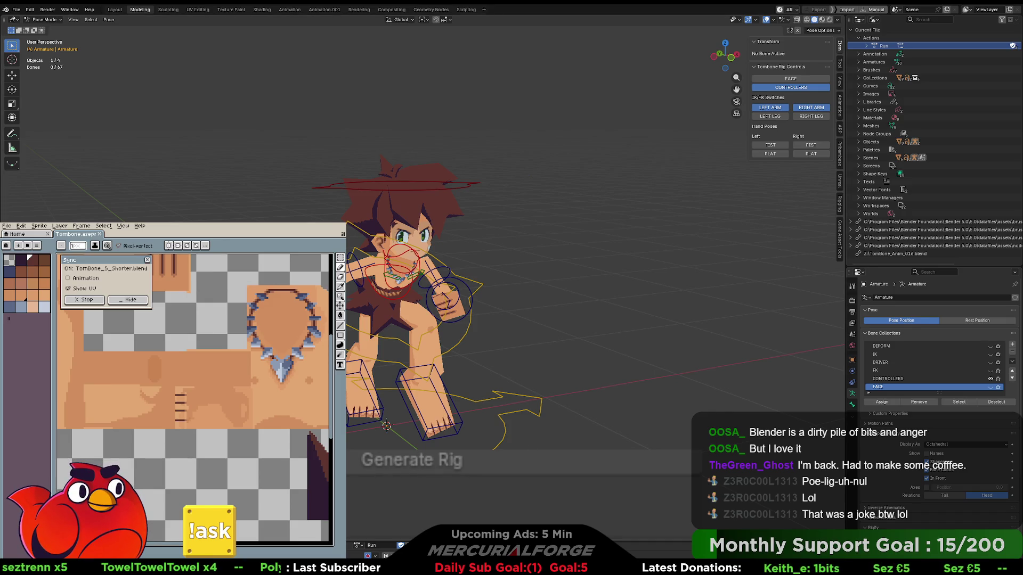
key("space")
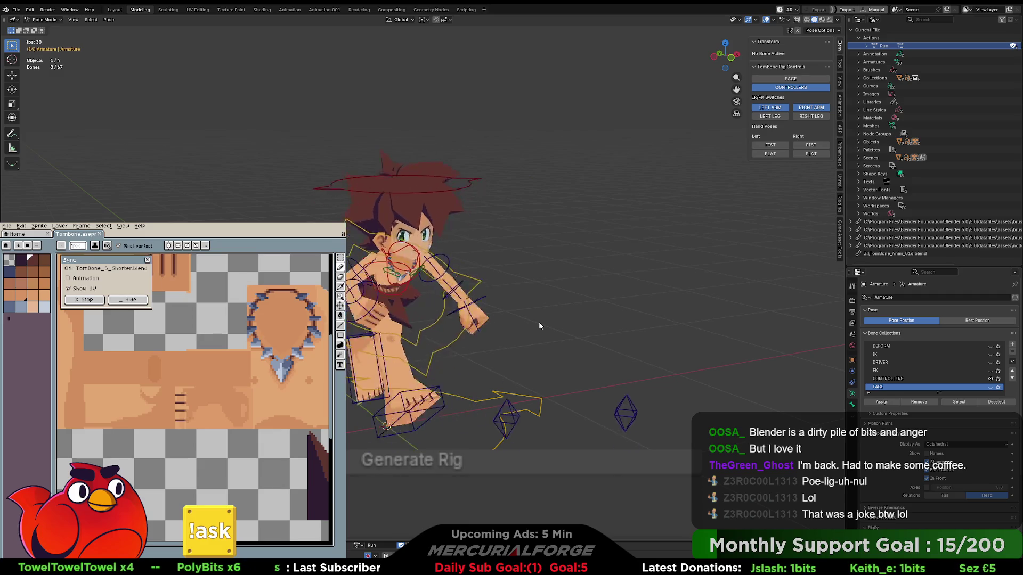
mouse_move(539, 321)
middle_mouse_down()
mouse_move(638, 308)
mouse_move(683, 268)
middle_mouse_up()
left_click(807, 87)
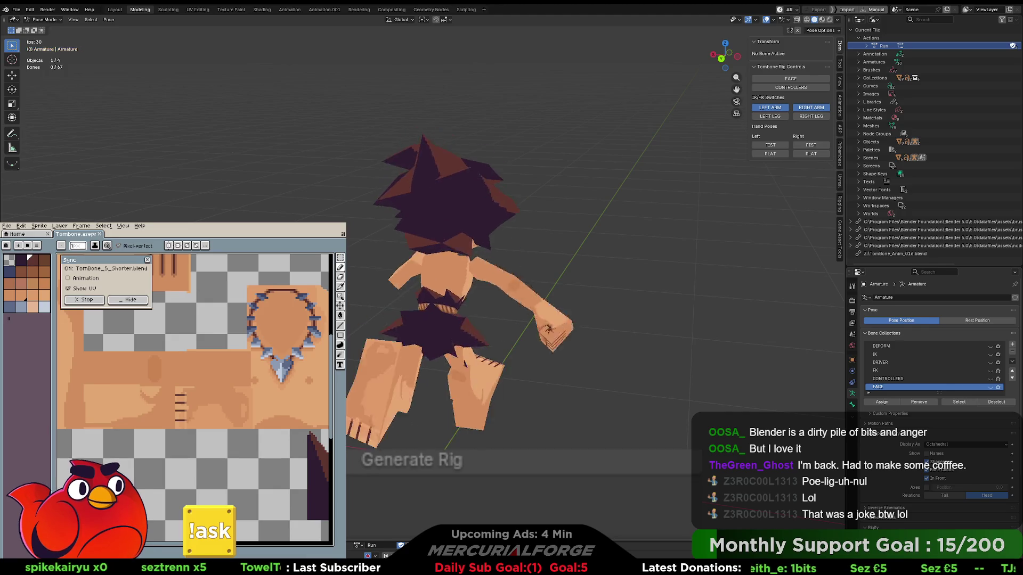
key("alt+Tab")
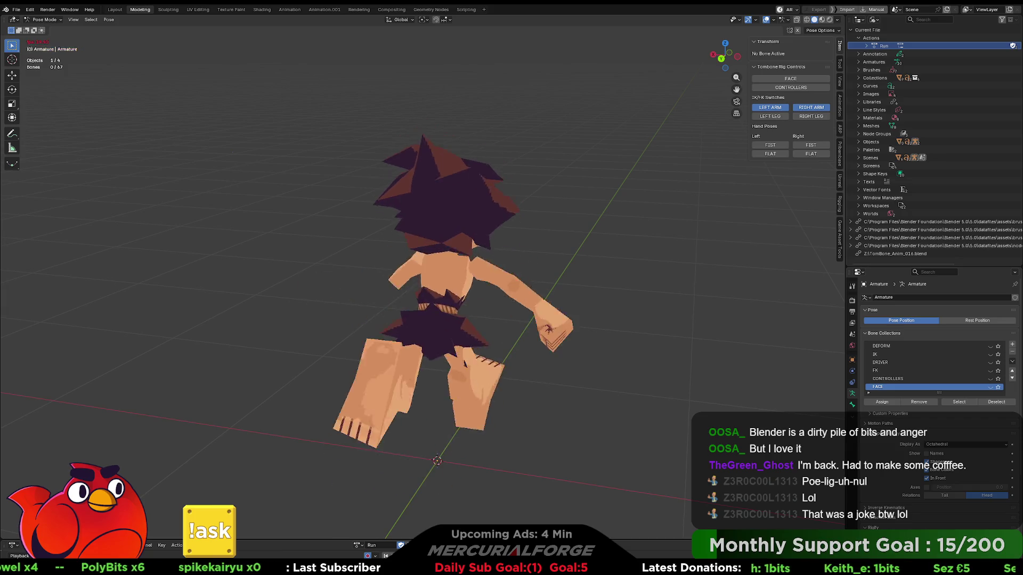
key("space")
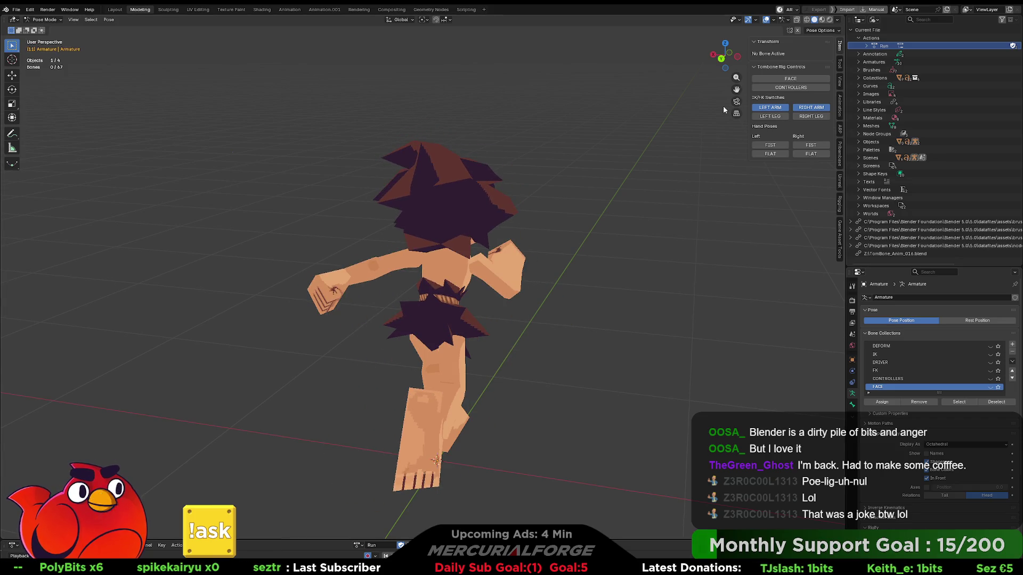
Delete the Run action, show the controllers, reset Tombone to standing, and check the File menu.
left_click(878, 40)
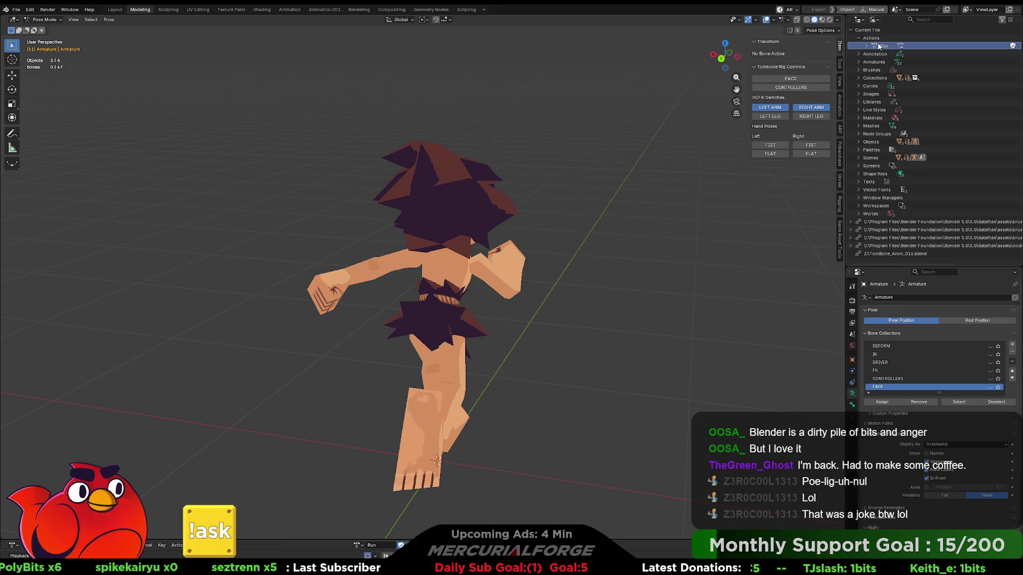
right_click(878, 45)
left_click(863, 47)
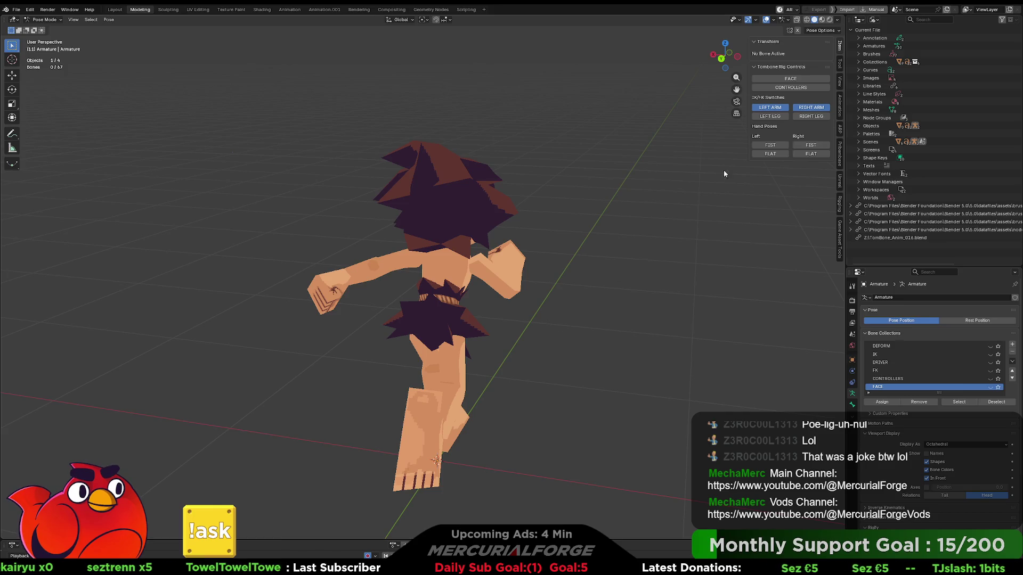
left_click(805, 89)
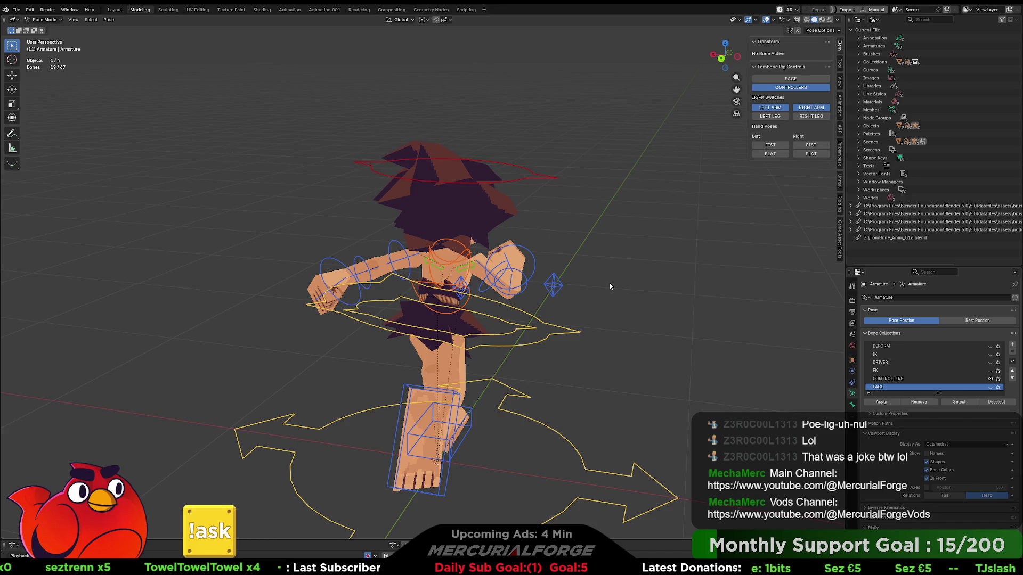
key("ctrl+z")
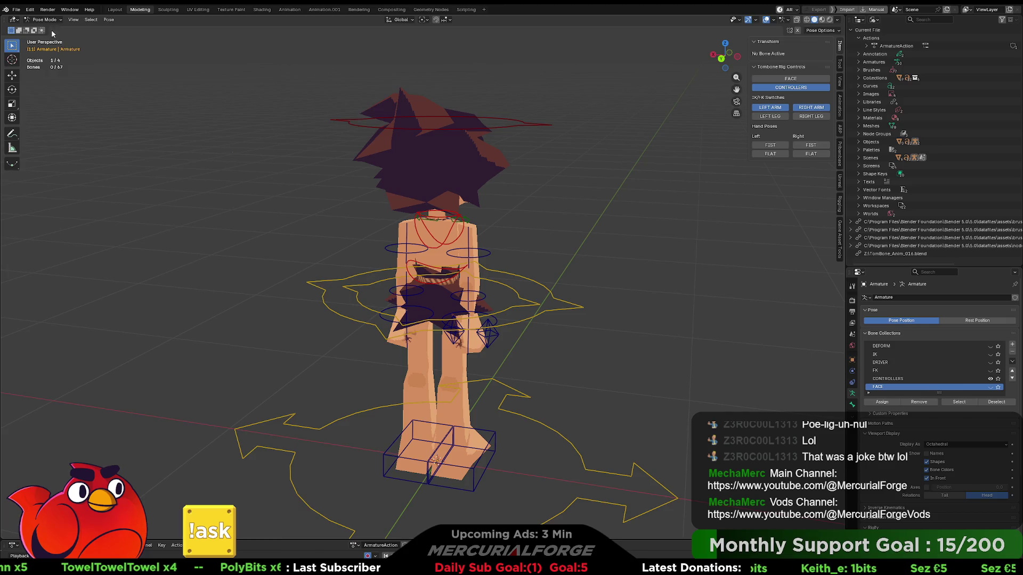
left_click(16, 12)
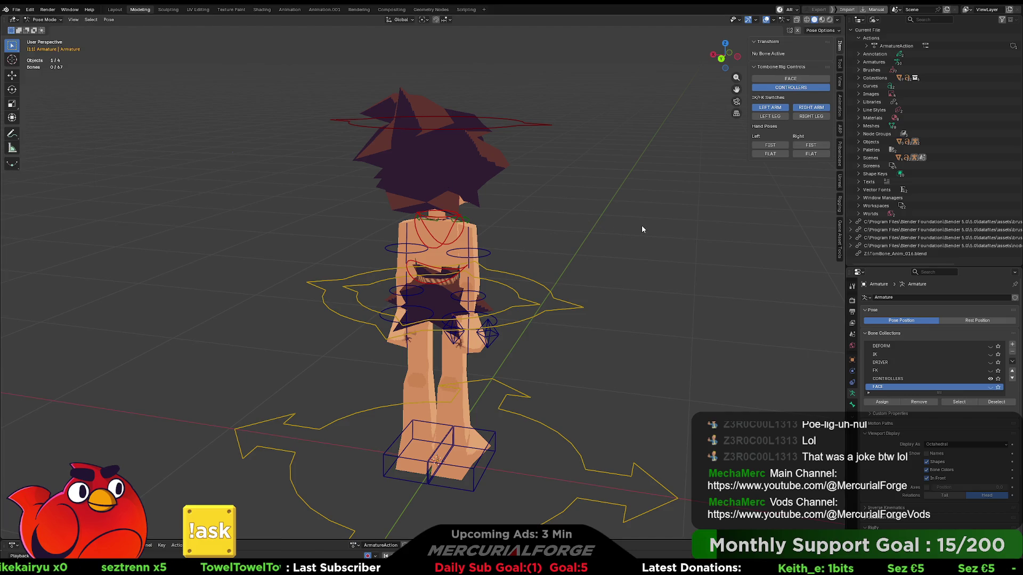
left_click(16, 10)
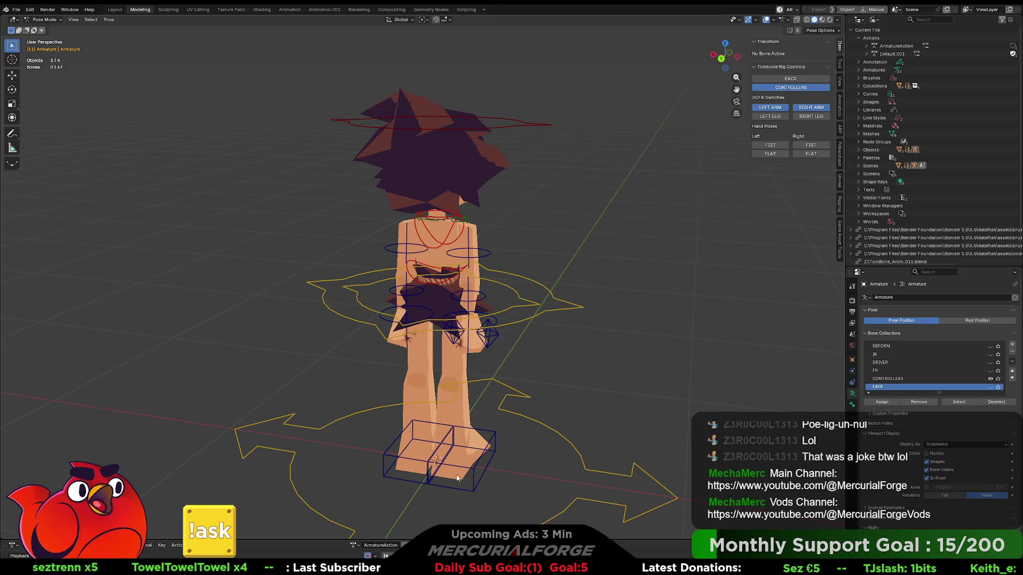
Assign Default.001 to the rig, play it with controllers hidden, and enlarge the Action Editor.
left_click(358, 545)
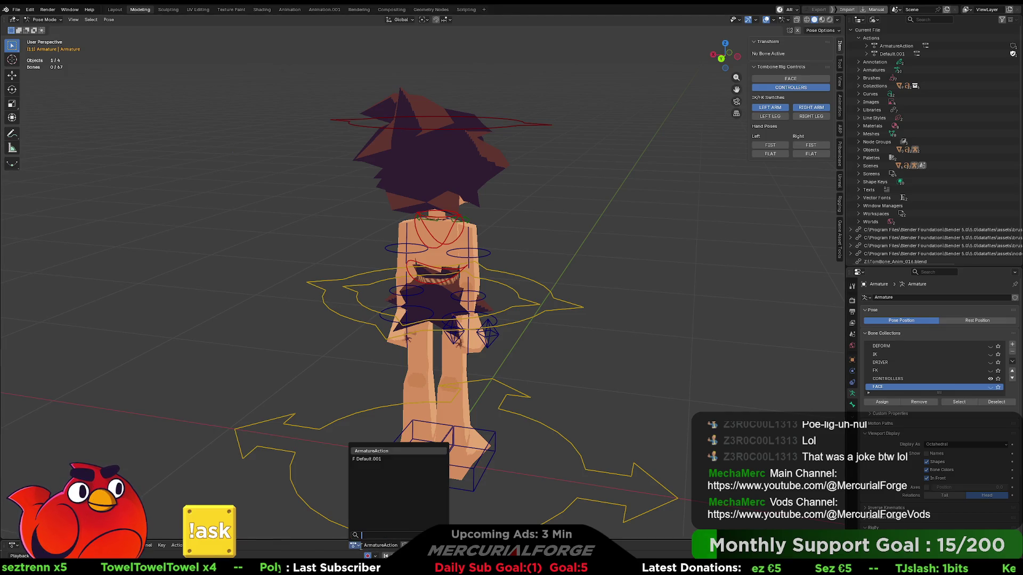
left_click(377, 459)
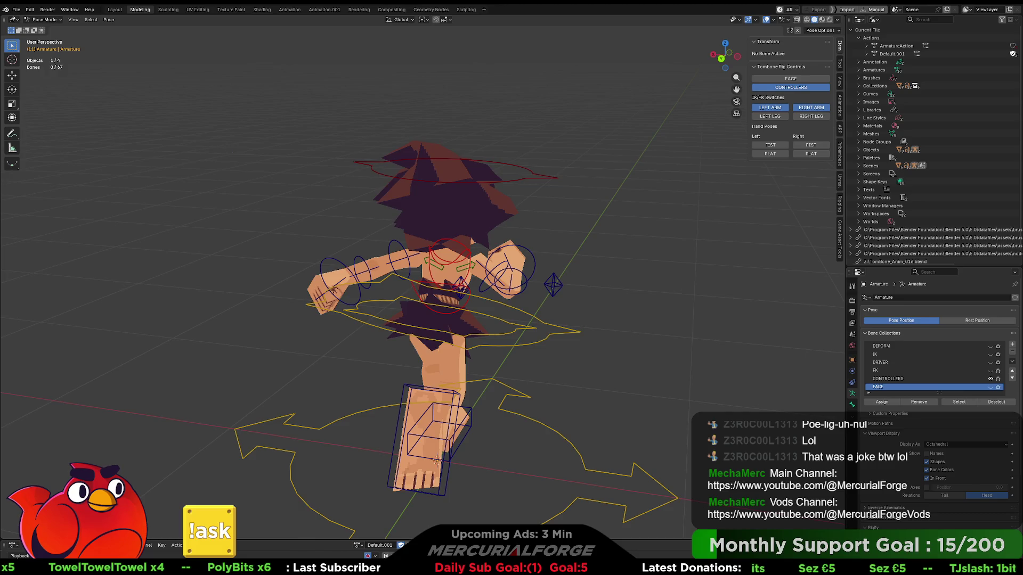
key("space")
left_click(806, 89)
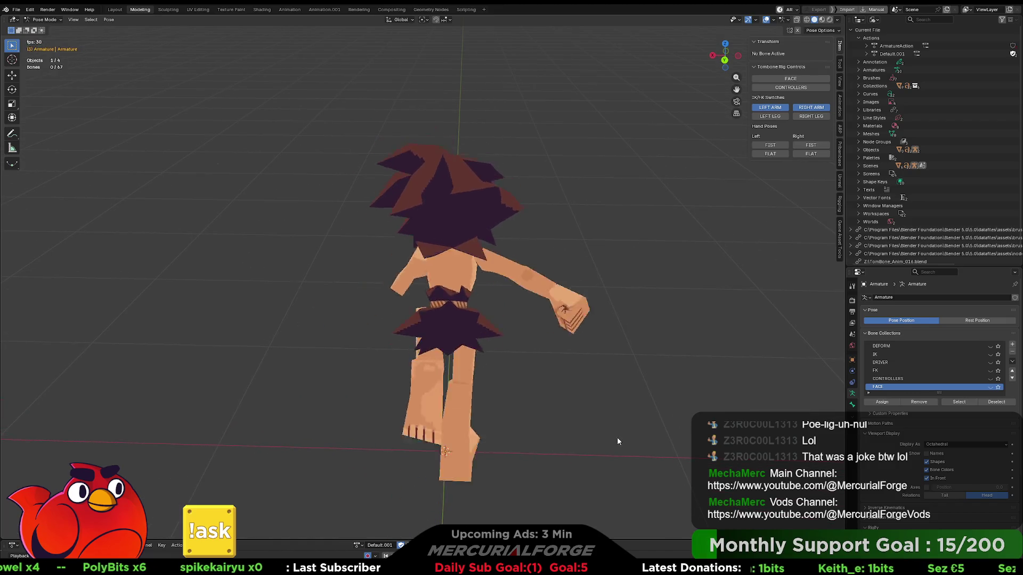
mouse_move(530, 540)
left_mouse_down()
mouse_move(530, 400)
mouse_move(530, 417)
left_mouse_up()
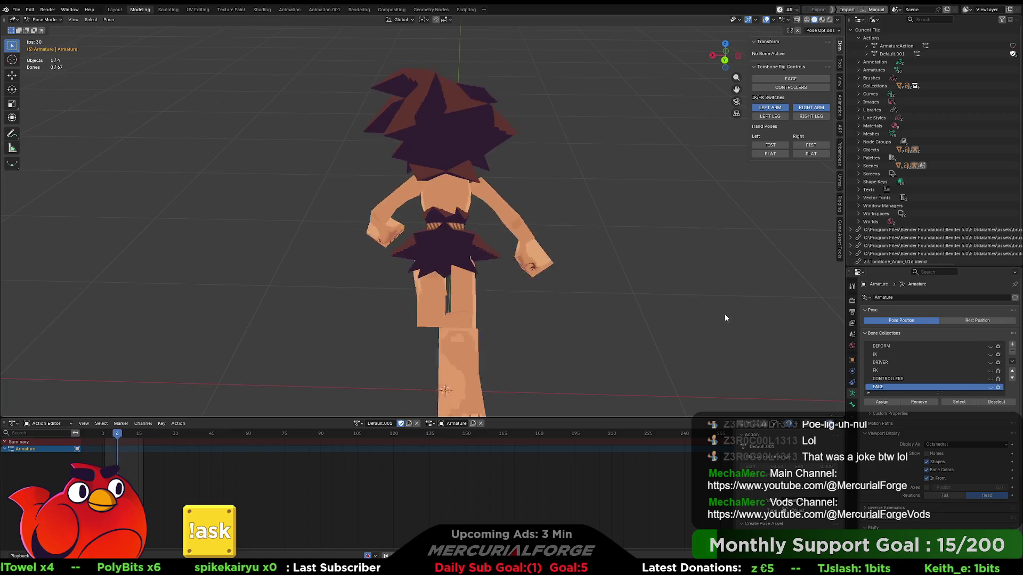
Orbit around the running character and turn the controller shapes back on.
mouse_move(720, 306)
middle_mouse_down()
mouse_move(687, 305)
mouse_move(689, 287)
middle_mouse_up()
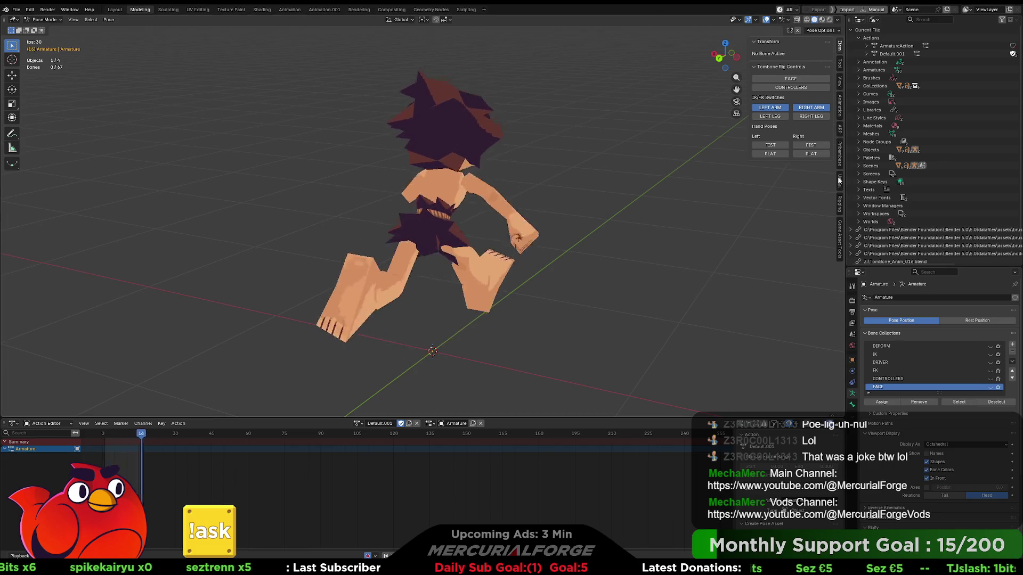
left_click(840, 230)
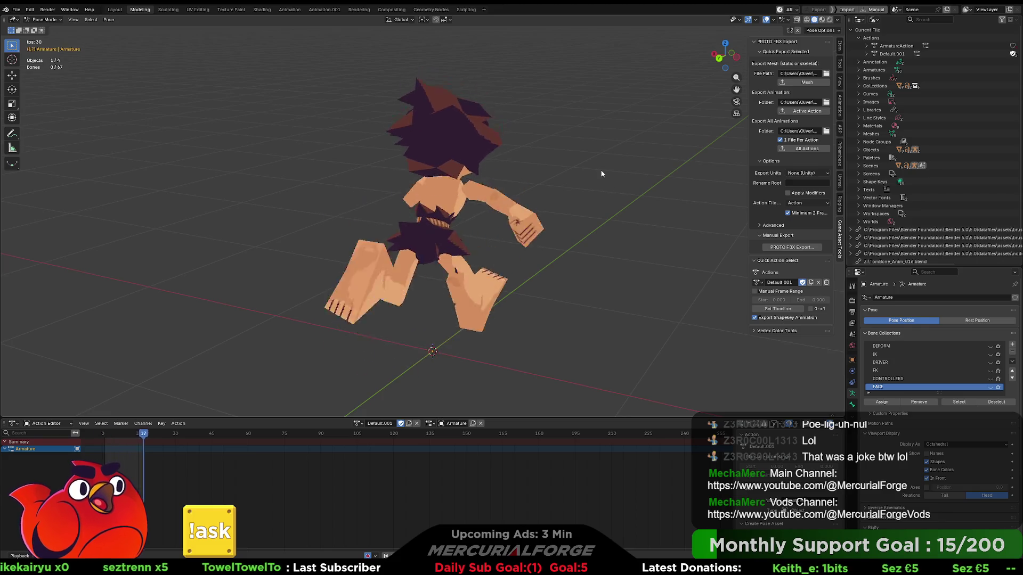
left_click(841, 46)
left_click(792, 88)
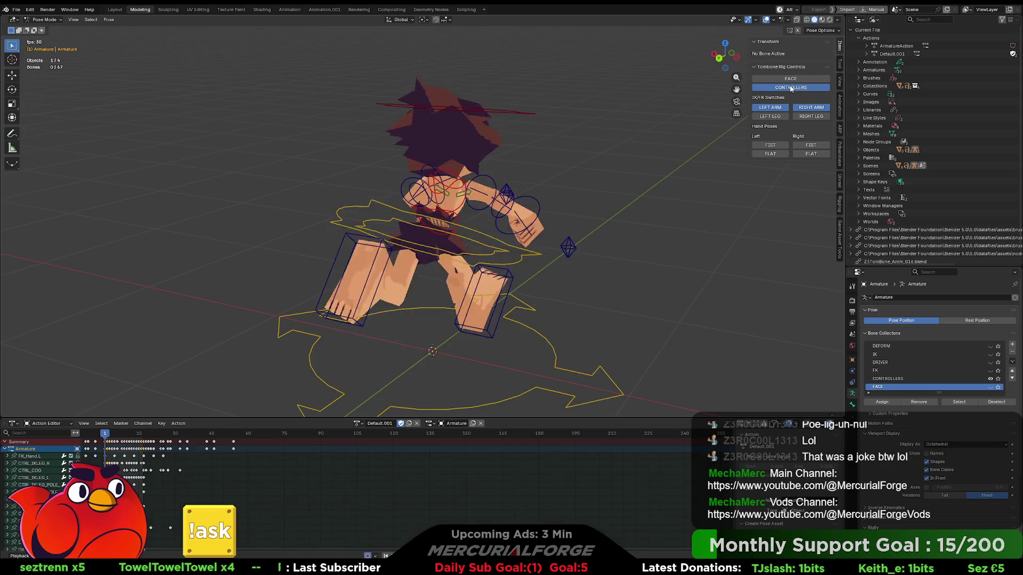
In Object Mode select the mesh and armature, stop playback, and open Game Asset Tools.
key("ctrl+Tab")
left_click(414, 140)
left_click(491, 134)
left_click(519, 109, "shift")
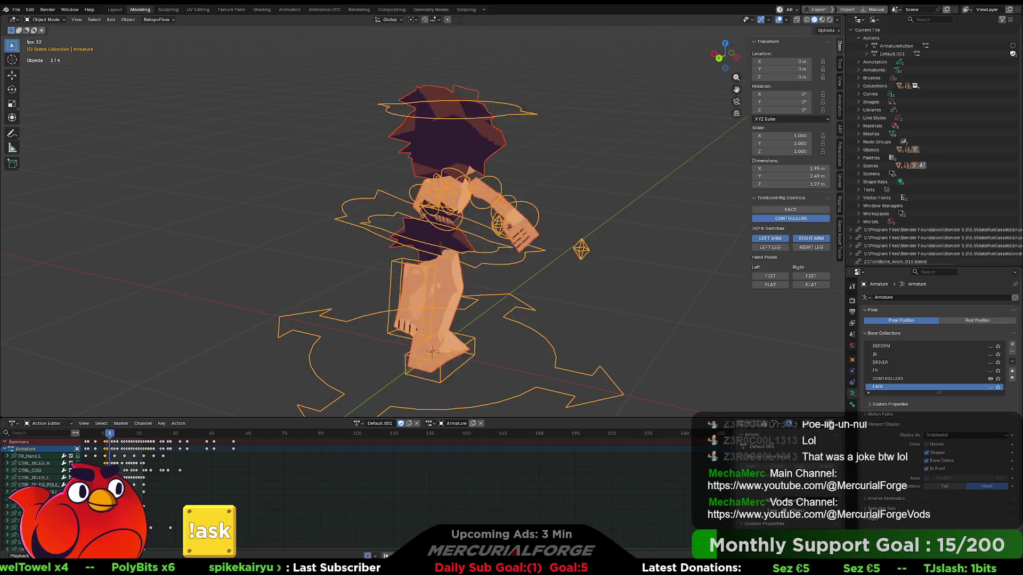
key("space")
left_click_drag(566, 417, 567, 540)
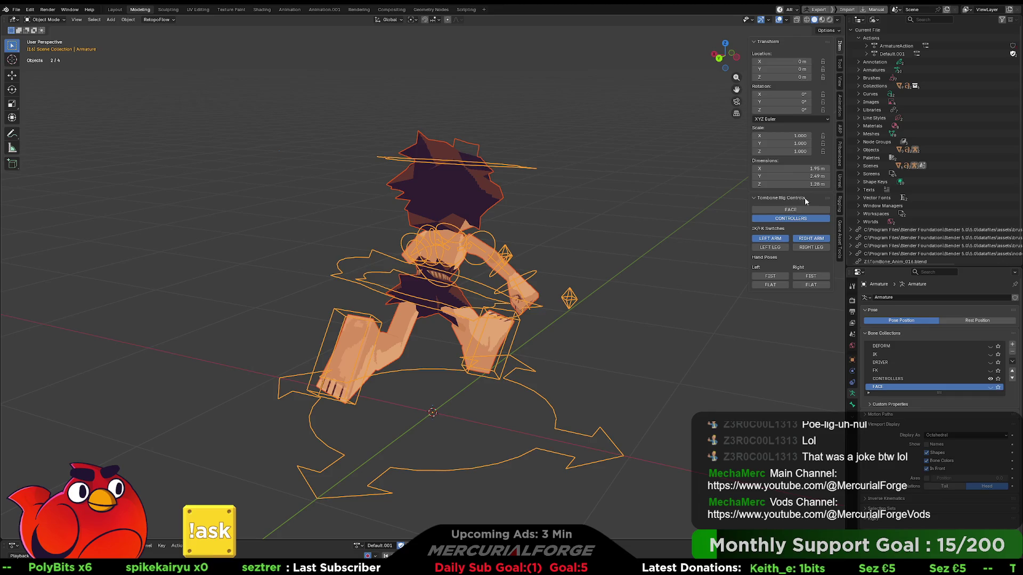
left_click(839, 231)
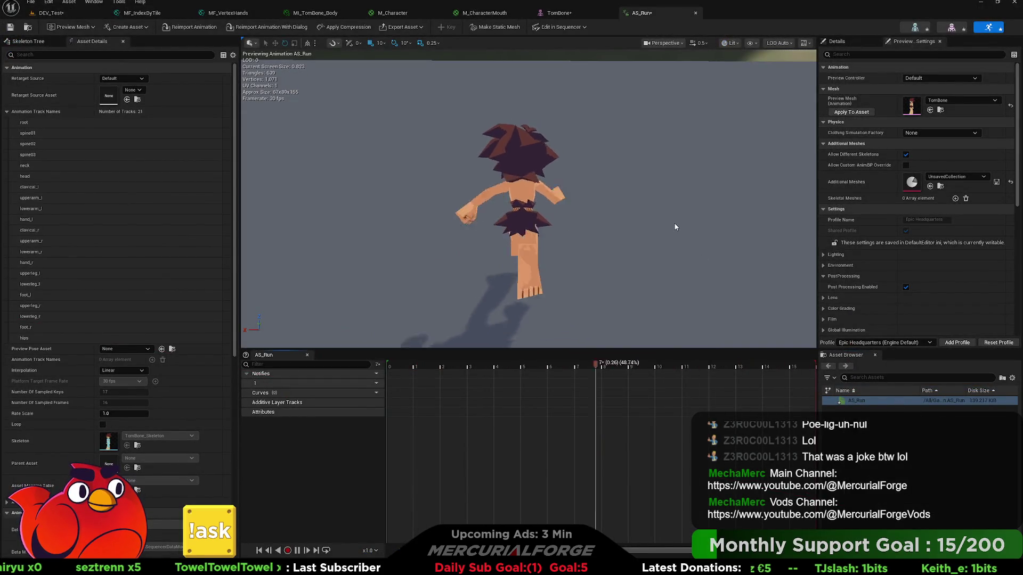
Orbit the AS_Run preview to view the run from the side and front, then return to DEV_Test.
mouse_move(675, 227)
left_mouse_down()
mouse_move(576, 207)
mouse_move(675, 227)
left_mouse_up()
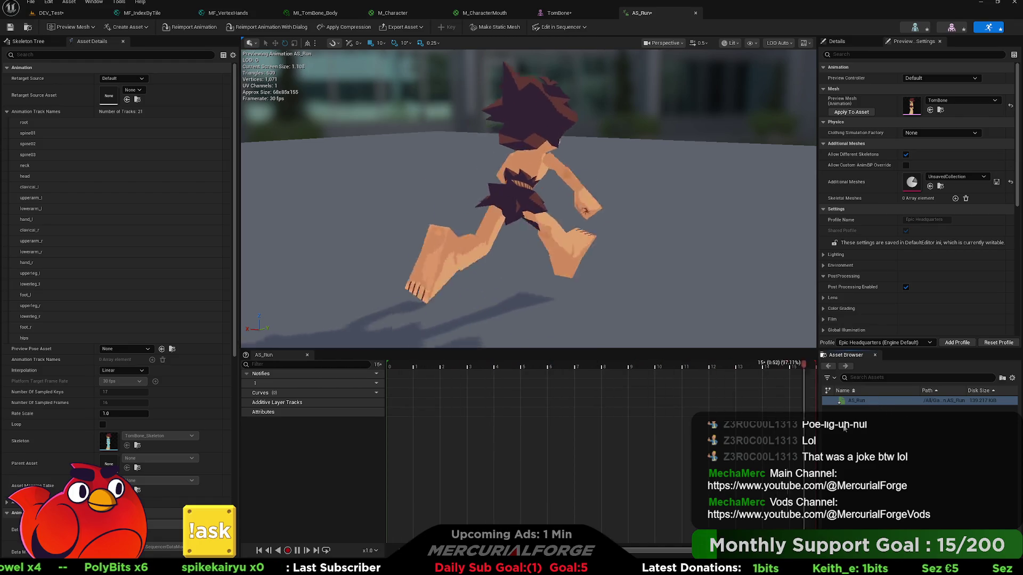
left_click(859, 411)
mouse_move(528, 213)
right_mouse_down()
mouse_move(528, 187)
mouse_move(613, 165)
mouse_move(682, 222)
right_mouse_up()
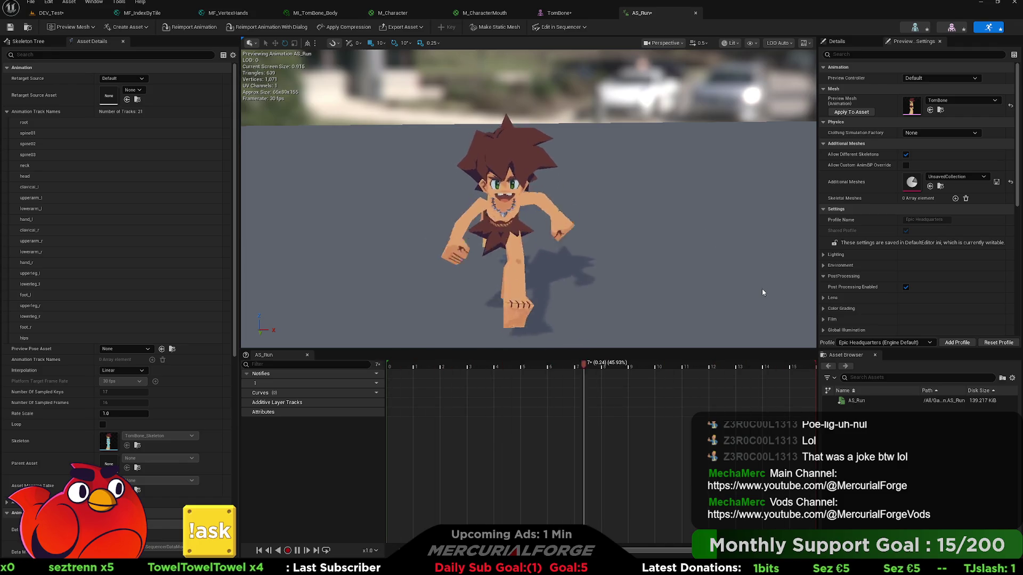
right_click_drag(762, 289, 735, 299)
left_click(74, 12)
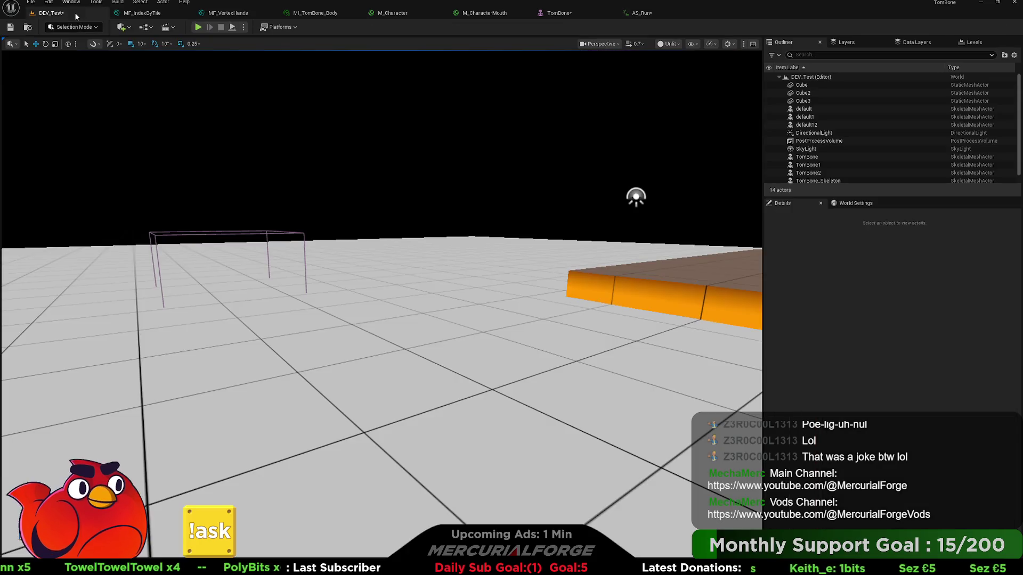
Delete AS_Run, find Default_001 in the Content Drawer, then start a manual export frame range in Blender.
key("ctrl+space")
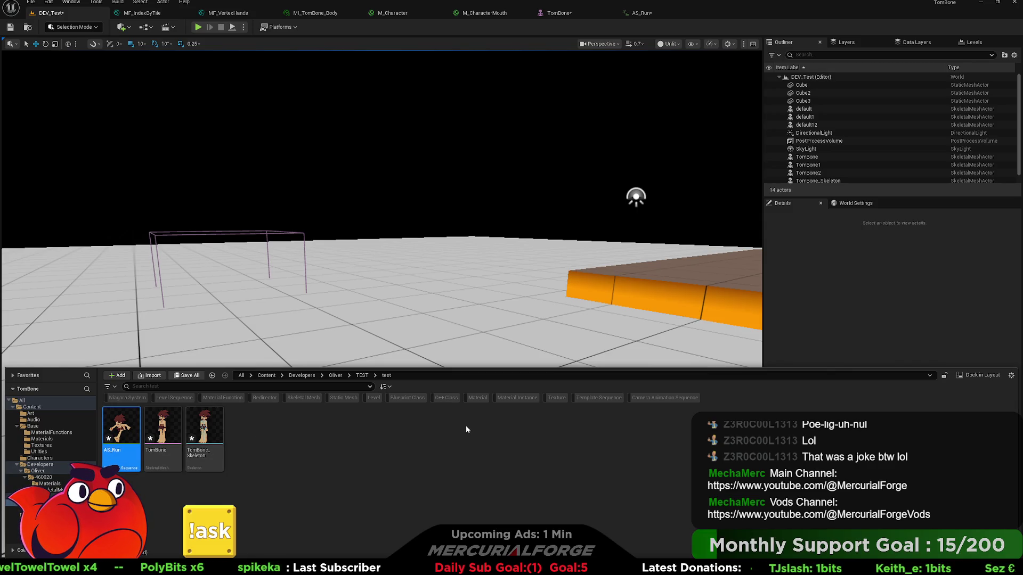
key("ctrl+space")
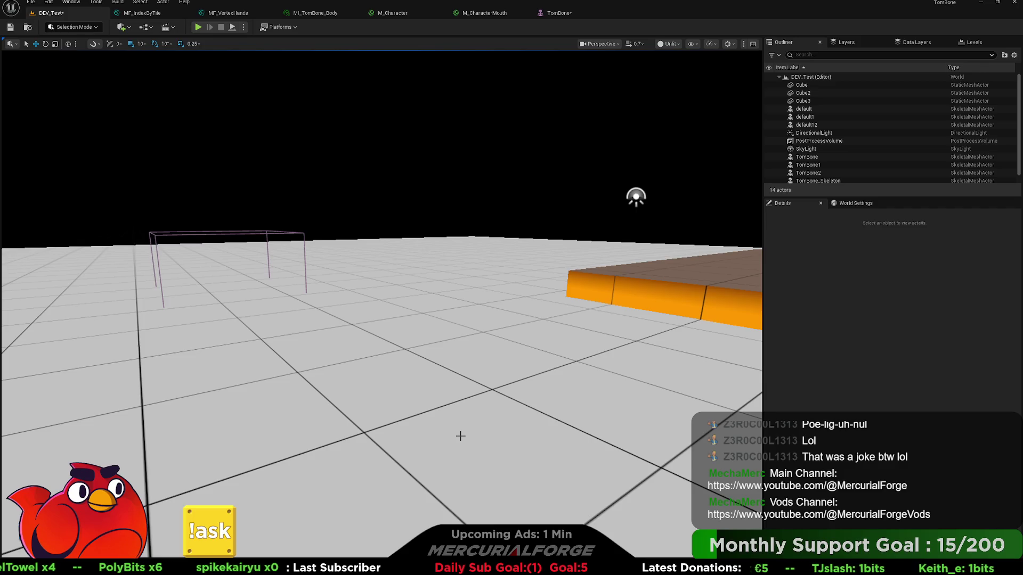
key("ctrl+space")
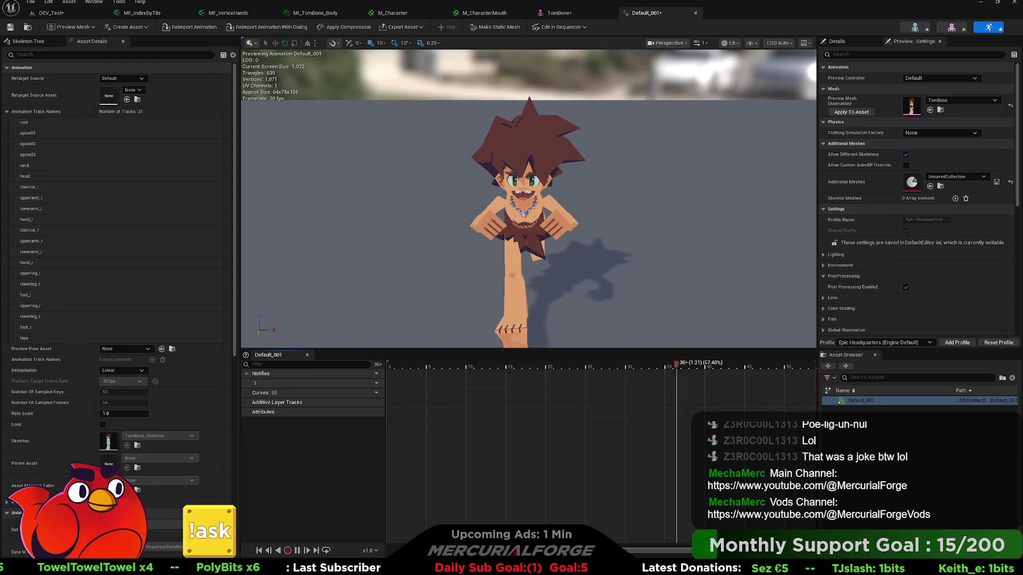
key("alt+Tab")
left_click(754, 291)
Enable Manual Frame Range with End frame 17 and export the active action to Unreal.
left_click(781, 300)
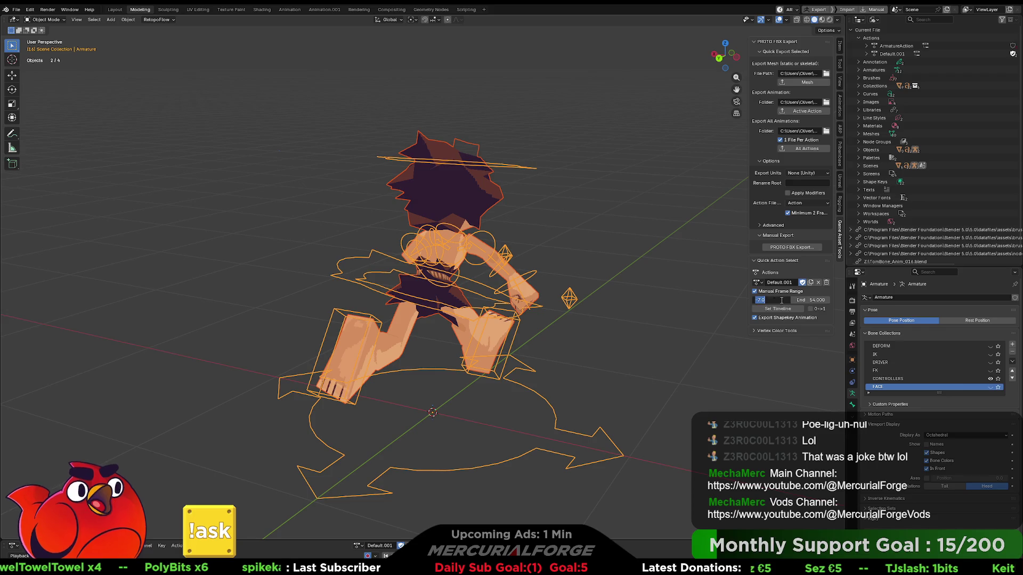
left_click(817, 301)
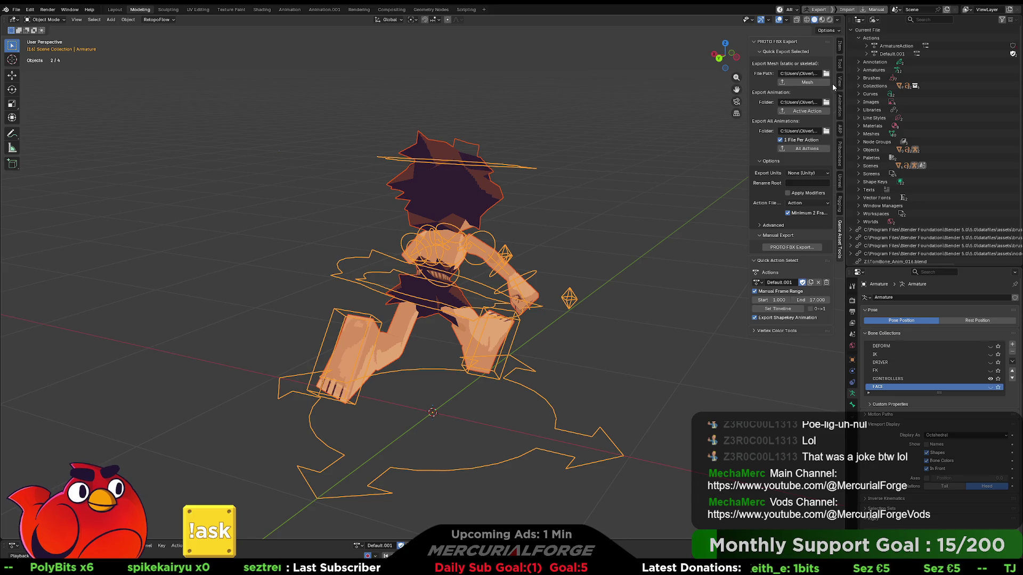
left_click(803, 111)
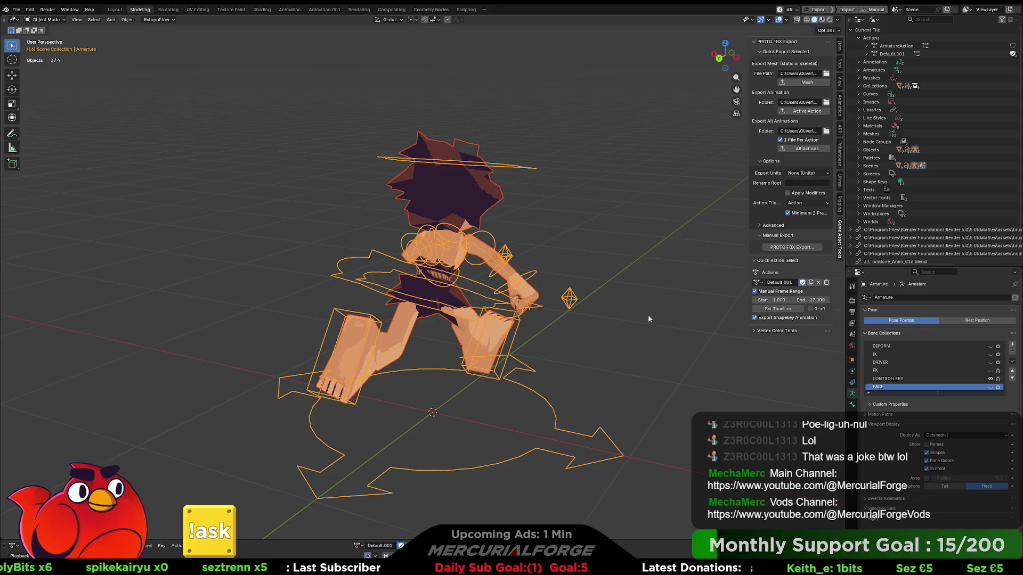
key("alt+Tab")
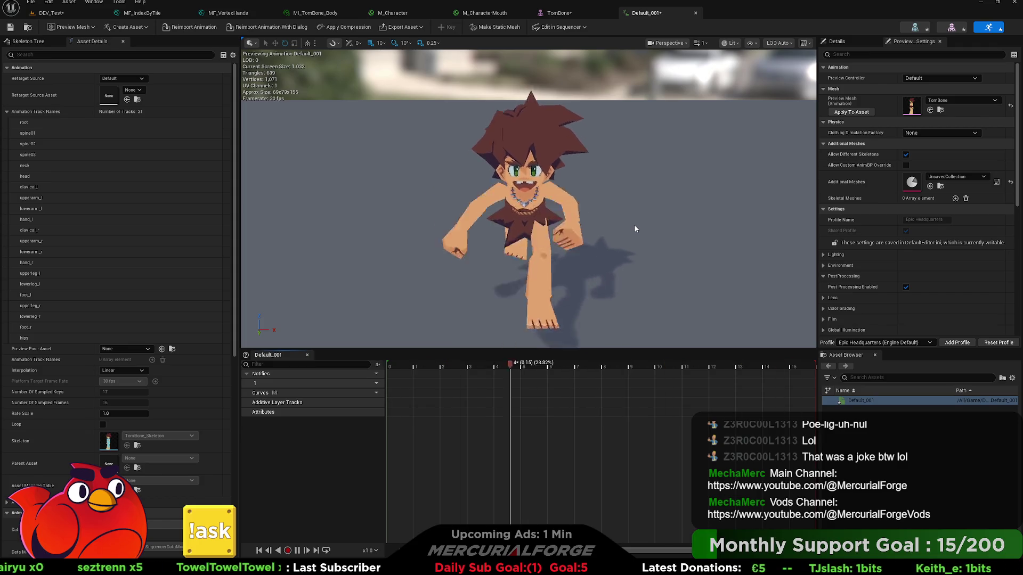
Move the preview camera closer to the looping Default_001 run cycle.
mouse_move(599, 228)
left_mouse_down()
mouse_move(595, 273)
mouse_move(528, 243)
mouse_move(690, 238)
left_mouse_up()
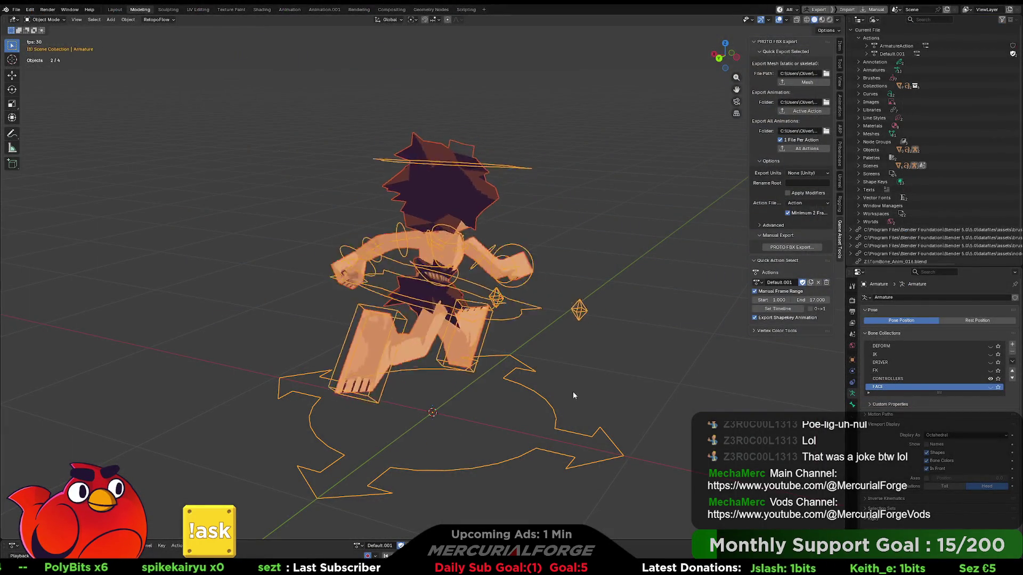
Deselect the armature, hide the controllers in Tombone Rig Controls, and view the character along Y.
left_click(646, 239)
left_click(839, 47)
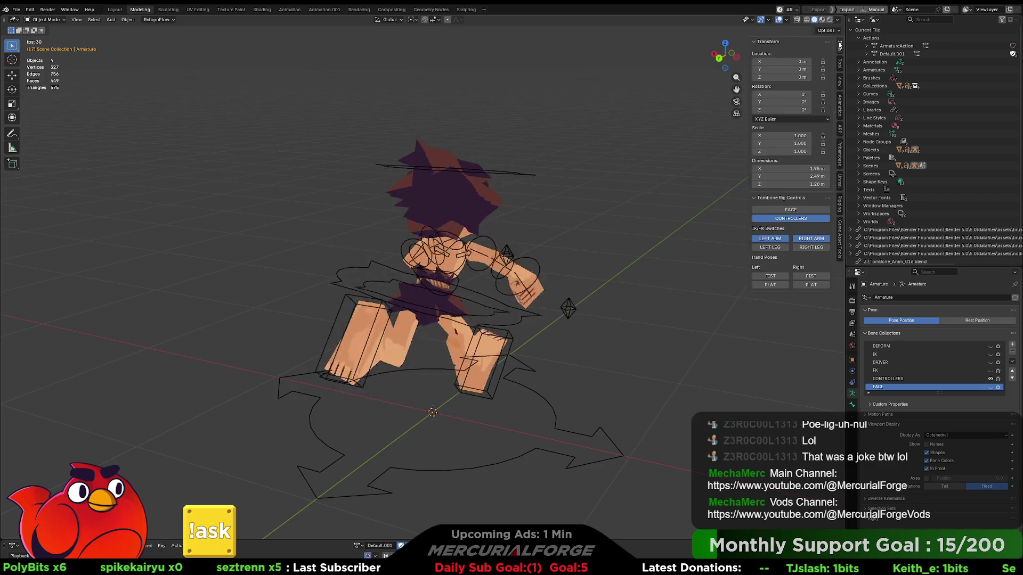
left_click(791, 218)
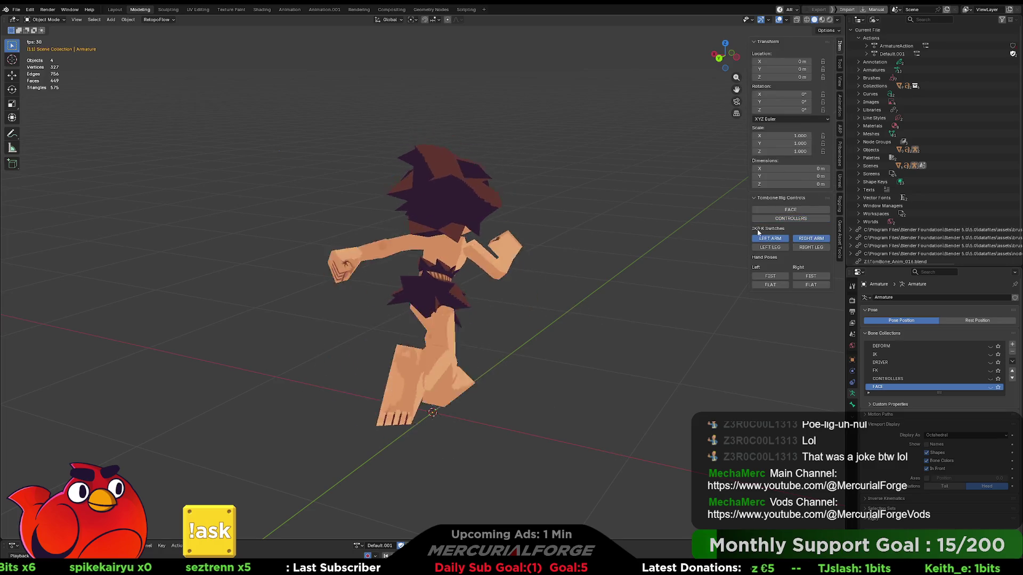
right_click(670, 237)
mouse_move(597, 236)
middle_mouse_down()
mouse_move(638, 240)
mouse_move(625, 237)
middle_mouse_up()
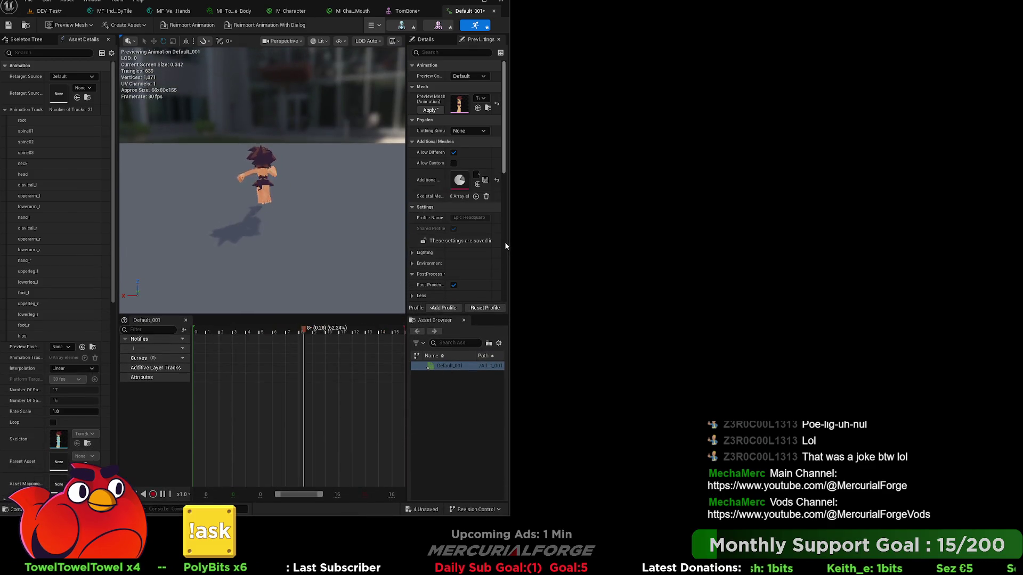
Widen the Unreal editor window, then minimise it to get back to Blender.
left_click_drag(507, 243, 760, 243)
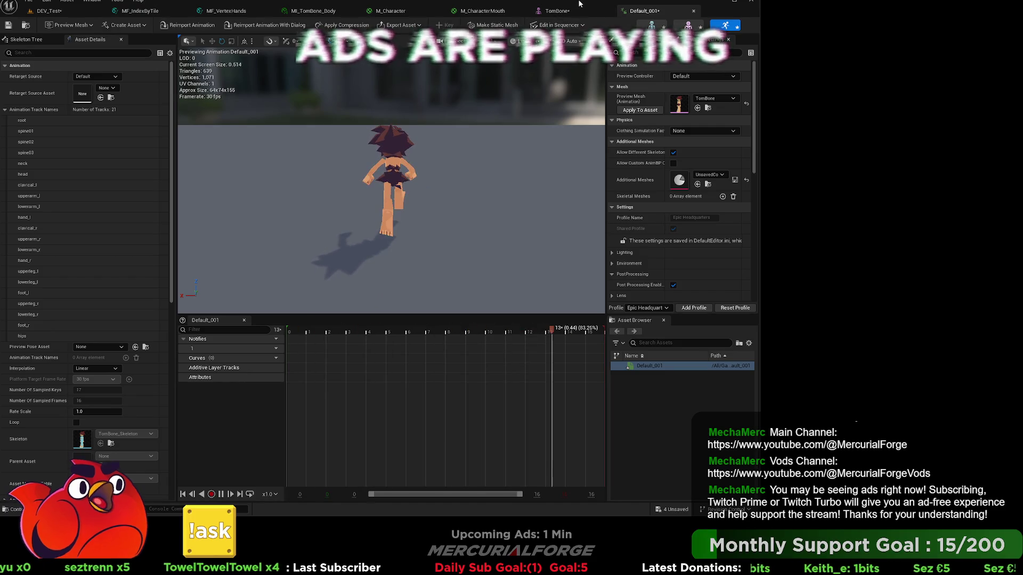
left_click(730, 2)
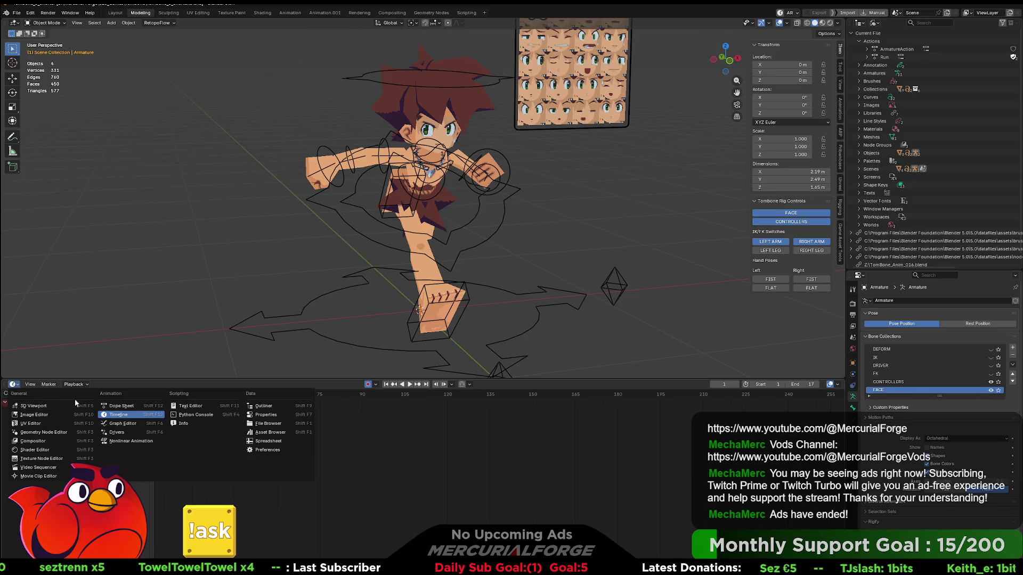
Cycle the bottom editor through Action Editor and Dope Sheet, then back to Timeline.
left_click(128, 408)
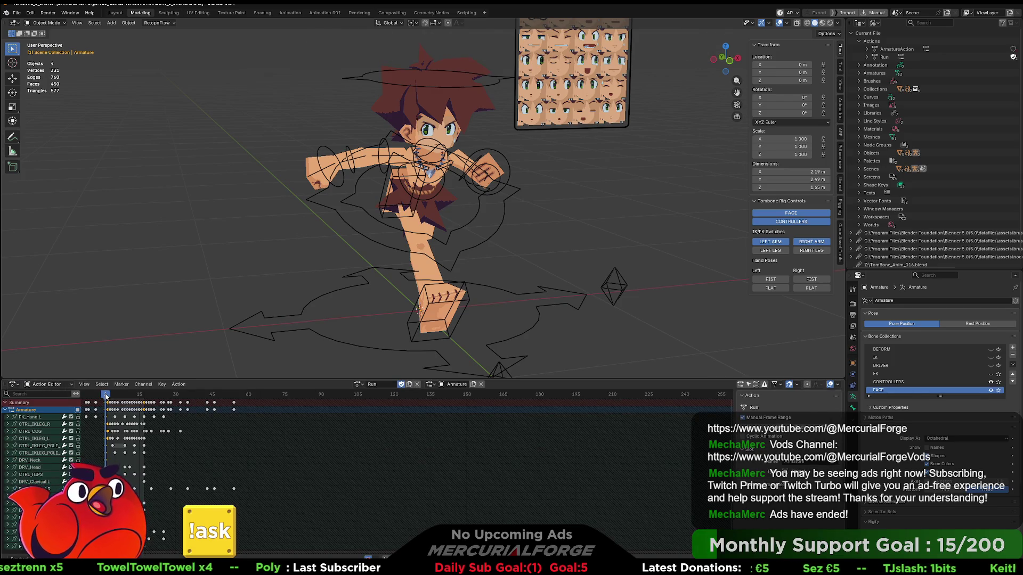
left_click(62, 384)
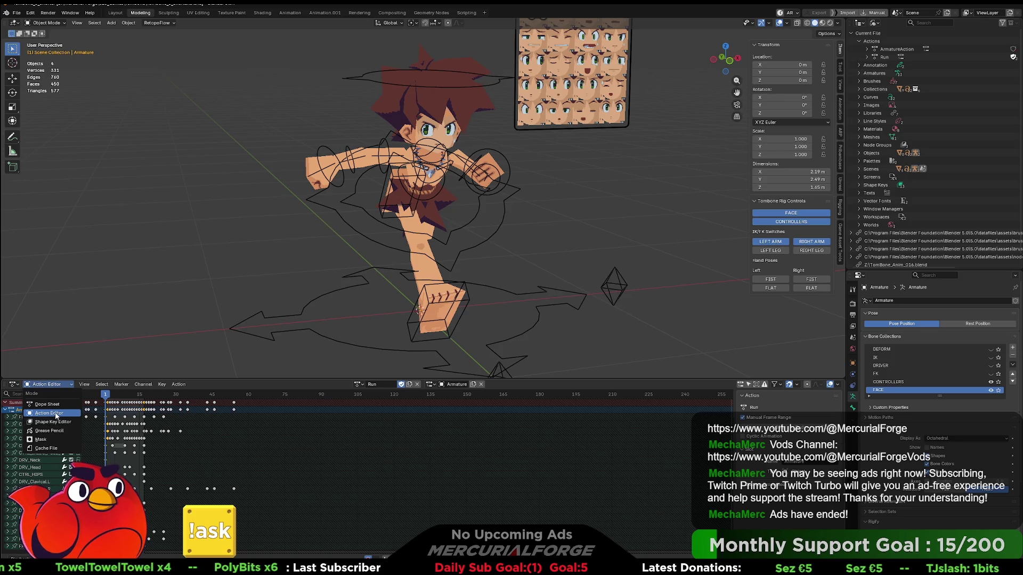
left_click(62, 405)
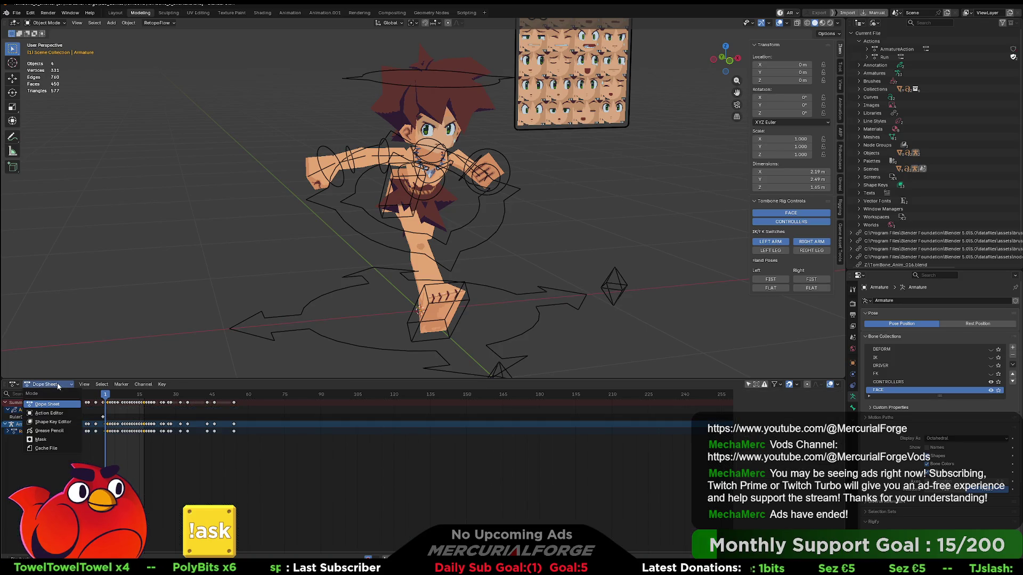
left_click(56, 384)
left_click(52, 414)
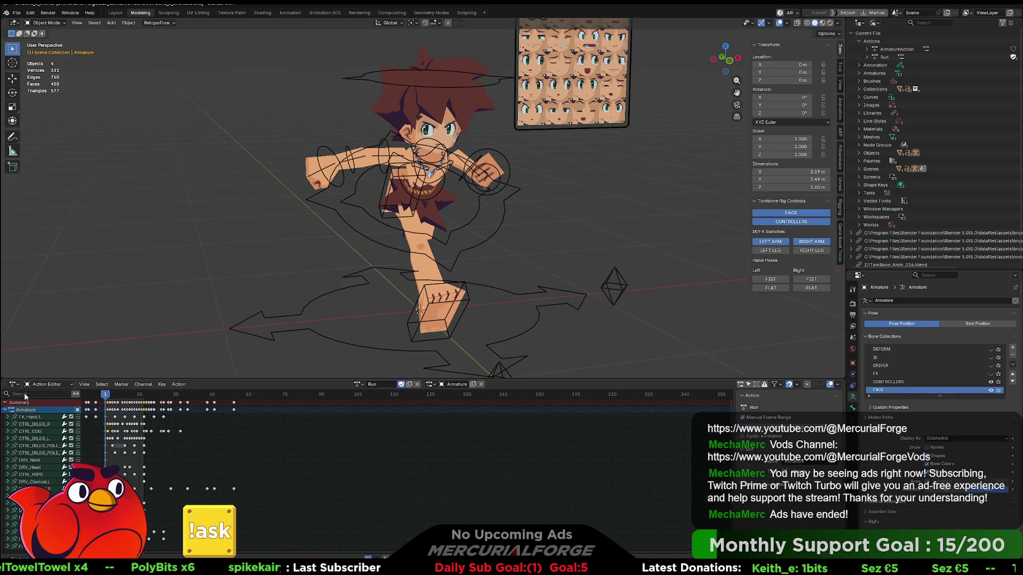
left_click(15, 388)
left_click(126, 416)
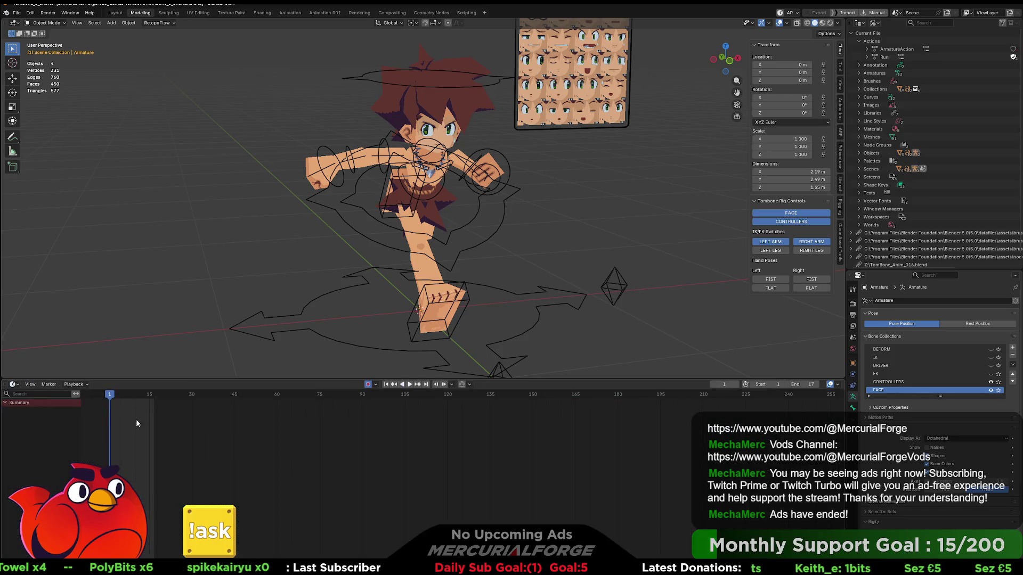
Select the Tombone armature, view it from above, and play the Run animation.
scroll(373, 490, "up", 3)
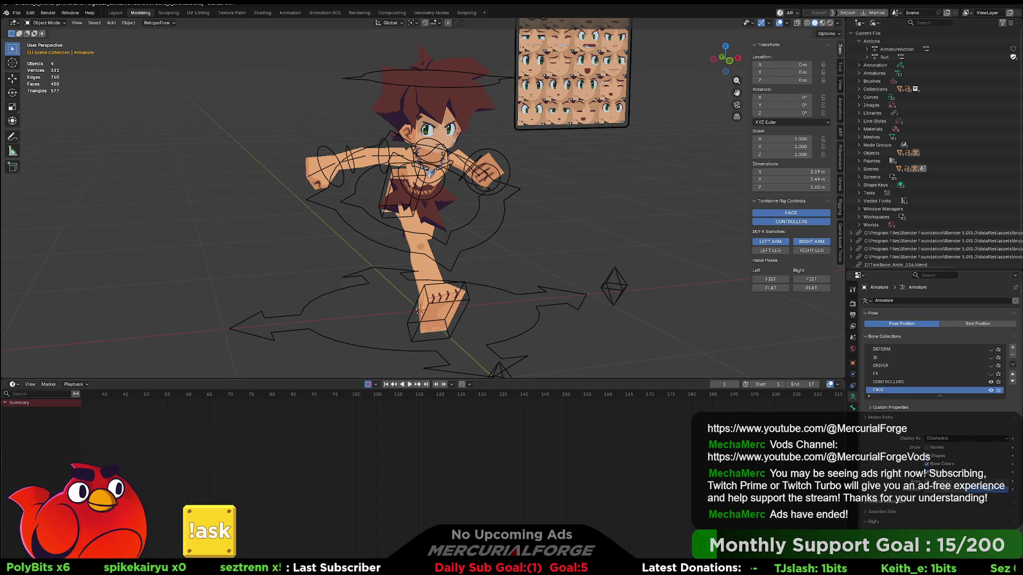
scroll(81, 426, "up", 3)
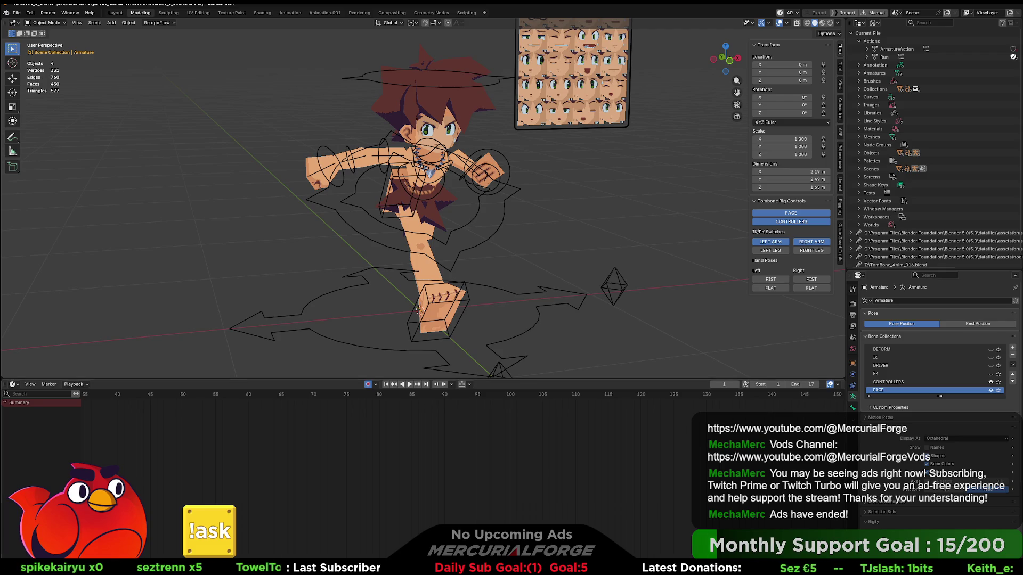
scroll(421, 468, "left", 10, "ctrl")
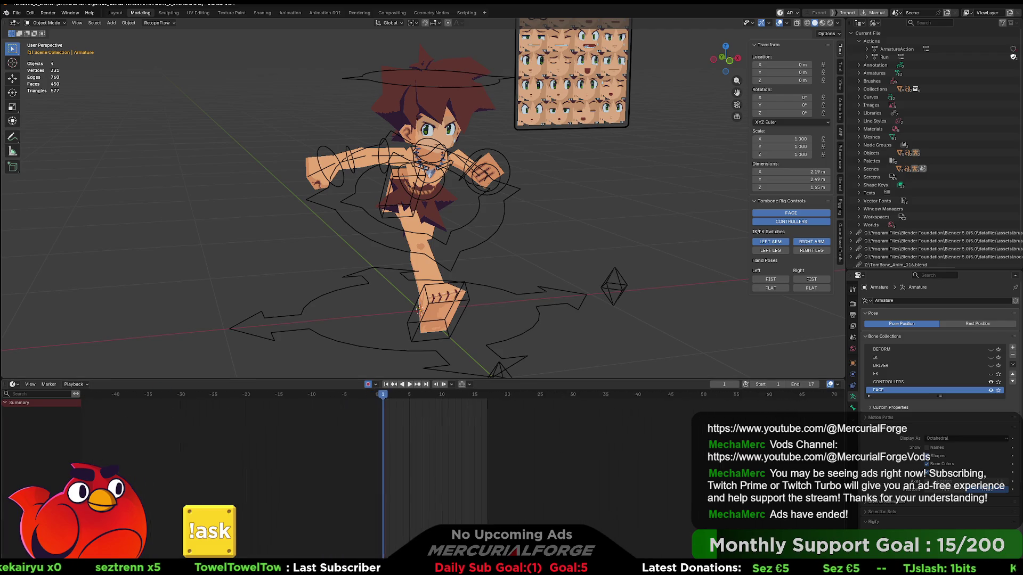
scroll(451, 449, "left", 1, "ctrl")
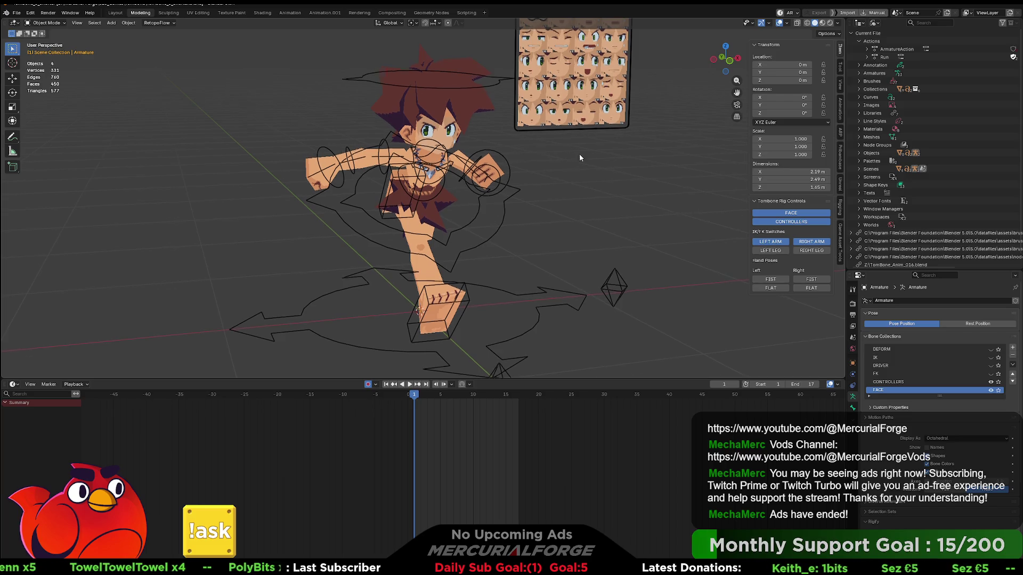
middle_click_drag(579, 154, 575, 202, "shift")
left_click(541, 62)
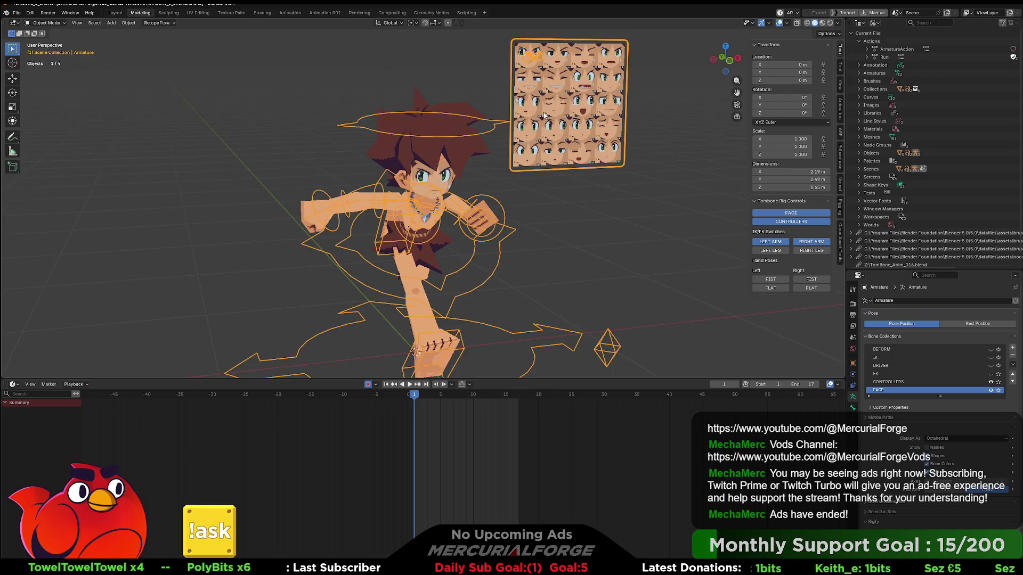
middle_click_drag(544, 115, 538, 86)
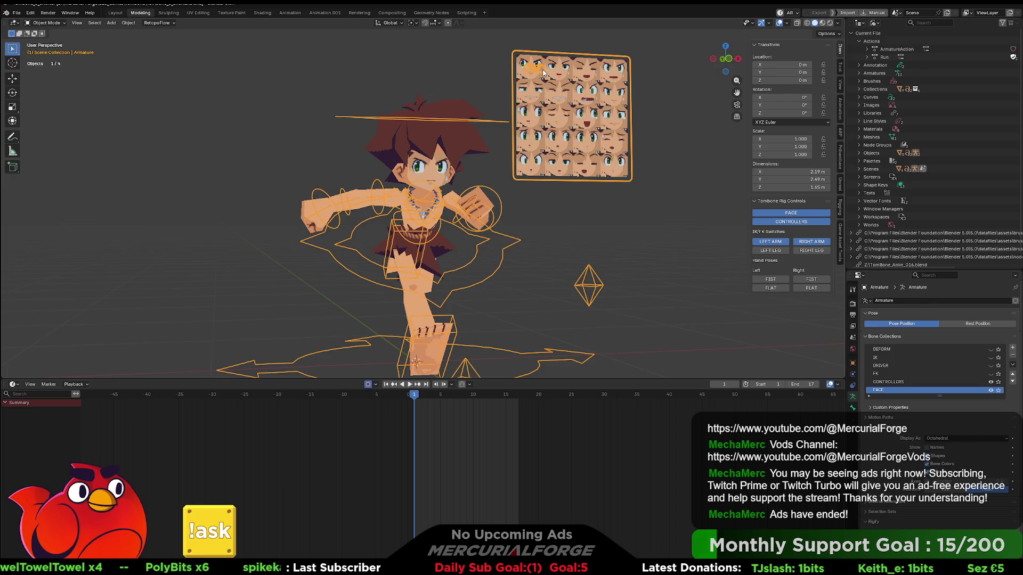
mouse_move(539, 183)
middle_mouse_down()
mouse_move(542, 225)
mouse_move(473, 333)
middle_mouse_up()
key("space")
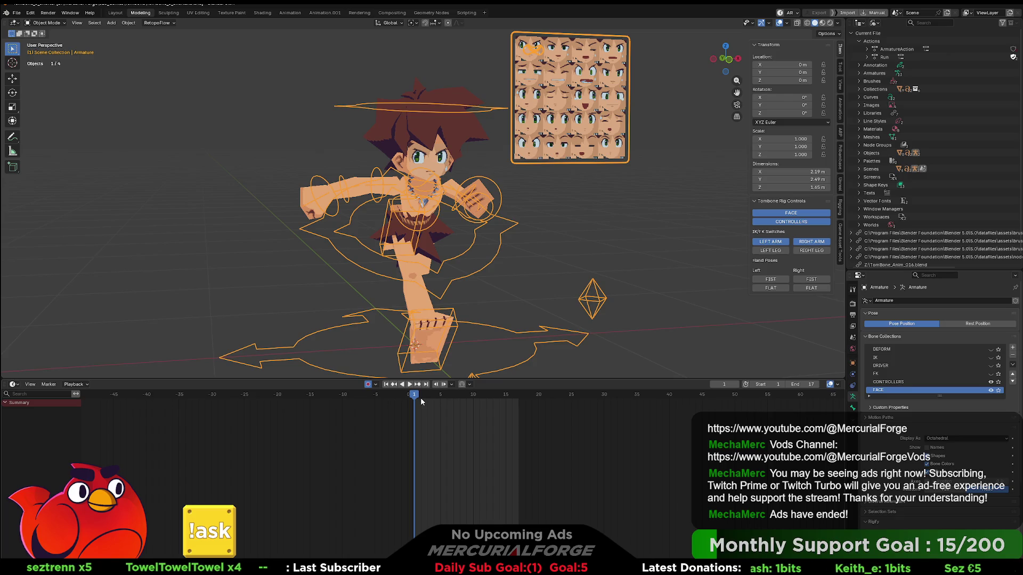
Stop playback and apply the Left FLAT hand pose at frame 5.
key("space")
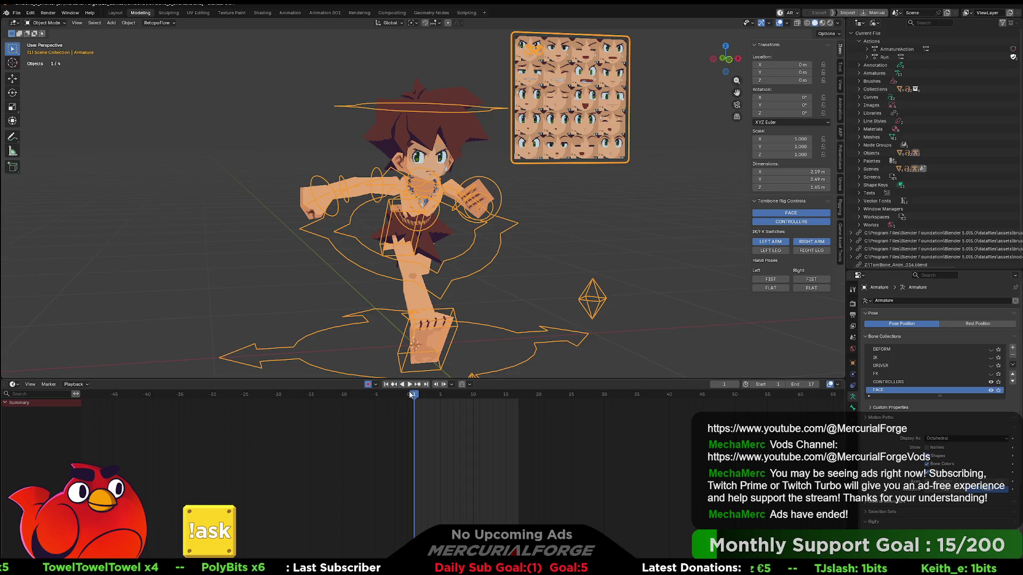
left_click_drag(413, 399, 440, 401)
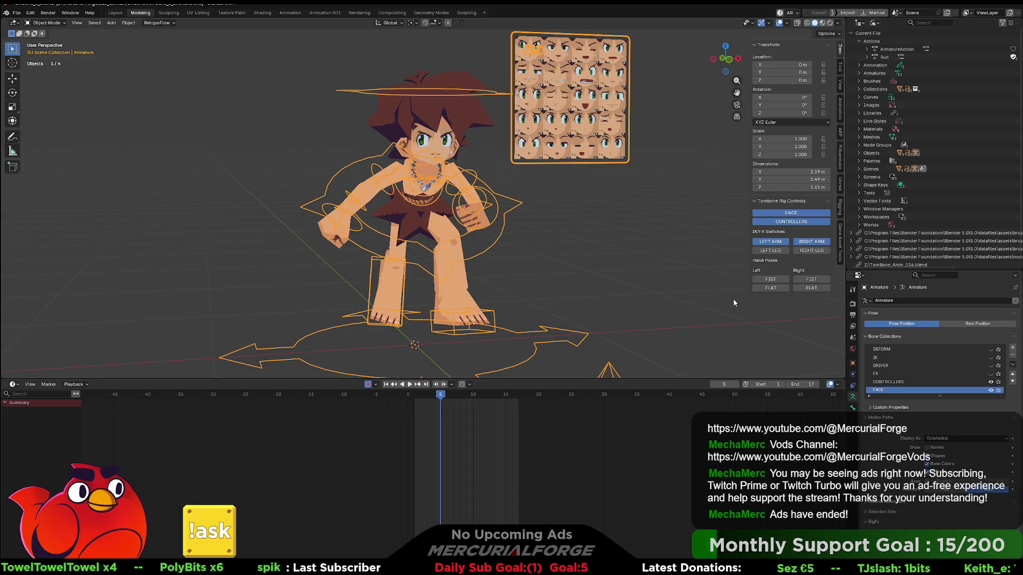
left_click(776, 289)
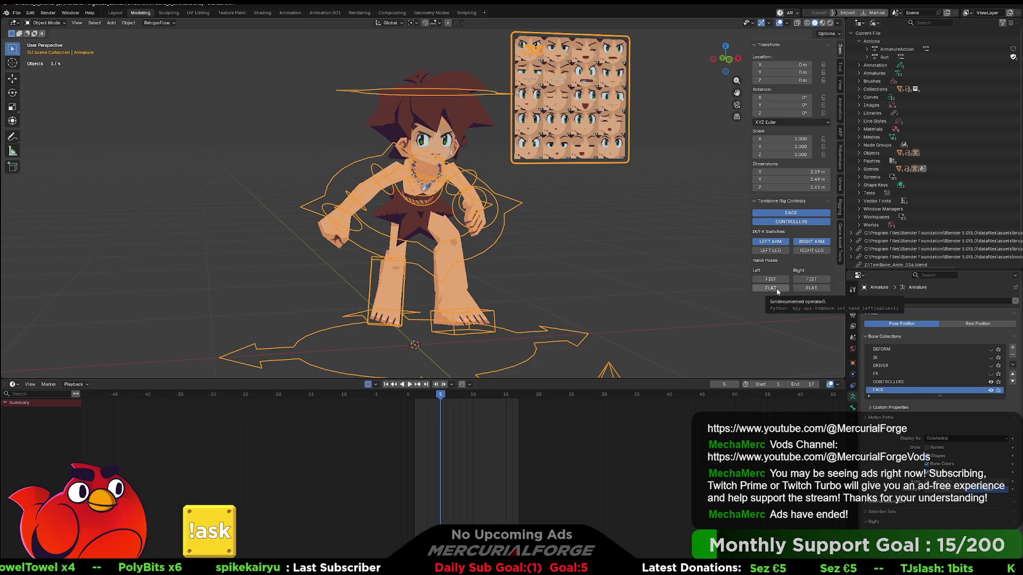
Scrub and play to check the flat hand, reset to frame 1, then select the Tombone mesh.
mouse_move(440, 397)
left_mouse_down()
mouse_move(428, 398)
mouse_move(438, 398)
left_mouse_up()
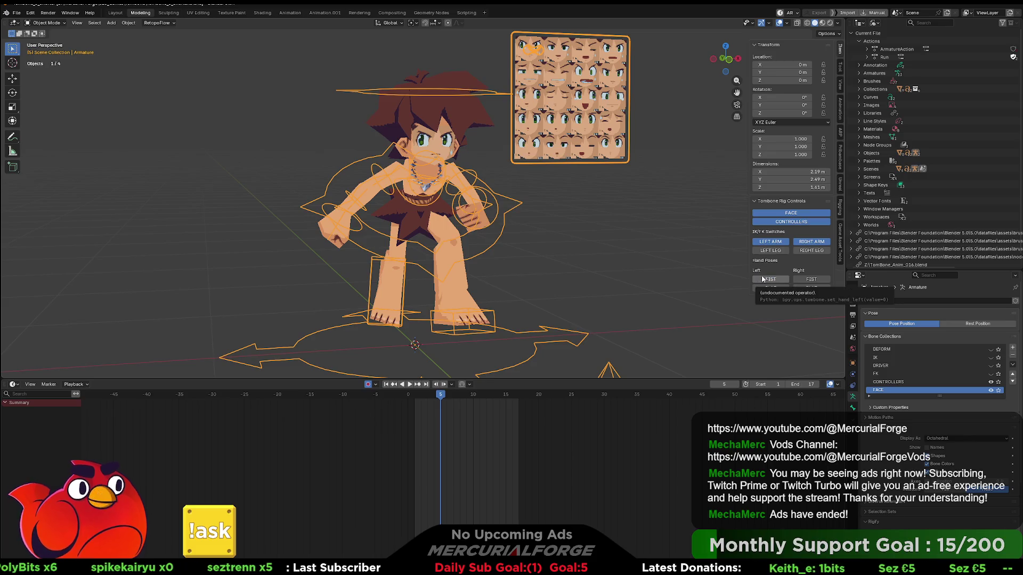
key("space")
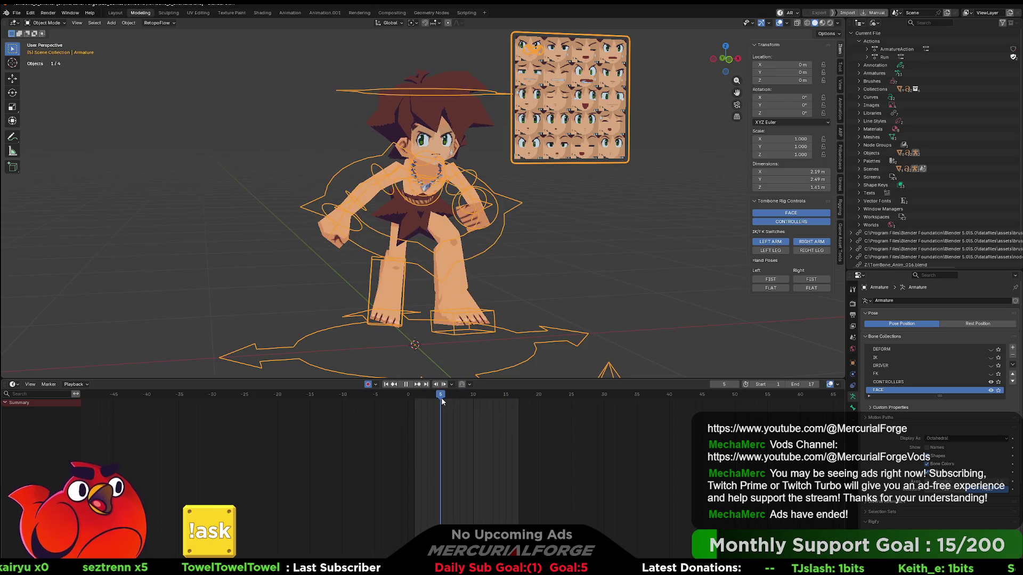
key("space")
key("shift+Left")
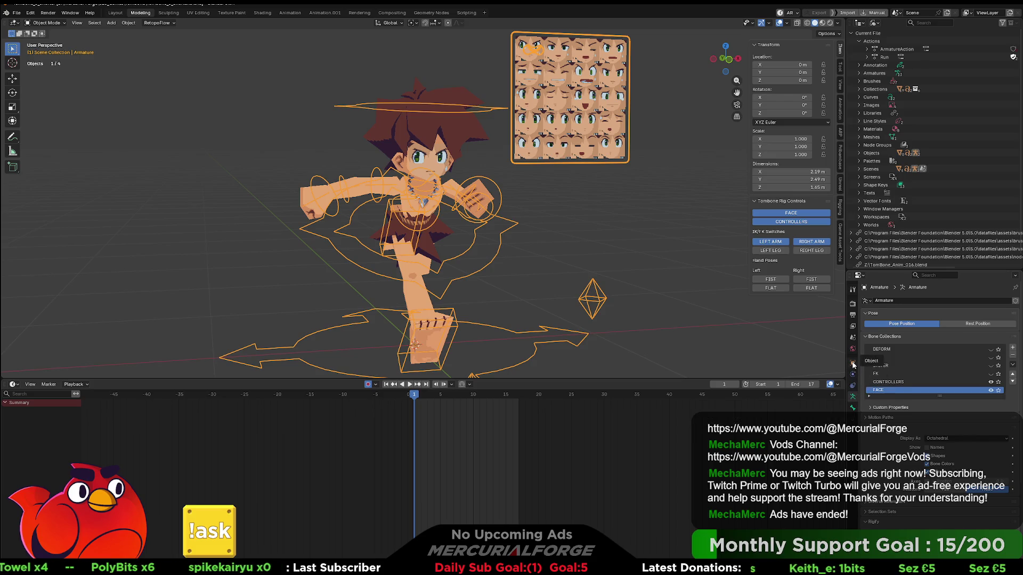
left_click(457, 139)
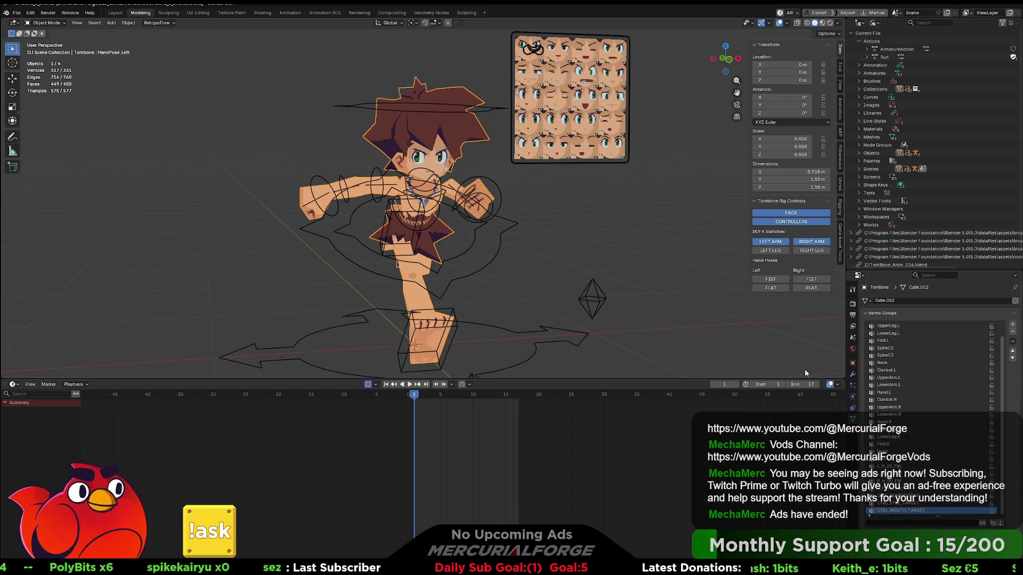
Inspect the HandPose_Left property's context options, then select the whole armature object.
scroll(861, 510, "down", 5)
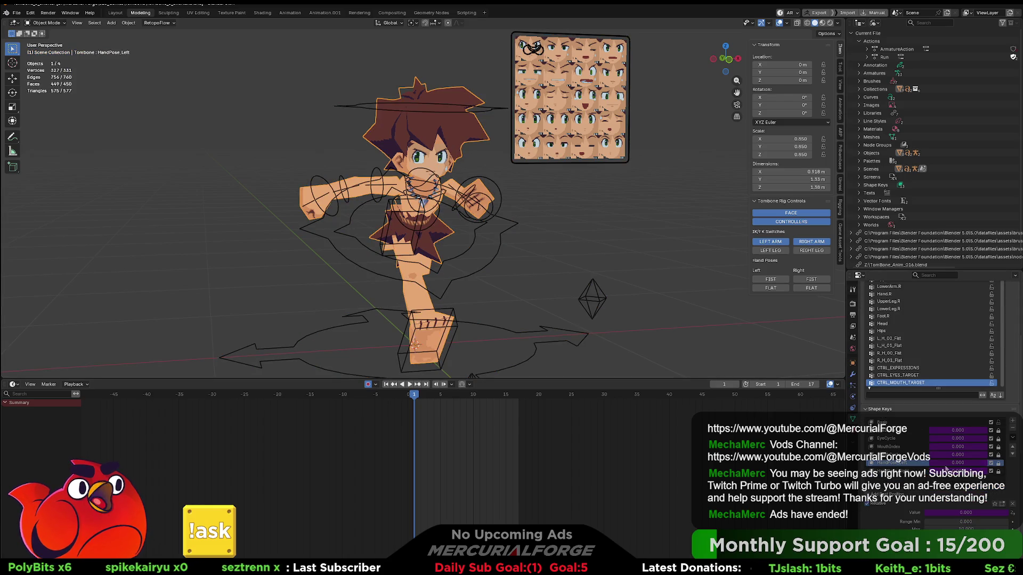
right_click(932, 467)
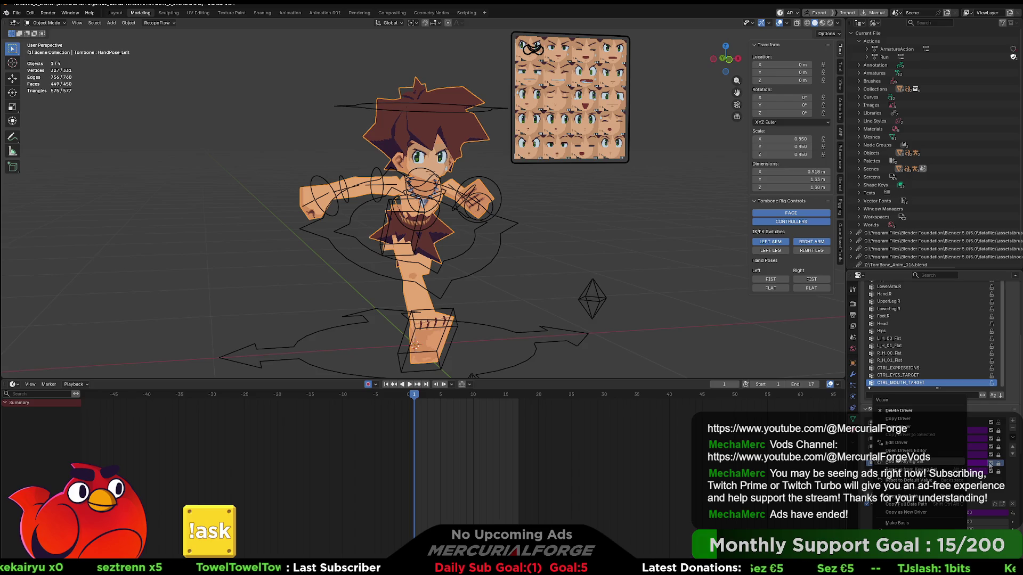
key("Escape")
right_click(961, 467)
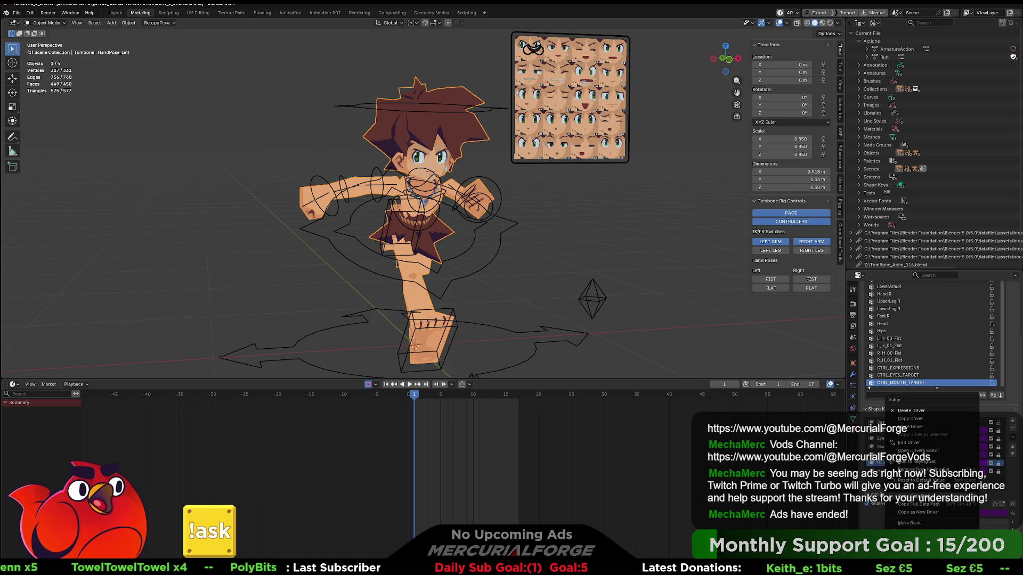
key("Escape")
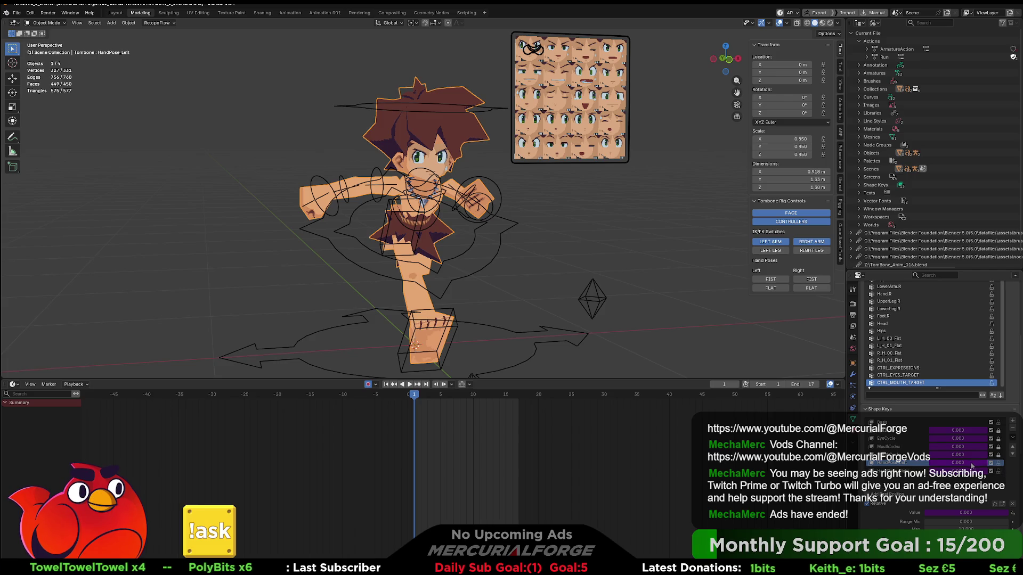
right_click(972, 465)
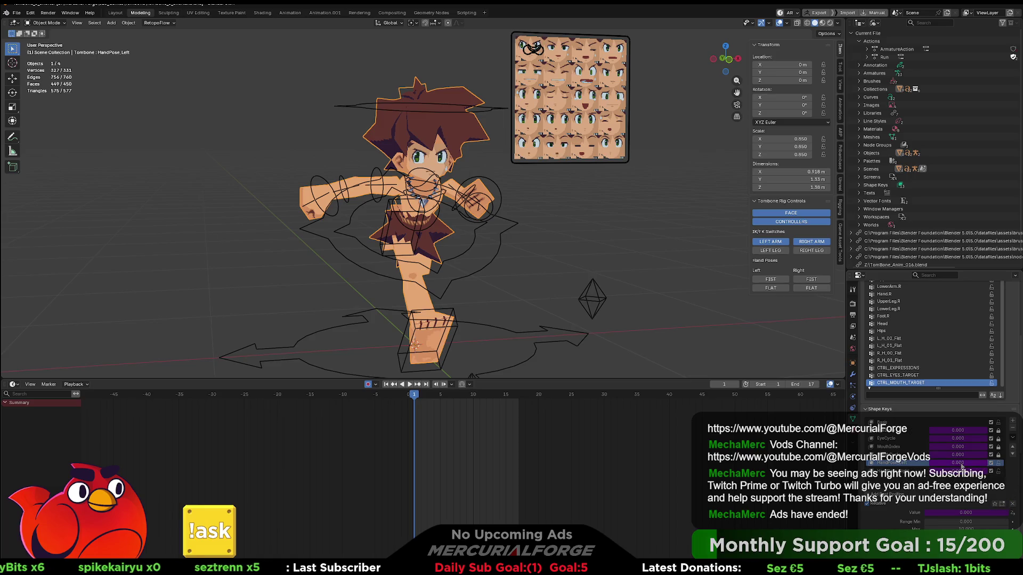
right_click(916, 467)
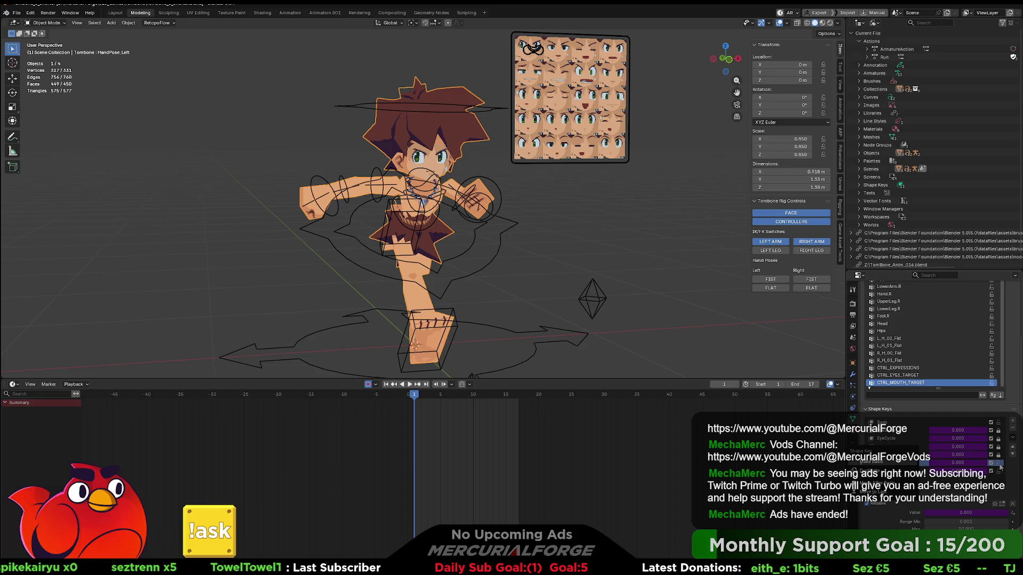
key("Escape")
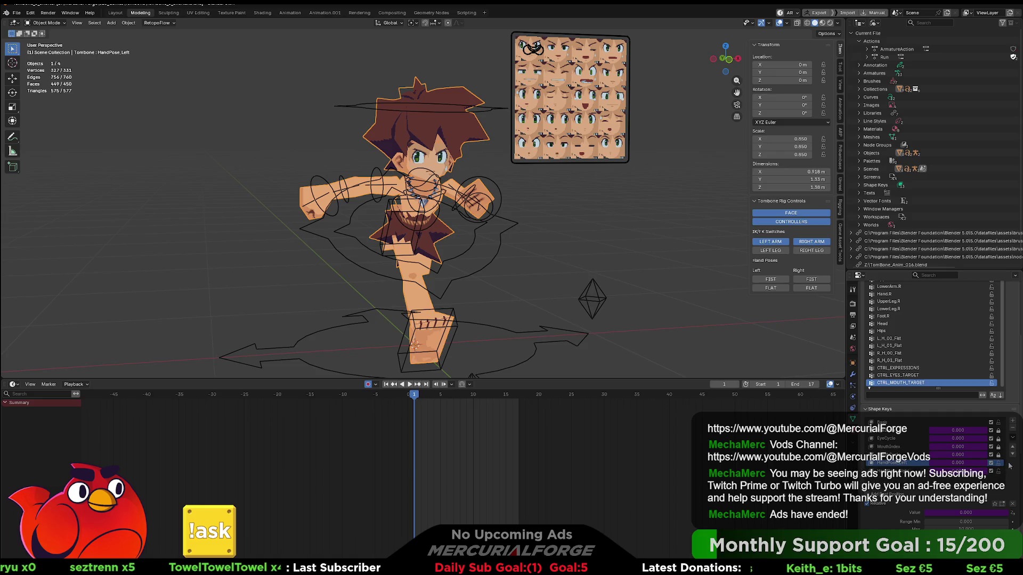
right_click(962, 465)
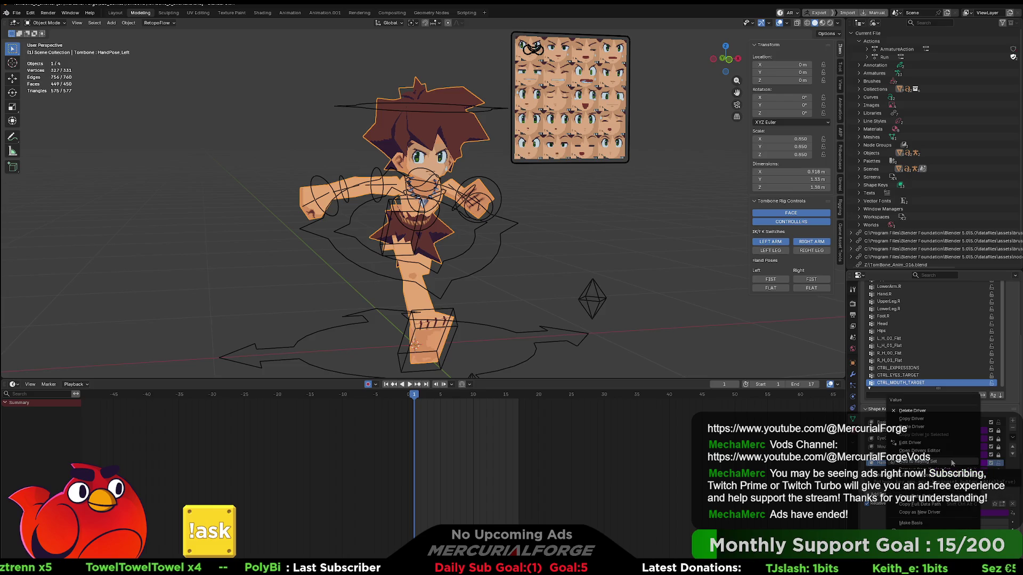
key("Escape")
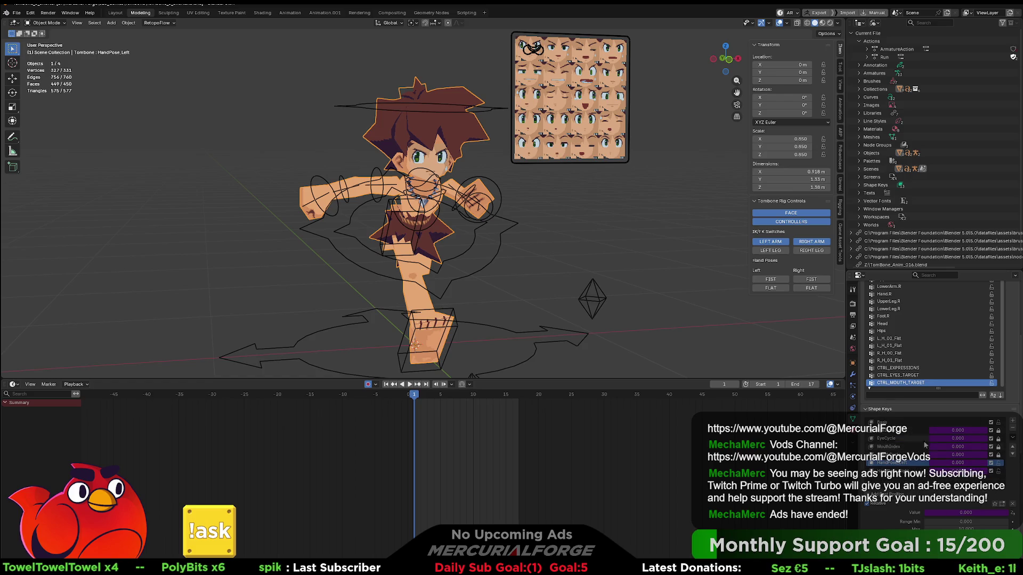
left_click(521, 330)
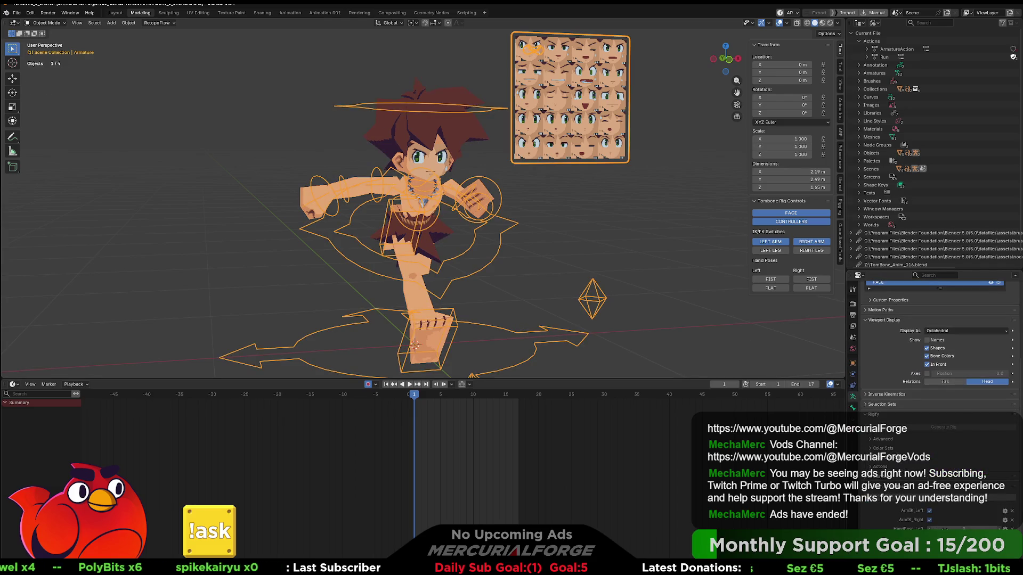
Insert a keyframe on HandPose_Left and scrub the timeline to frame 10.
right_click(949, 529)
left_click(904, 431)
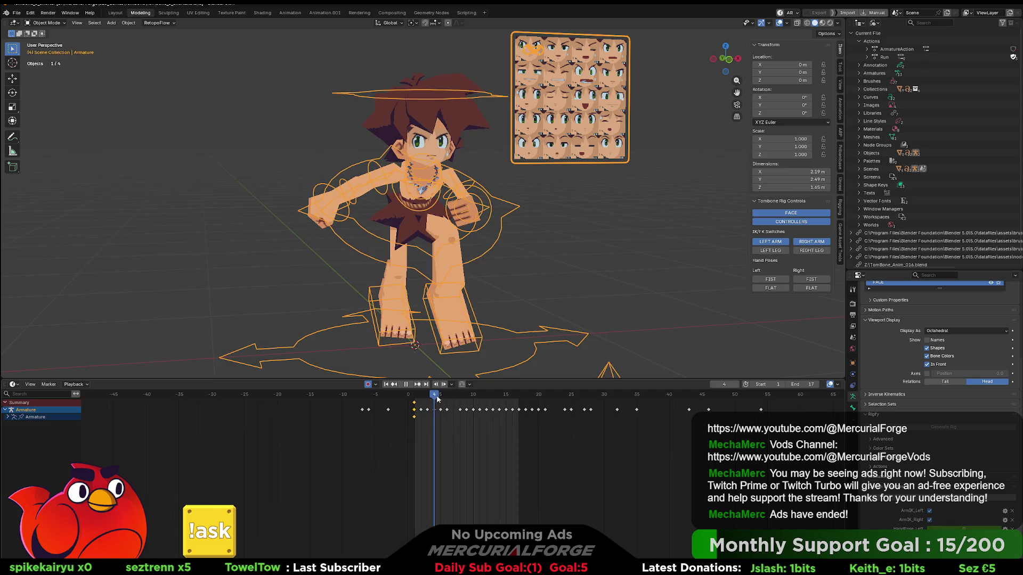
mouse_move(414, 400)
left_mouse_down()
mouse_move(441, 400)
mouse_move(422, 401)
left_mouse_up()
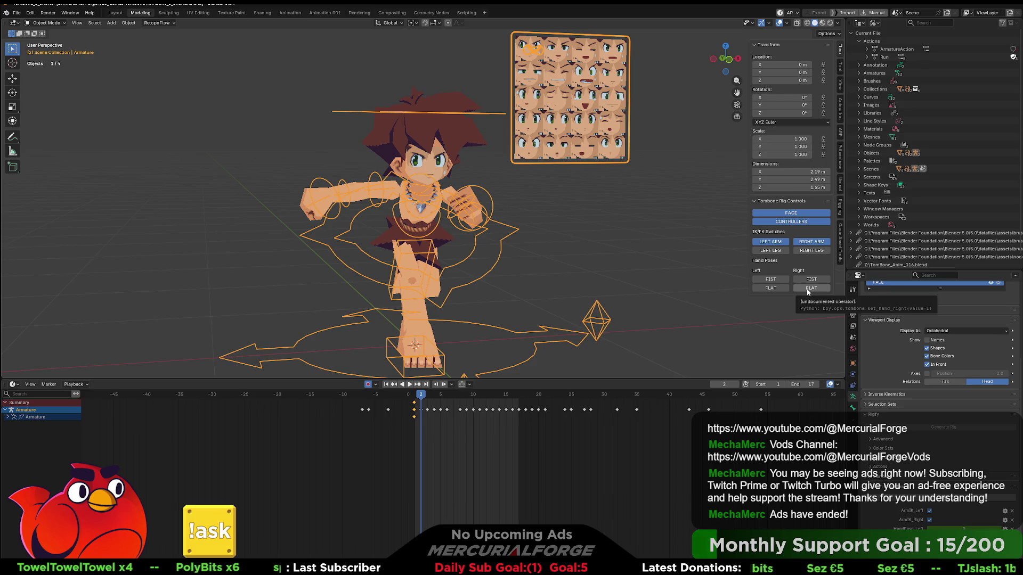
left_click_drag(421, 397, 475, 398)
left_click_drag(475, 398, 475, 398)
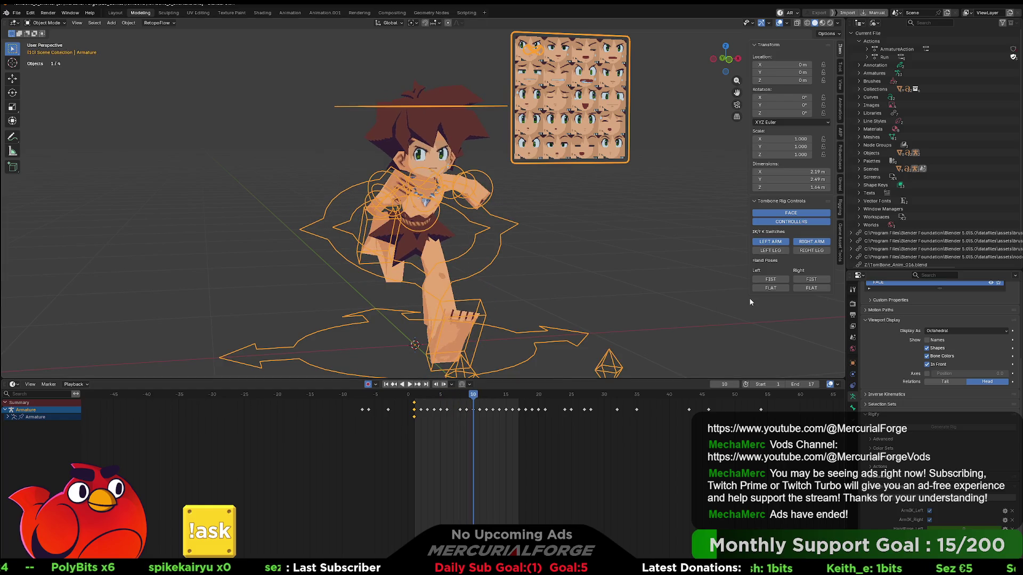
Apply Right FLAT to the right hand and test it with playback.
left_click(811, 287)
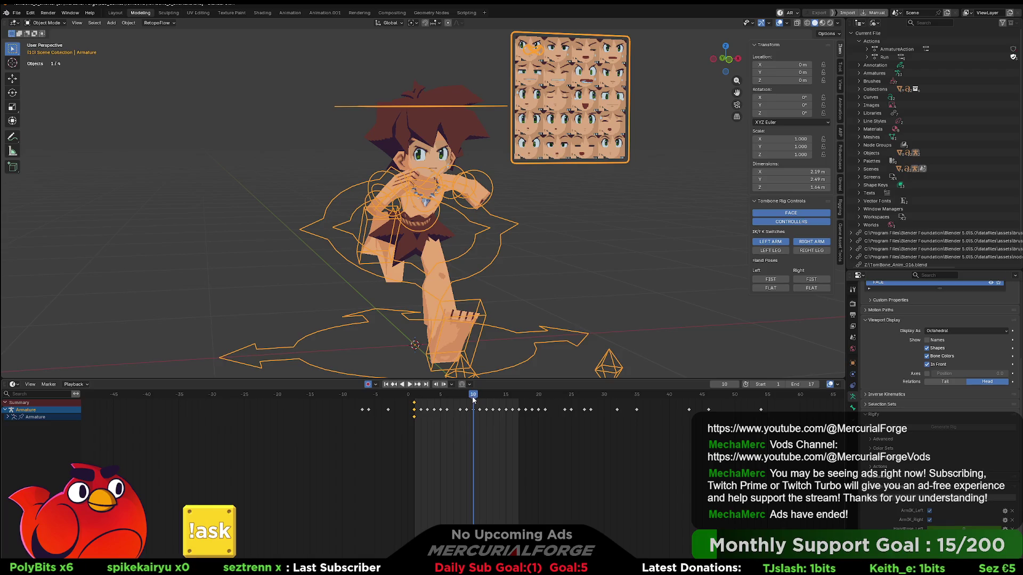
key("space")
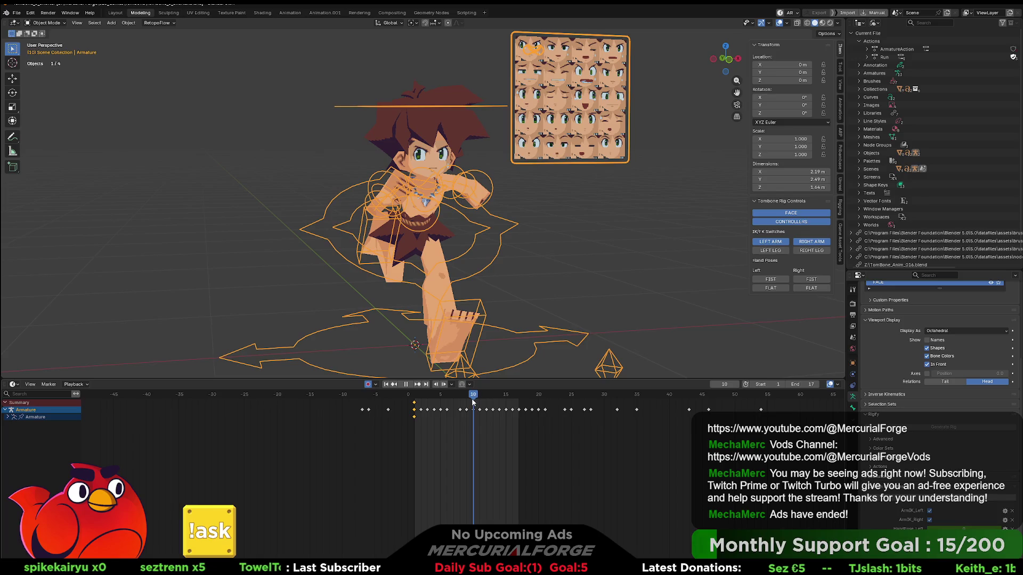
key("space")
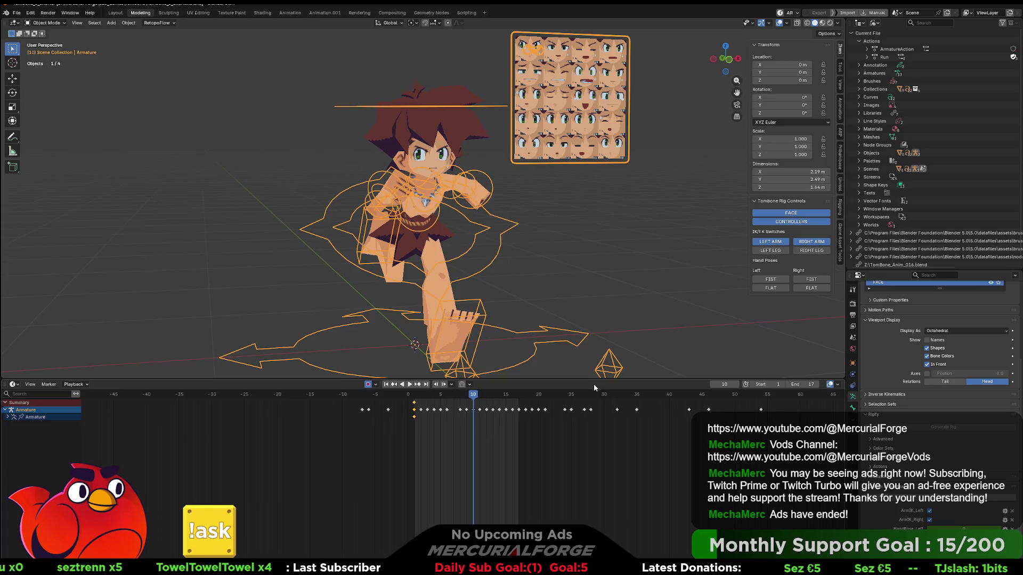
left_click(806, 289)
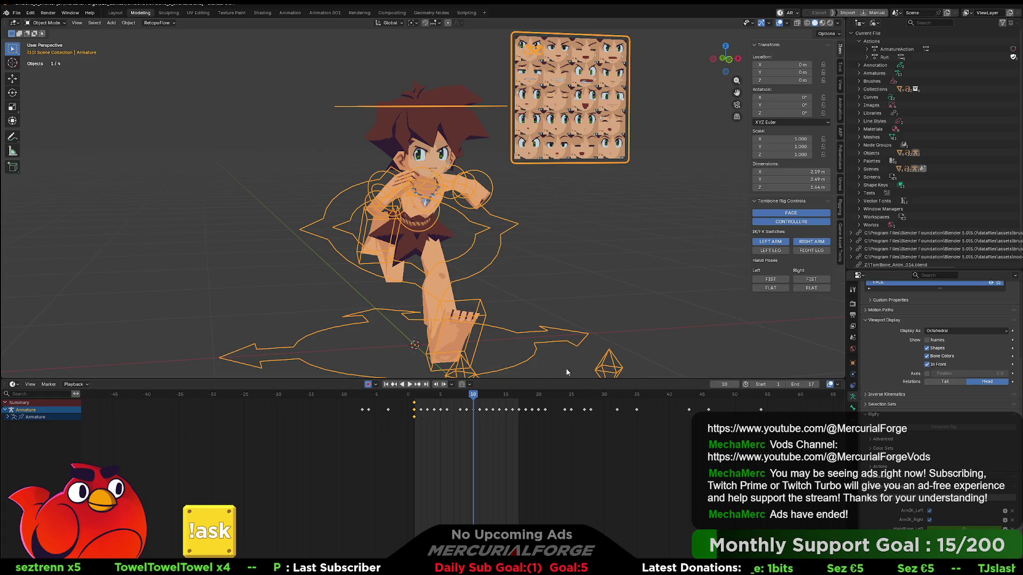
key("space")
key("Escape")
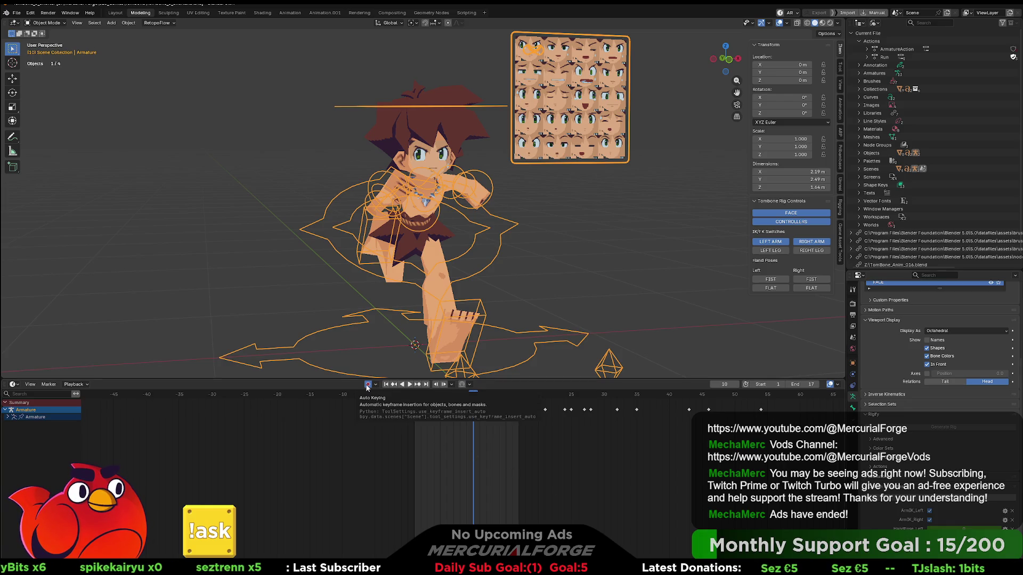
left_click(803, 289)
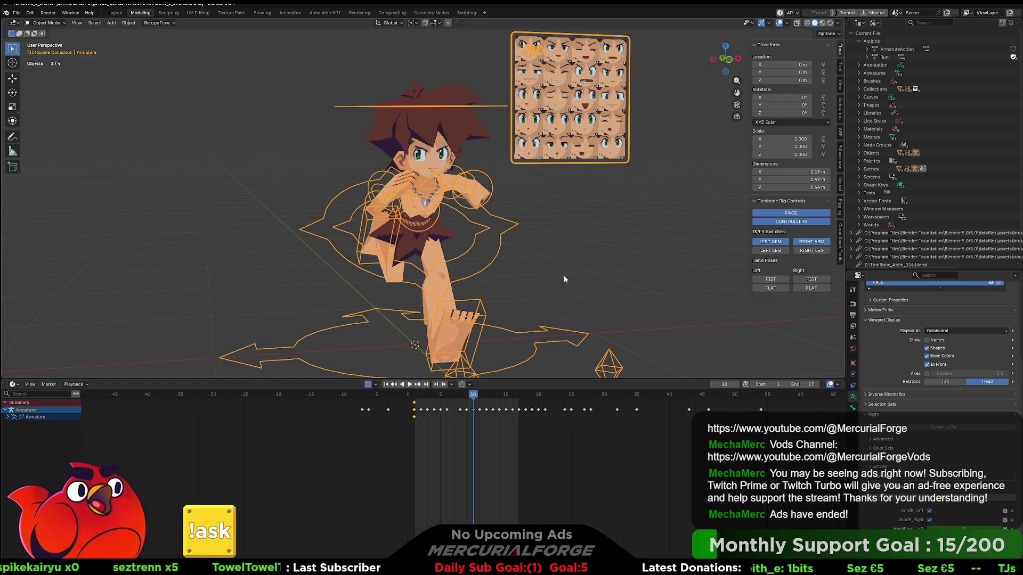
Reselect the armature and replay the animation, stopping at frame 10.
left_click(497, 276)
left_click(484, 264)
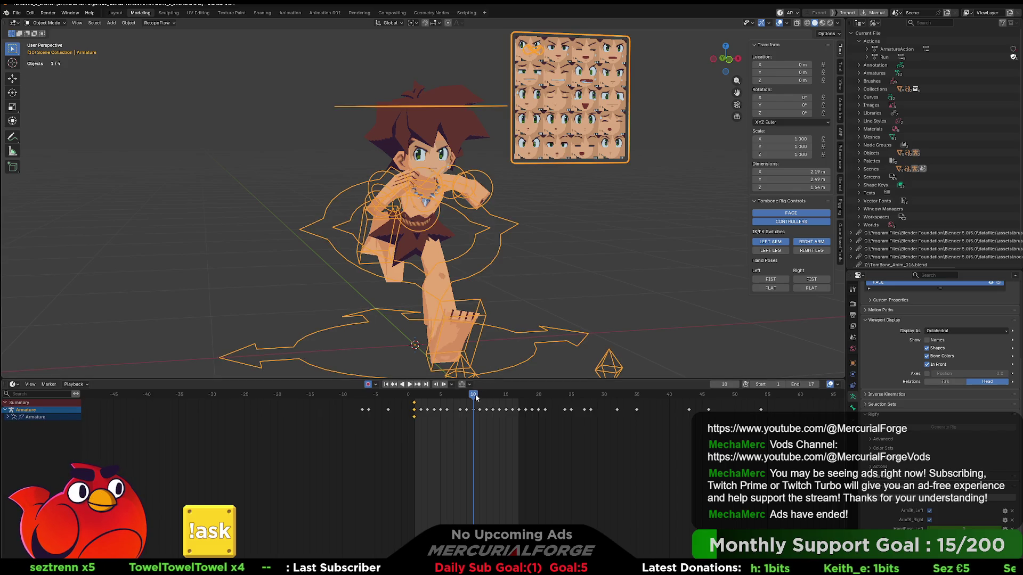
key("space")
left_click_drag(478, 397, 471, 397)
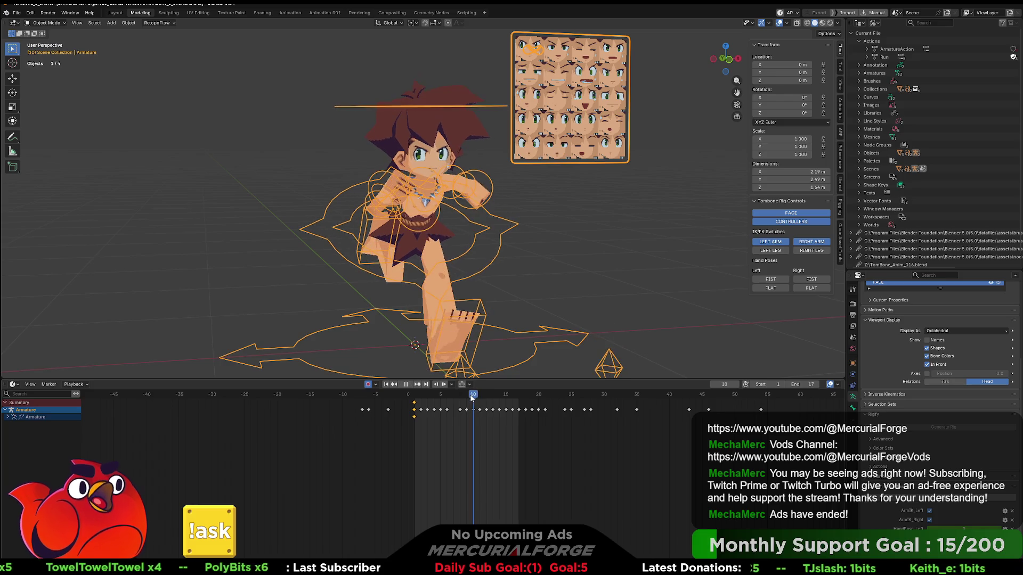
key("space")
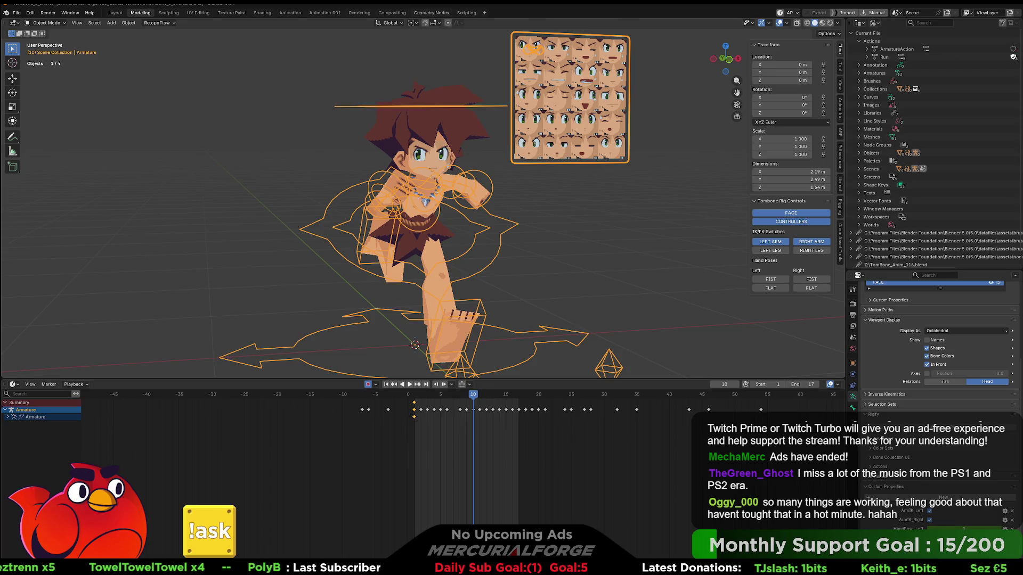
Switch to the Scripting workspace showing the Tombone rig's Python script.
left_click(467, 12)
scroll(510, 228, "up", 2)
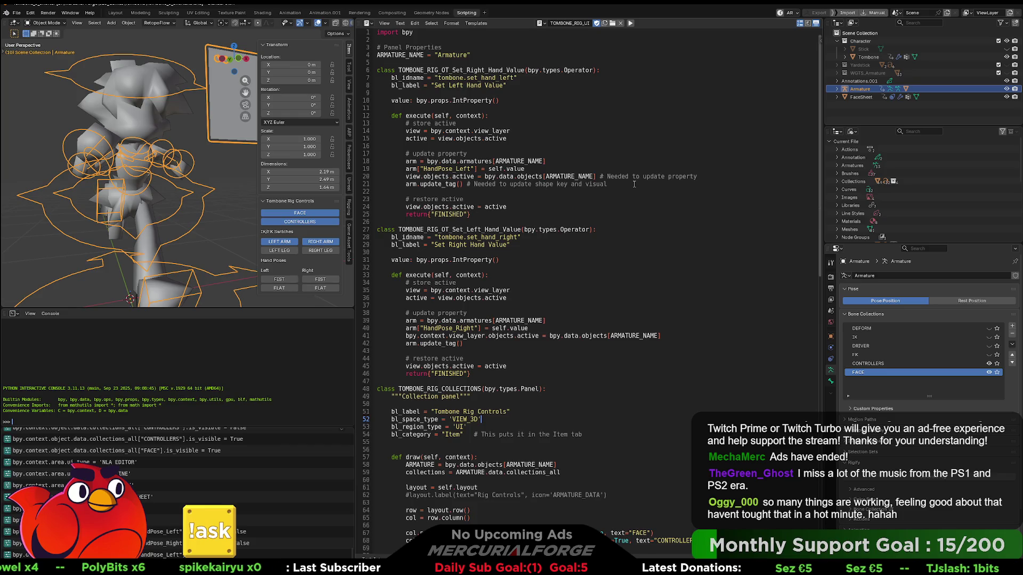
Type 'bpy.context.object.keyframe_insert(data' on the blank line after update_tag.
left_click(654, 190)
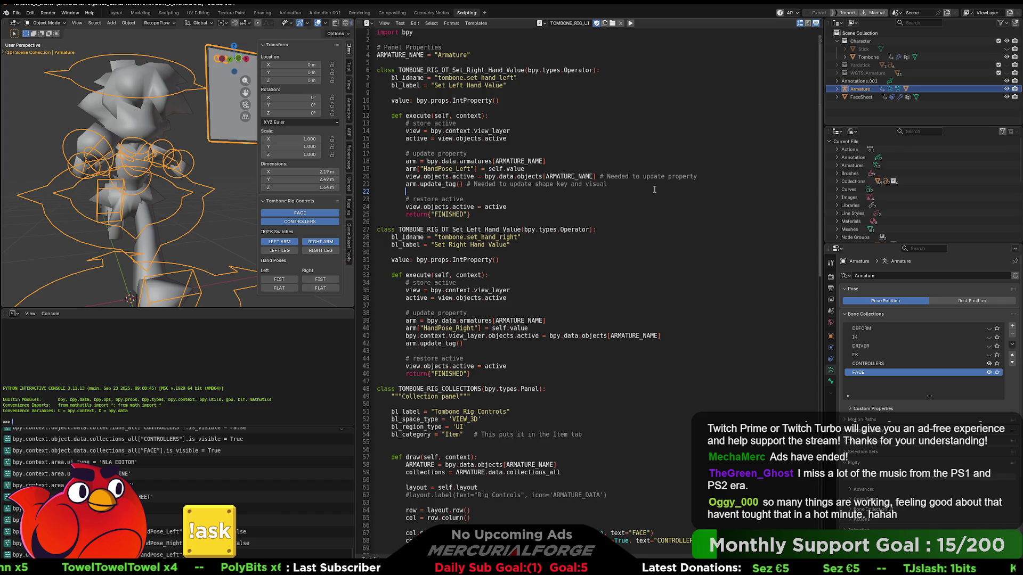
type("b")
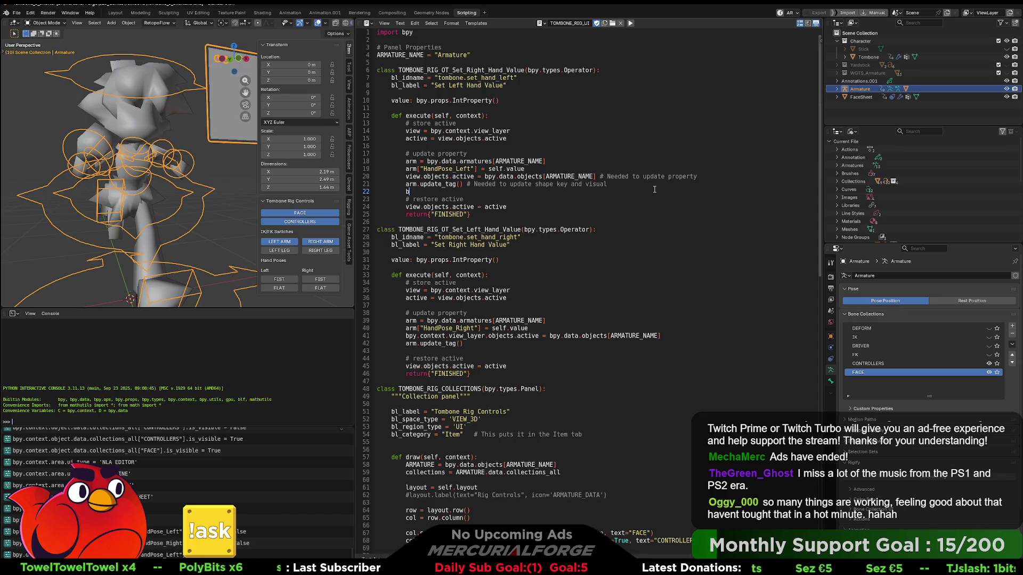
type("py.context")
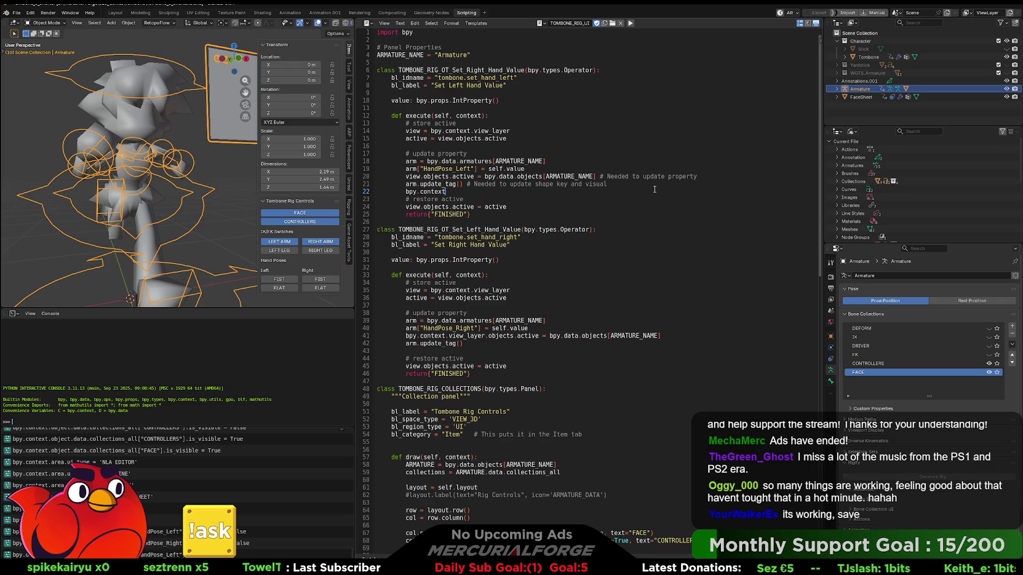
type(".obje")
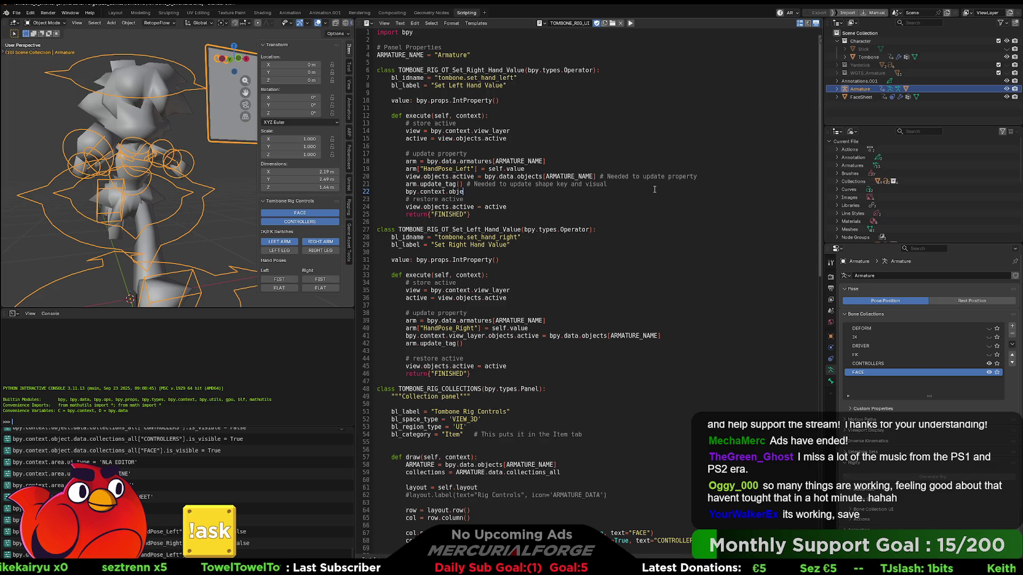
type("ct")
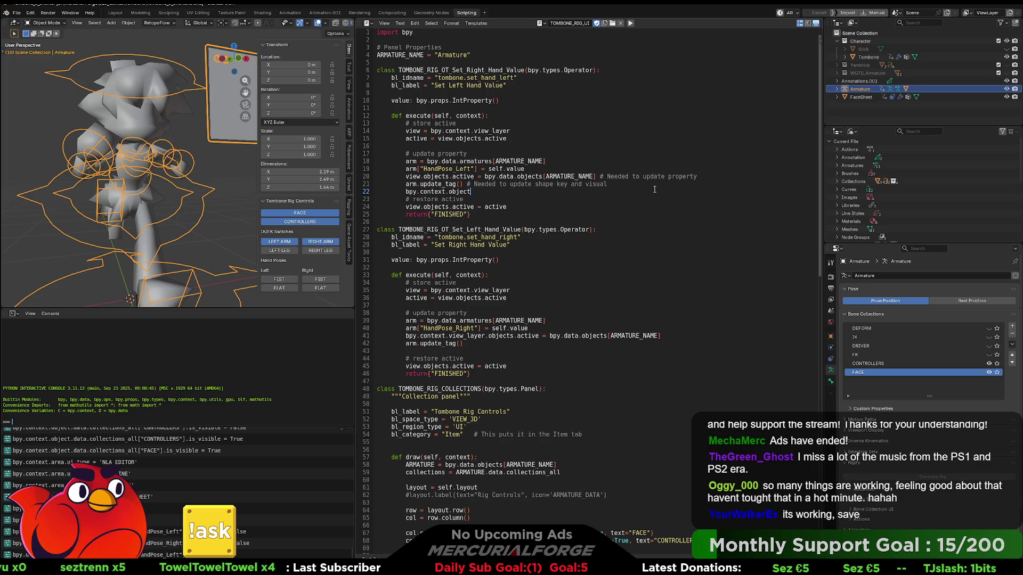
type(".")
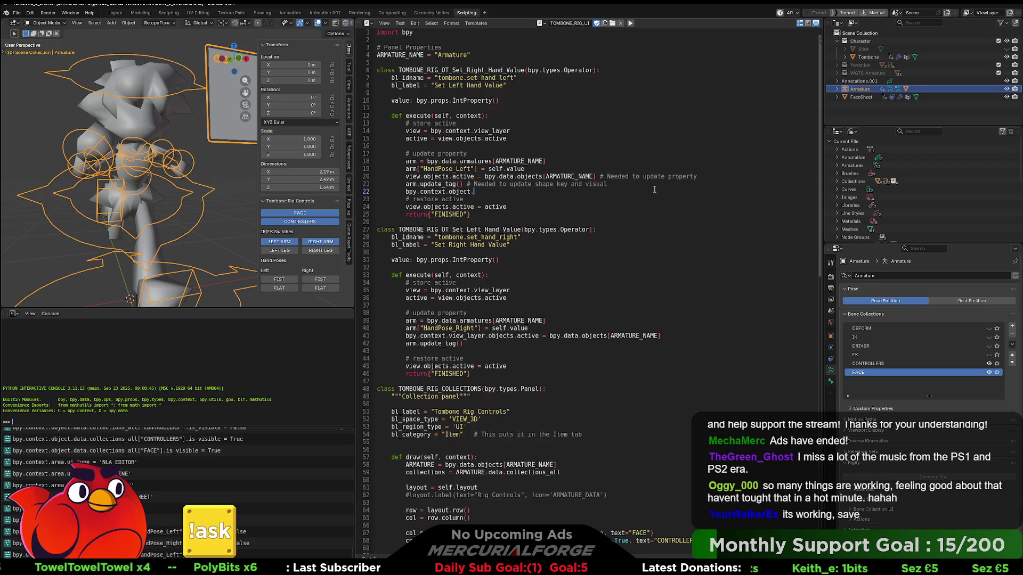
type("keyframe")
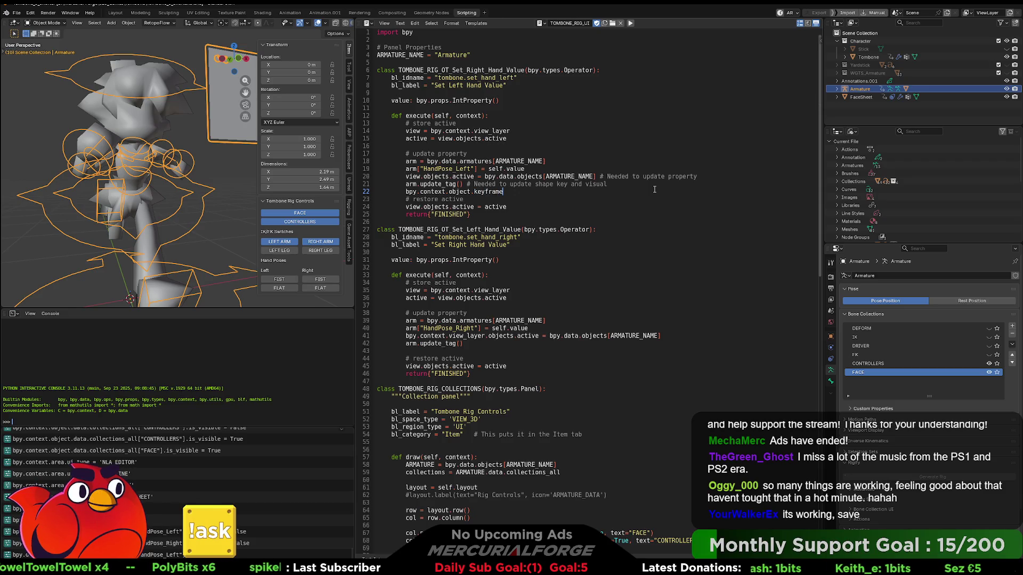
type("_inse")
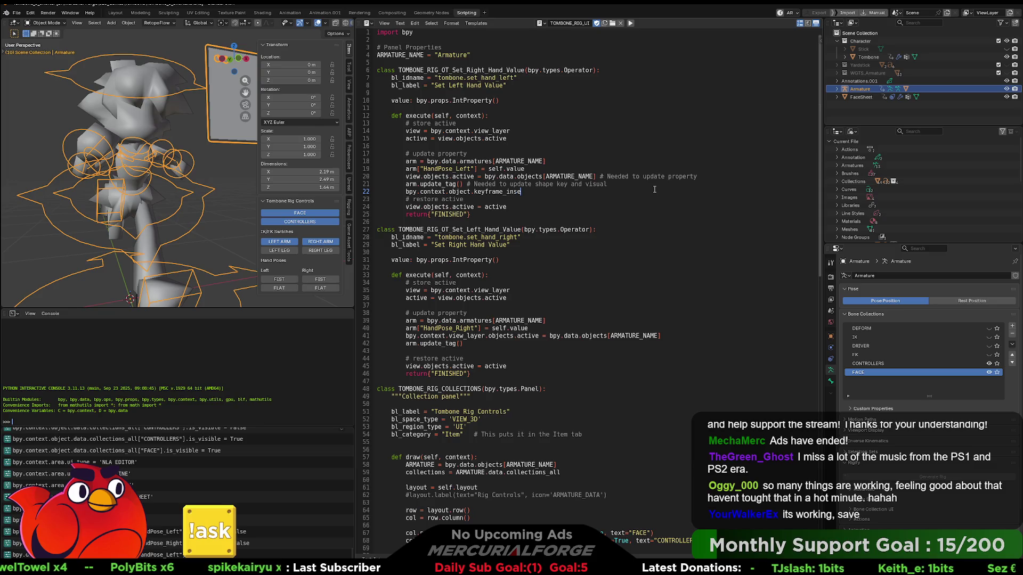
type("rt")
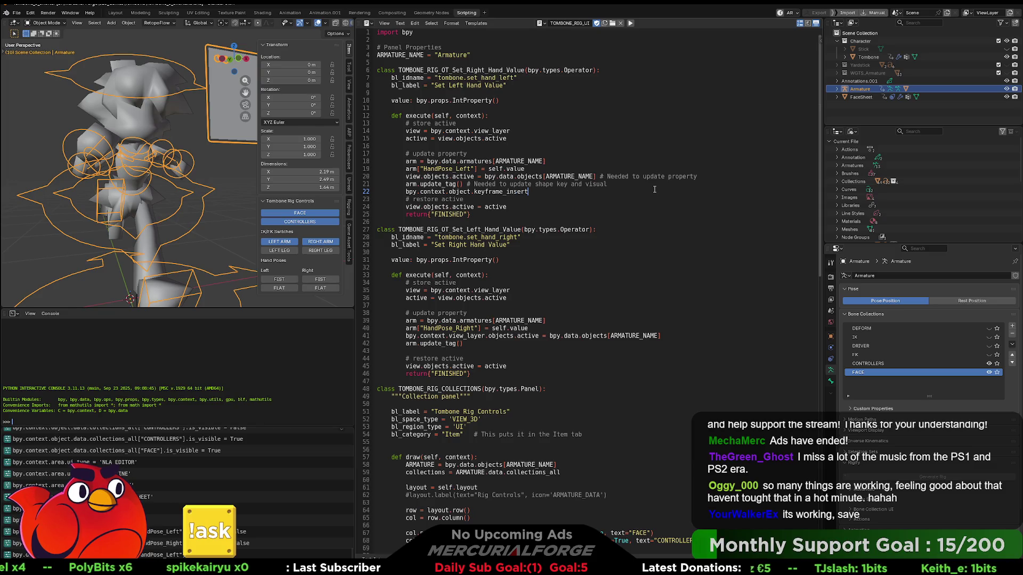